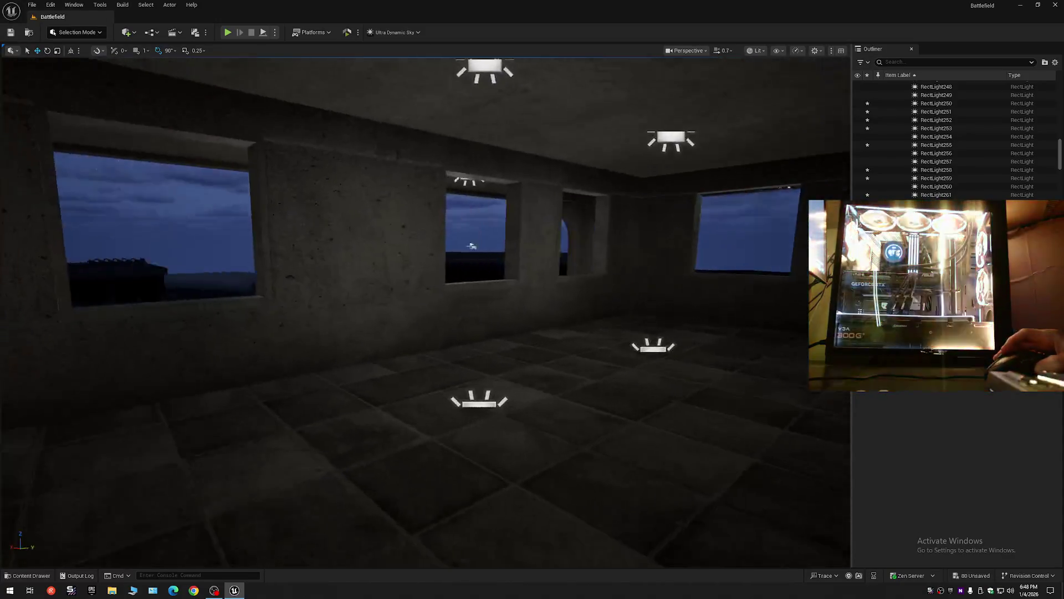
# Step: Select three floor rect lights in the room and drag them lower on Z
pyautogui.scroll(-1, 356, 347)
pyautogui.click(313, 343)
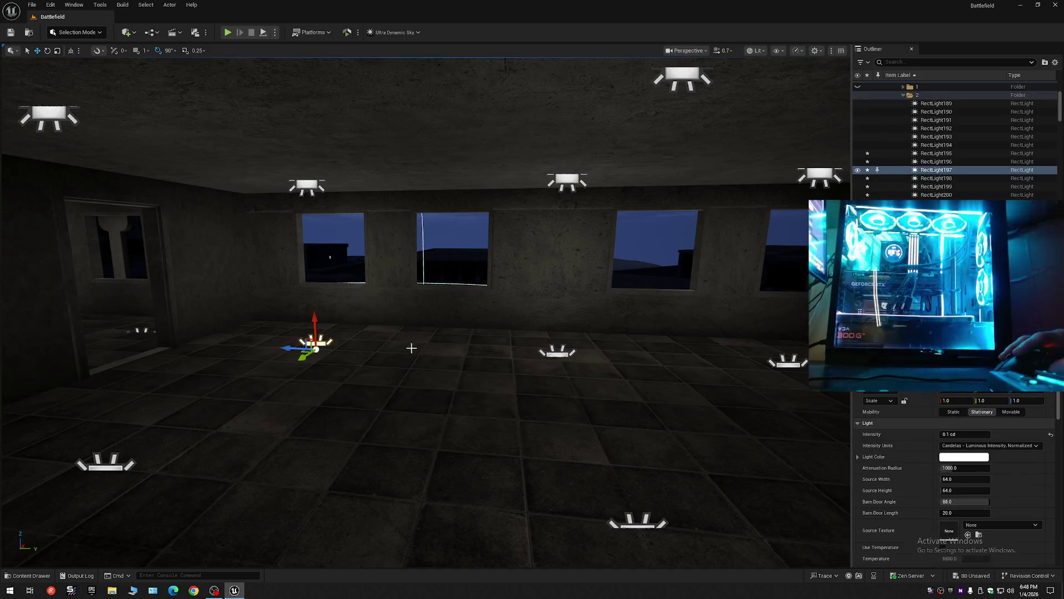
pyautogui.click(554, 351)
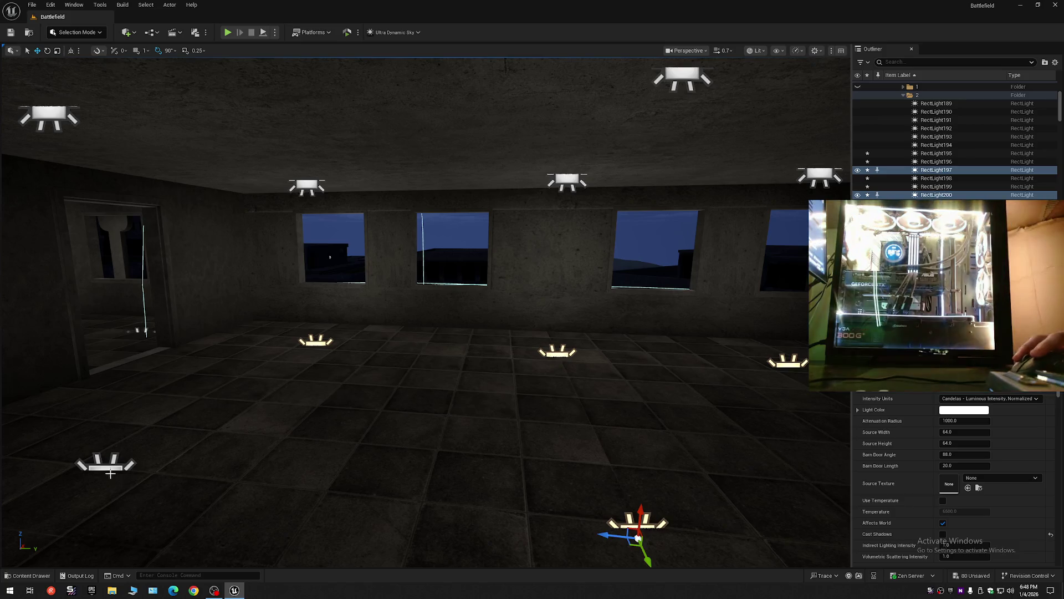
pyautogui.moveTo(151, 471); pyautogui.dragTo(100, 470)
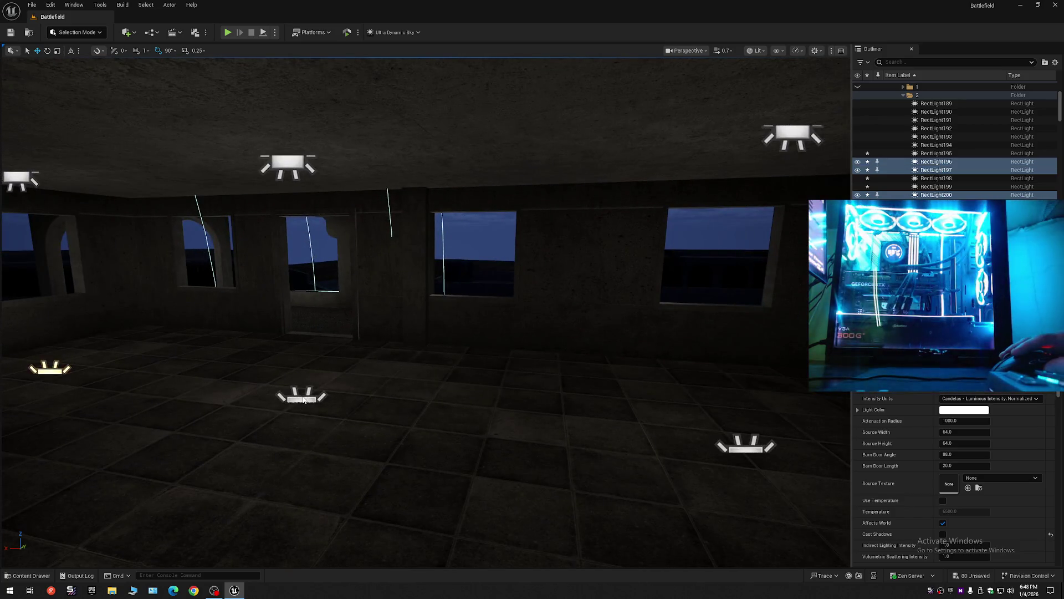
pyautogui.moveTo(752, 452)
pyautogui.mouseDown()
pyautogui.moveTo(821, 460)
pyautogui.moveTo(832, 499)
pyautogui.mouseUp()
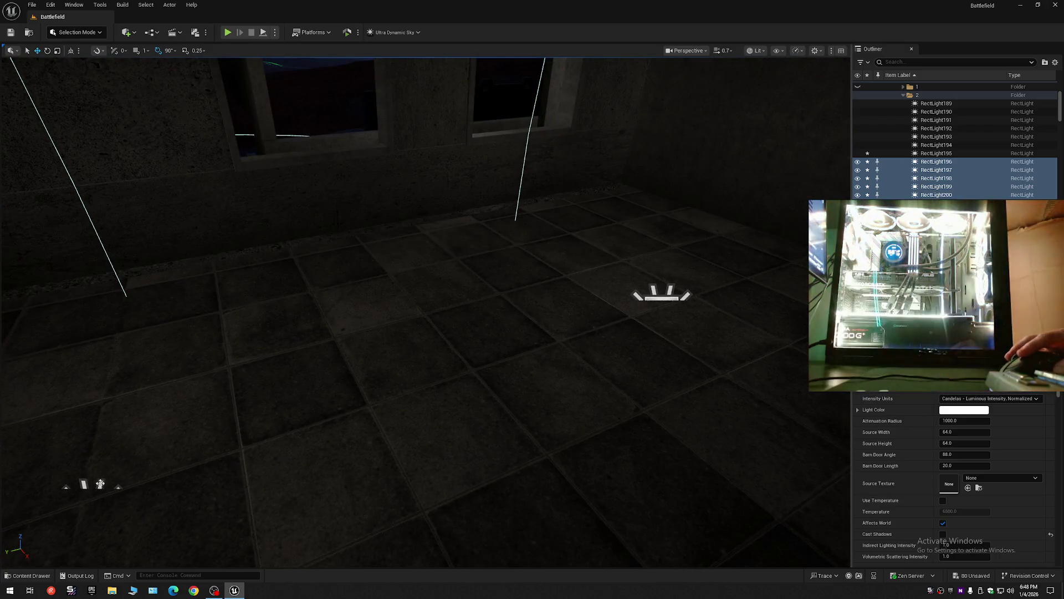
pyautogui.keyDown('ctrl'); pyautogui.click(653, 292); pyautogui.keyUp('ctrl')
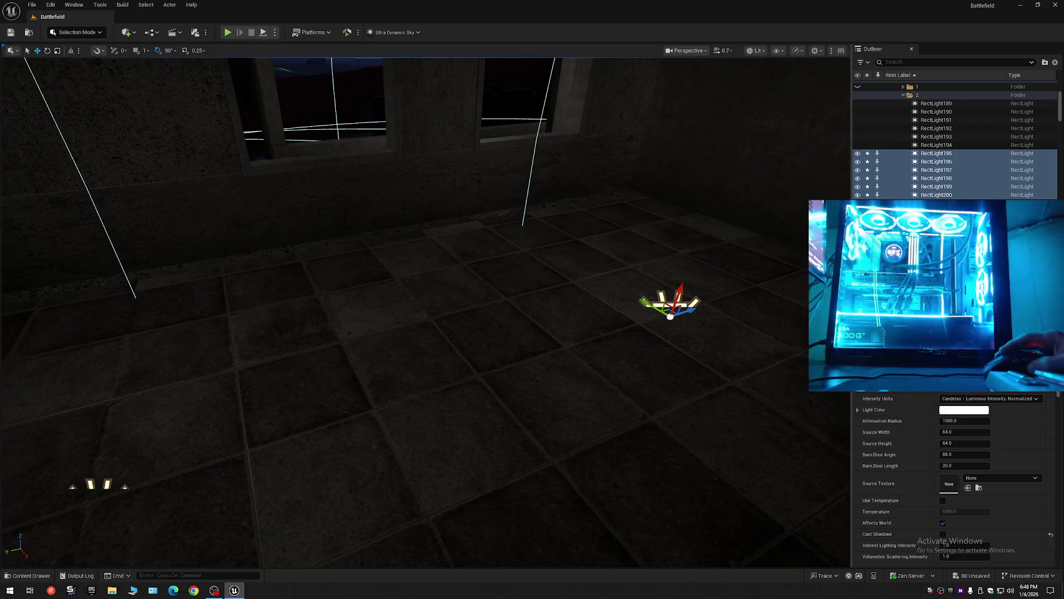
pyautogui.moveTo(653, 292)
pyautogui.mouseDown()
pyautogui.moveTo(787, 300)
pyautogui.moveTo(732, 405)
pyautogui.moveTo(646, 325)
pyautogui.mouseUp()
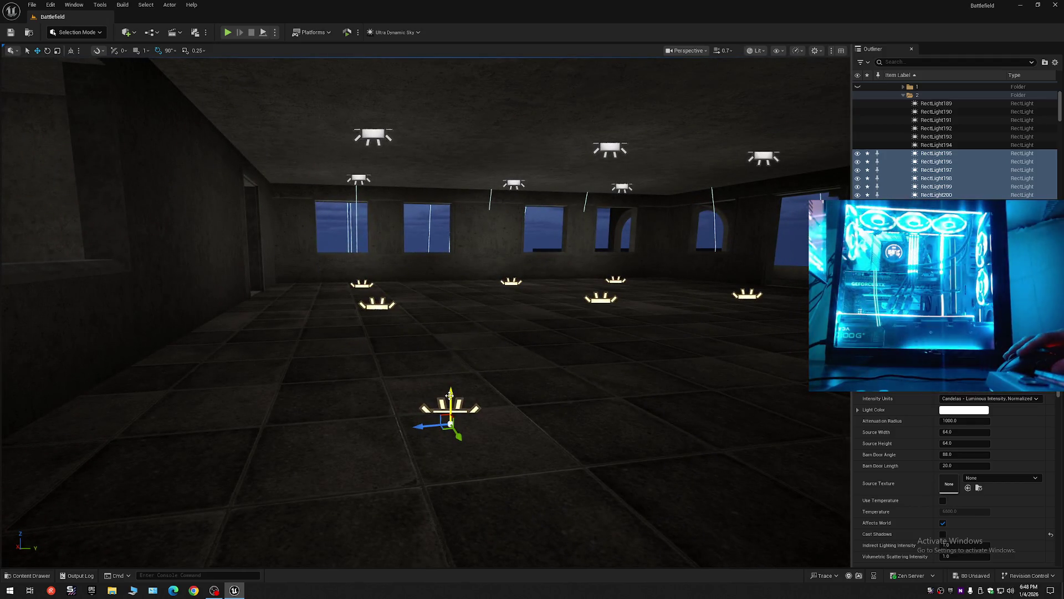
pyautogui.moveTo(544, 333); pyautogui.dragTo(544, 350)
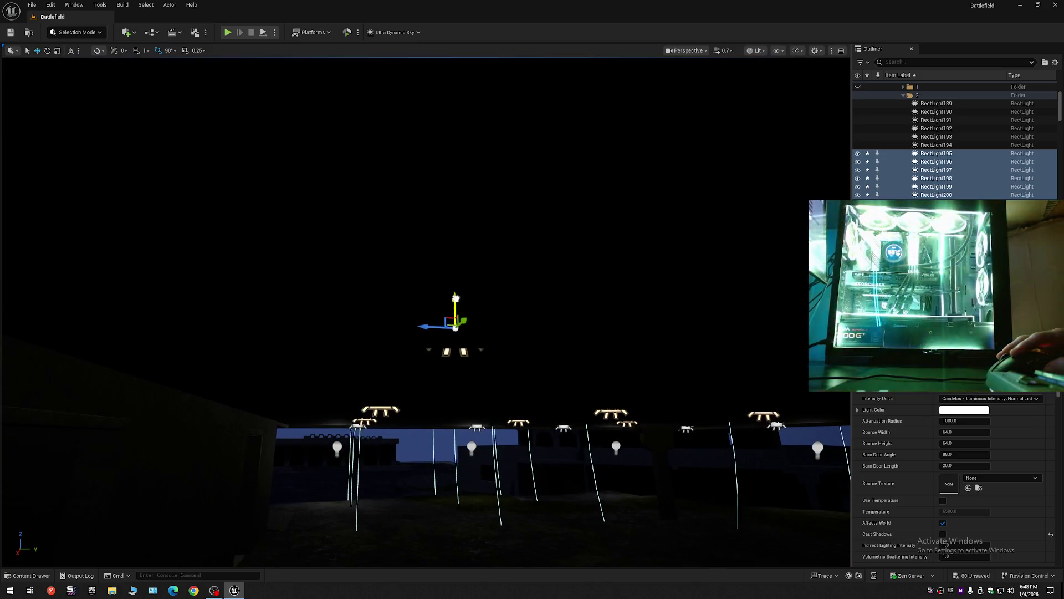
pyautogui.moveTo(456, 298)
pyautogui.mouseDown()
pyautogui.moveTo(452, 327)
pyautogui.moveTo(439, 314)
pyautogui.mouseUp()
# Step: Select the six ceiling rect lights RectLight189–194 and raise them flush into the ceiling
pyautogui.moveTo(559, 347); pyautogui.dragTo(559, 347)
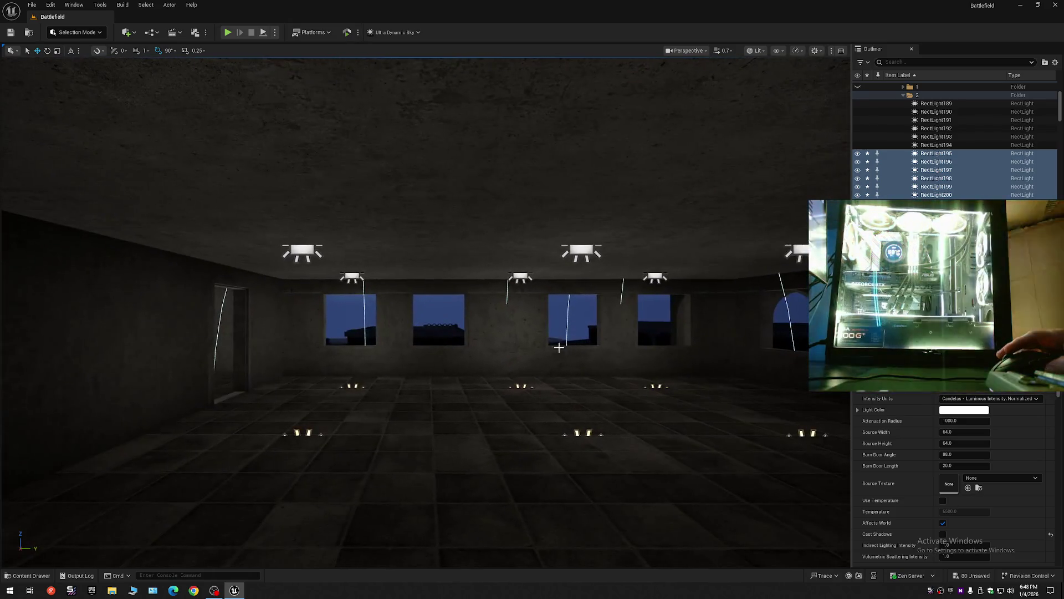
pyautogui.click(352, 276)
pyautogui.keyDown('ctrl'); pyautogui.click(302, 252); pyautogui.keyUp('ctrl')
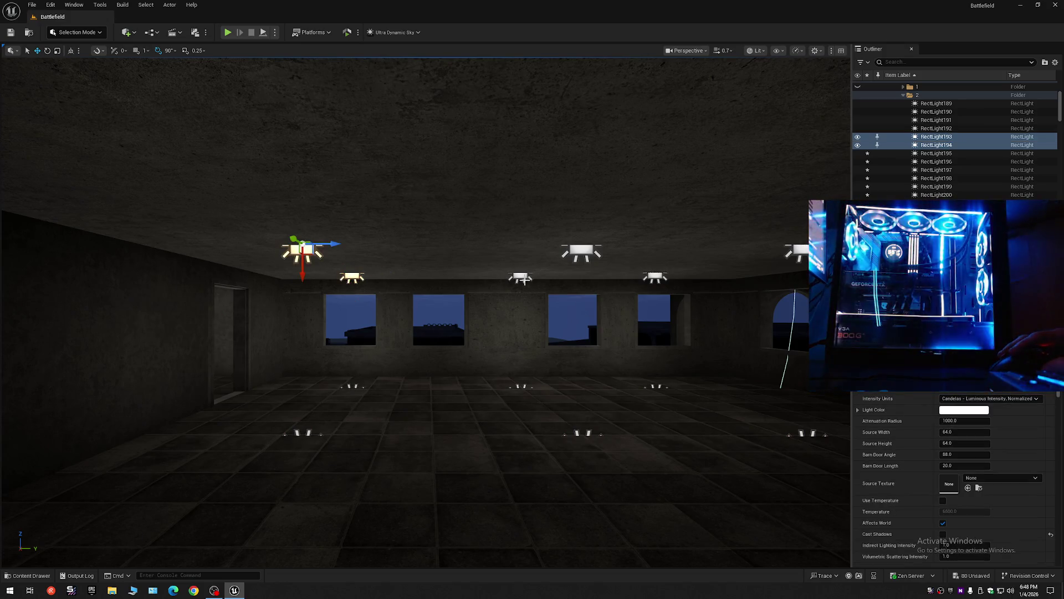
pyautogui.keyDown('ctrl'); pyautogui.click(656, 277); pyautogui.keyUp('ctrl')
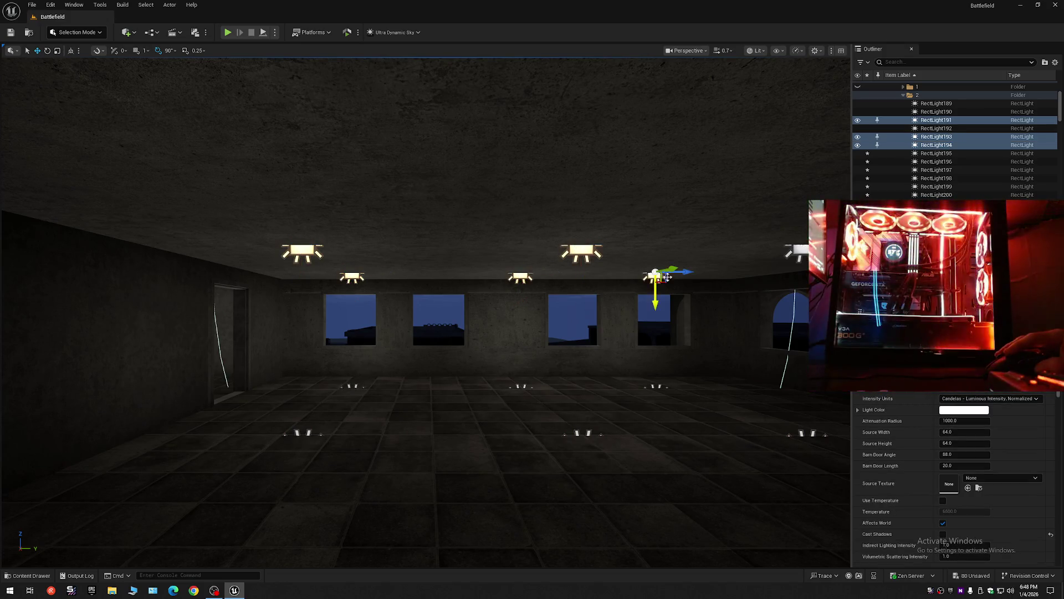
pyautogui.moveTo(742, 293); pyautogui.dragTo(746, 291)
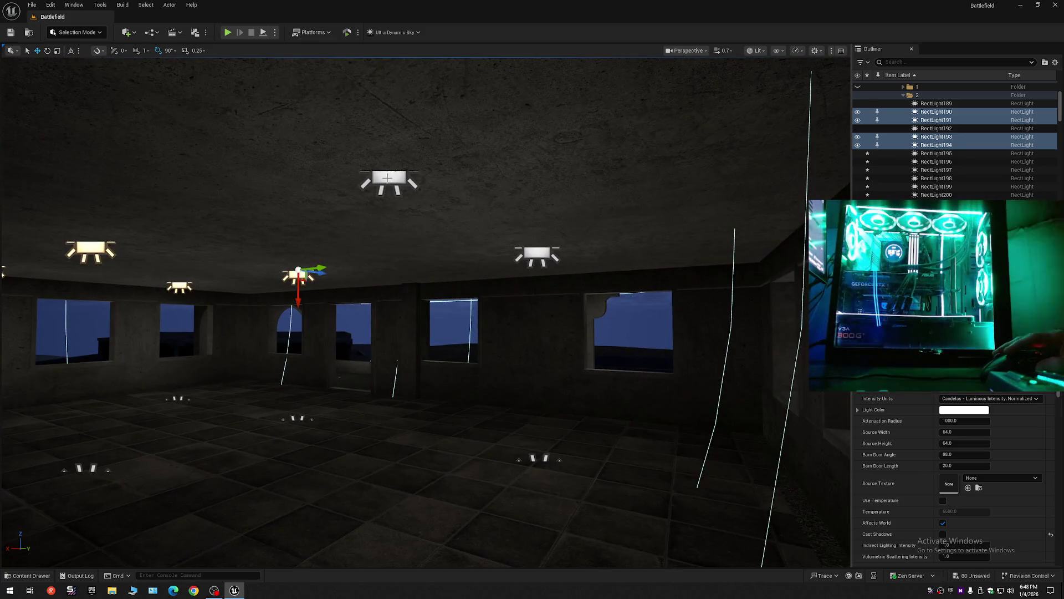
pyautogui.keyDown('ctrl'); pyautogui.click(541, 258); pyautogui.keyUp('ctrl')
pyautogui.moveTo(542, 258); pyautogui.dragTo(471, 266)
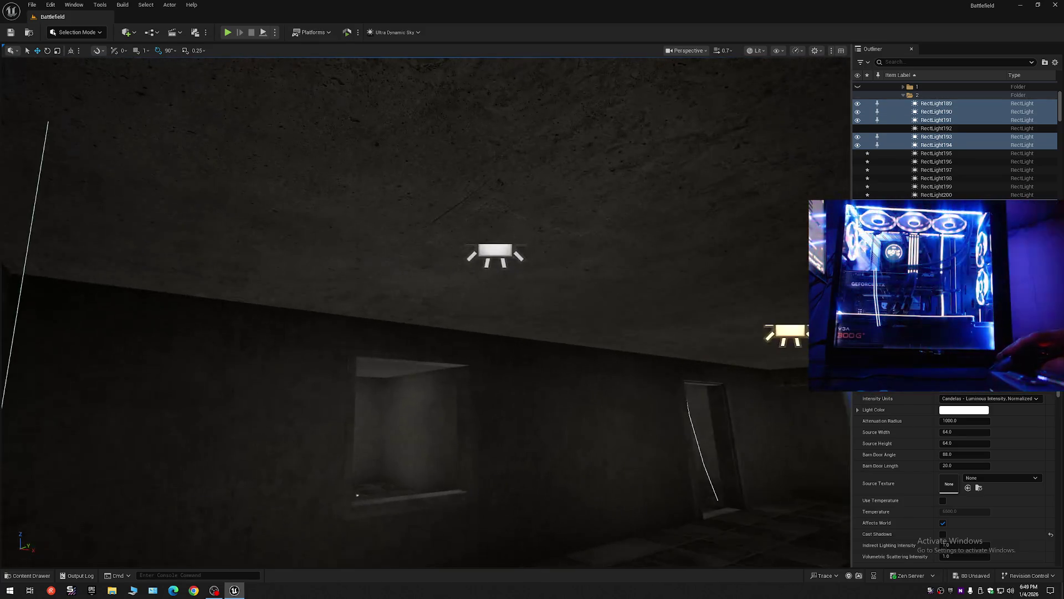
pyautogui.keyDown('ctrl'); pyautogui.click(493, 254); pyautogui.keyUp('ctrl')
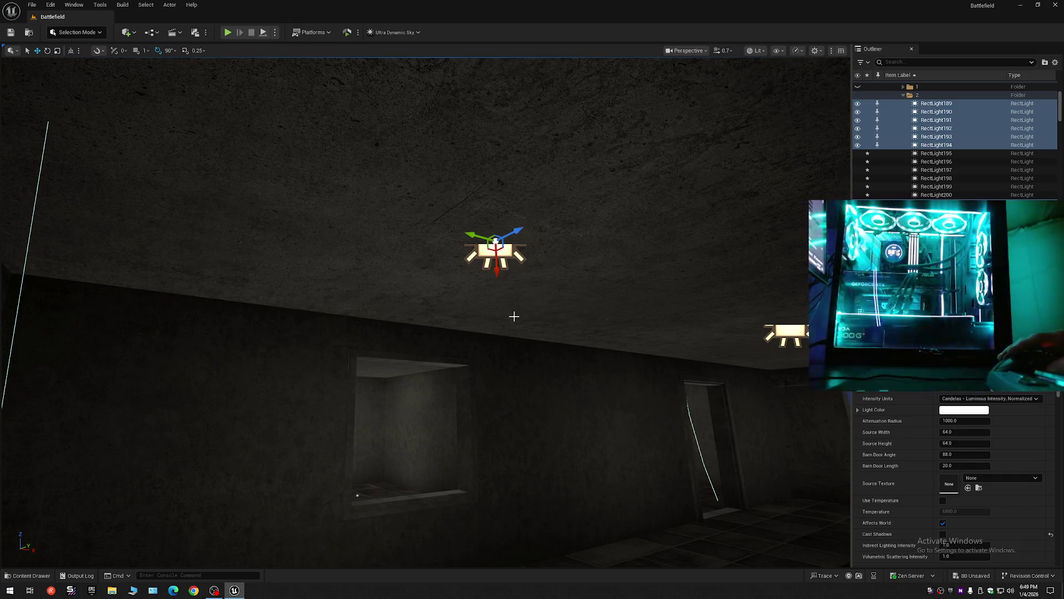
pyautogui.moveTo(514, 316)
pyautogui.mouseDown()
pyautogui.moveTo(514, 360)
pyautogui.moveTo(494, 300)
pyautogui.moveTo(514, 315)
pyautogui.mouseUp()
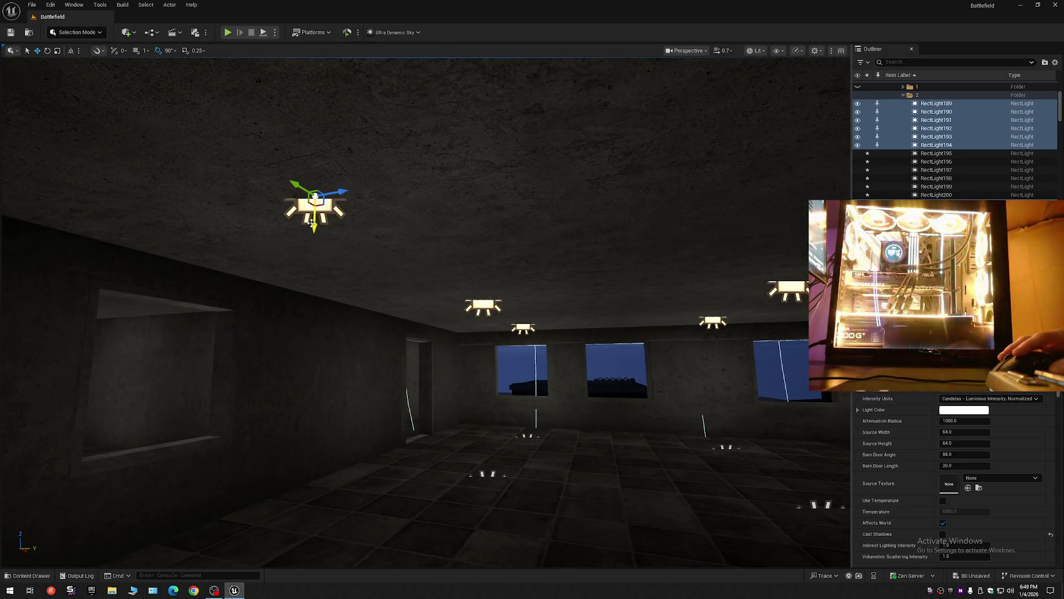
pyautogui.moveTo(314, 209); pyautogui.dragTo(297, 203)
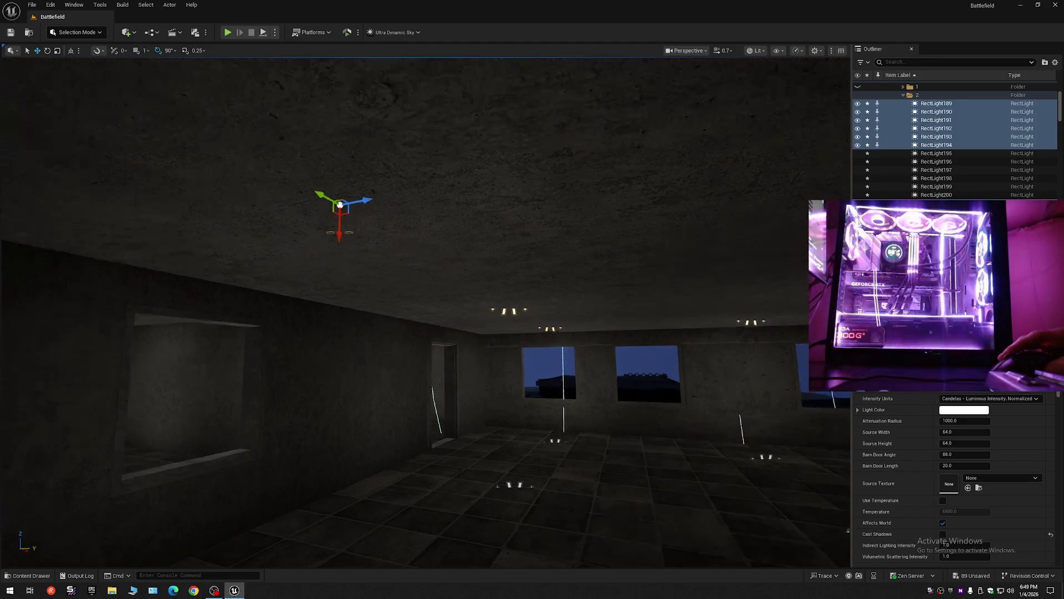
pyautogui.moveTo(408, 272)
pyautogui.mouseDown()
pyautogui.moveTo(408, 300)
pyautogui.moveTo(408, 272)
pyautogui.mouseUp()
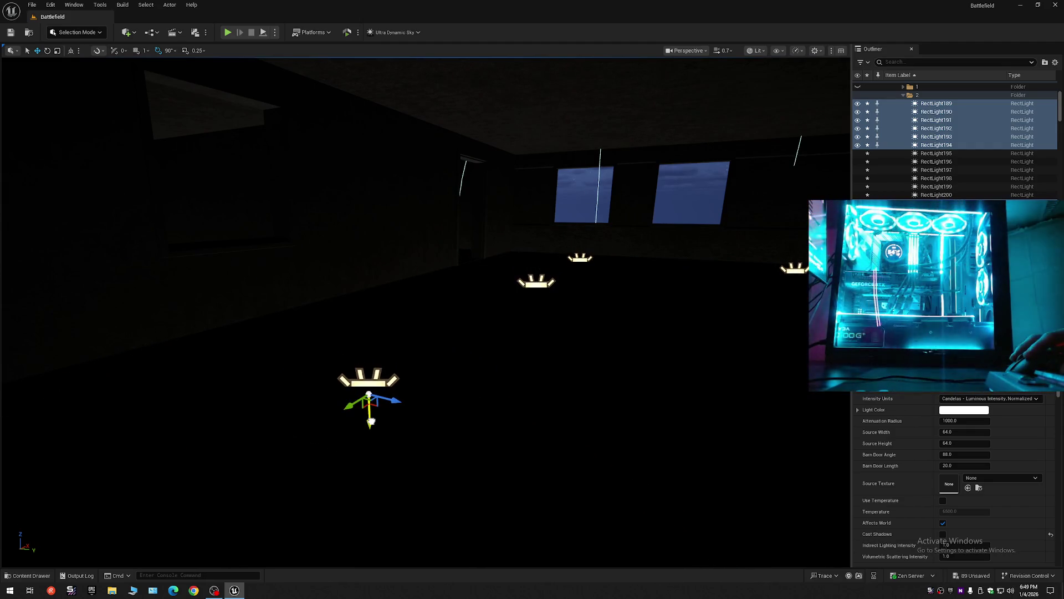
pyautogui.moveTo(408, 272)
pyautogui.mouseDown()
pyautogui.moveTo(408, 310)
pyautogui.moveTo(408, 266)
pyautogui.moveTo(388, 255)
pyautogui.mouseUp()
# Step: Multi-select ceiling rect lights along the arched corridor, framing them with F
pyautogui.moveTo(463, 387)
pyautogui.mouseDown()
pyautogui.moveTo(464, 366)
pyautogui.moveTo(449, 366)
pyautogui.moveTo(463, 386)
pyautogui.moveTo(434, 350)
pyautogui.mouseUp()
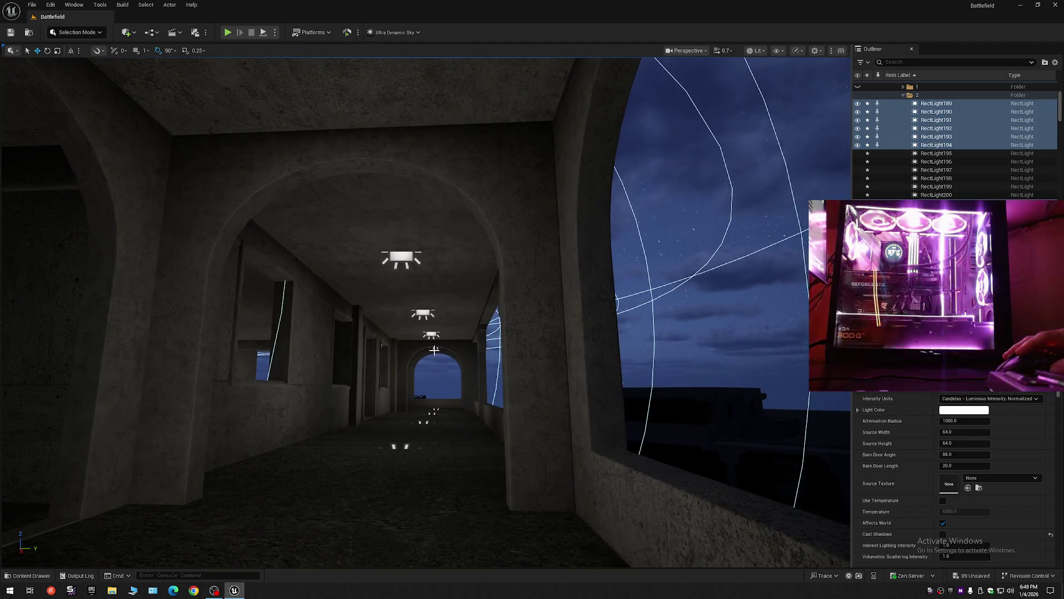
pyautogui.click(436, 347)
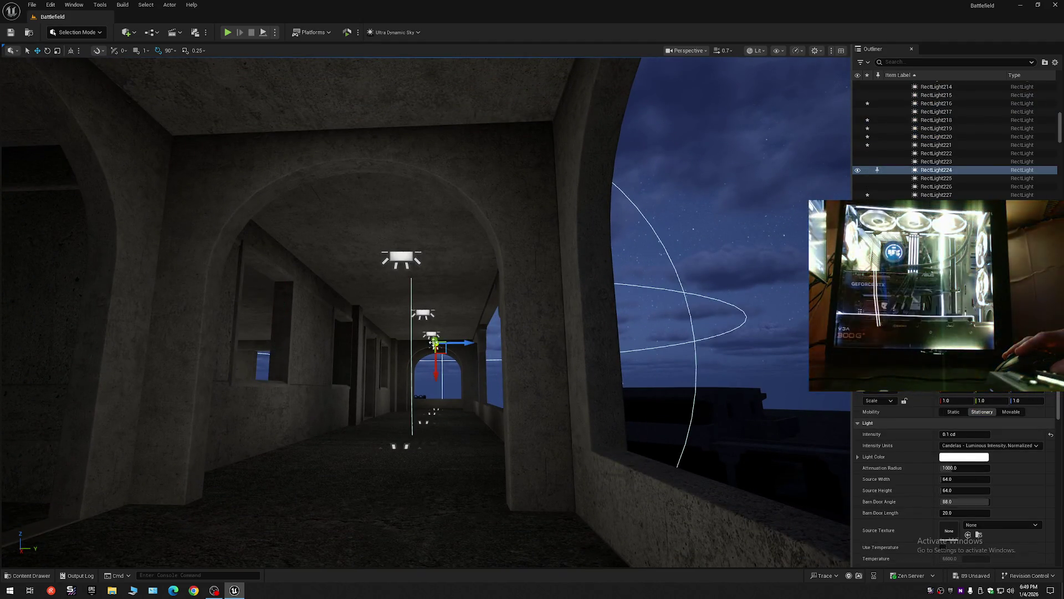
pyautogui.keyDown('ctrl'); pyautogui.click(429, 321); pyautogui.keyUp('ctrl')
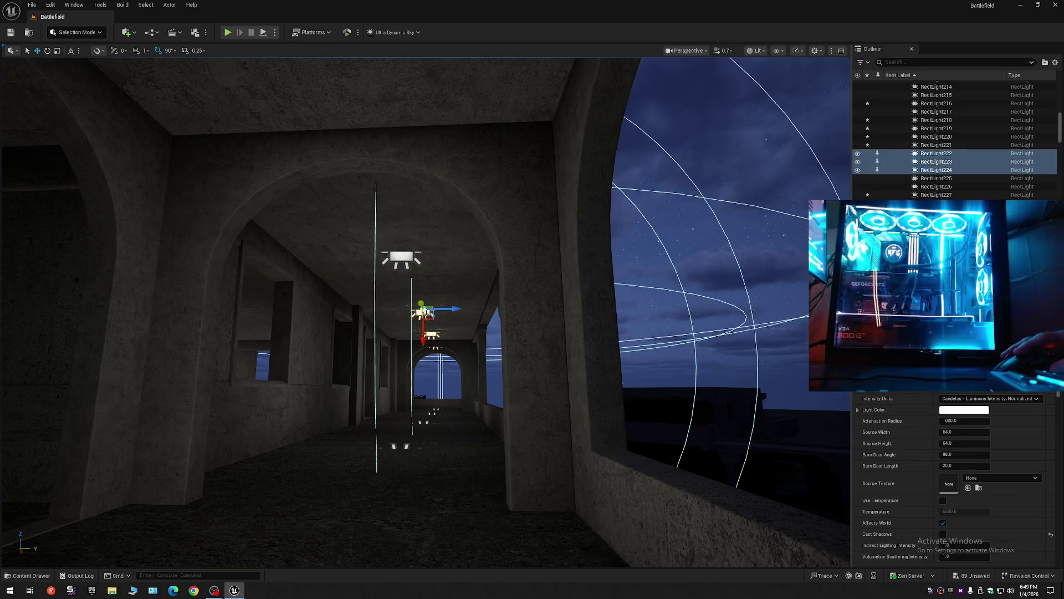
pyautogui.press('f')
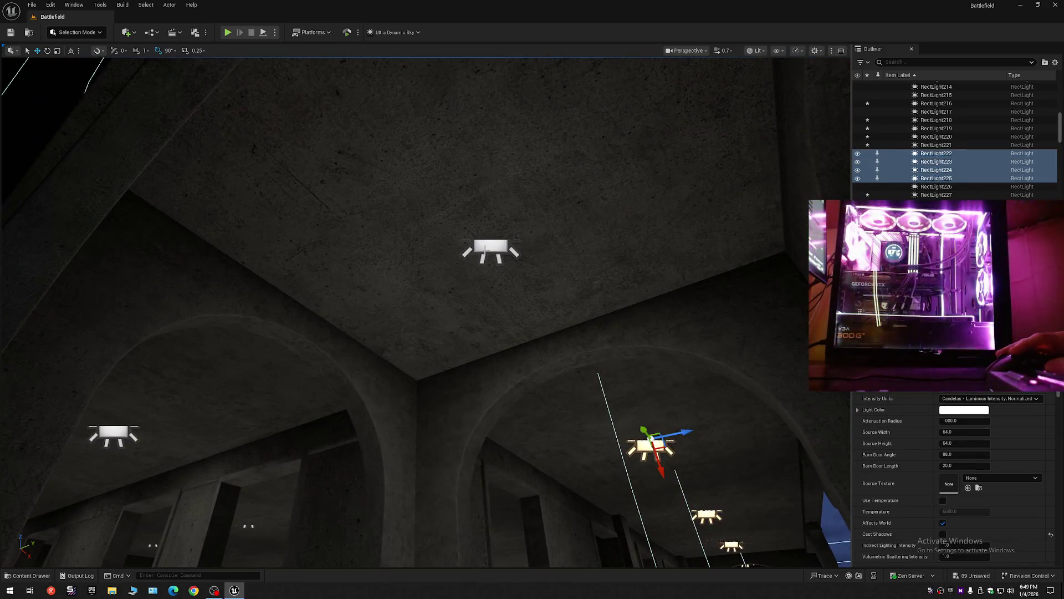
pyautogui.keyDown('ctrl'); pyautogui.click(127, 445); pyautogui.keyUp('ctrl')
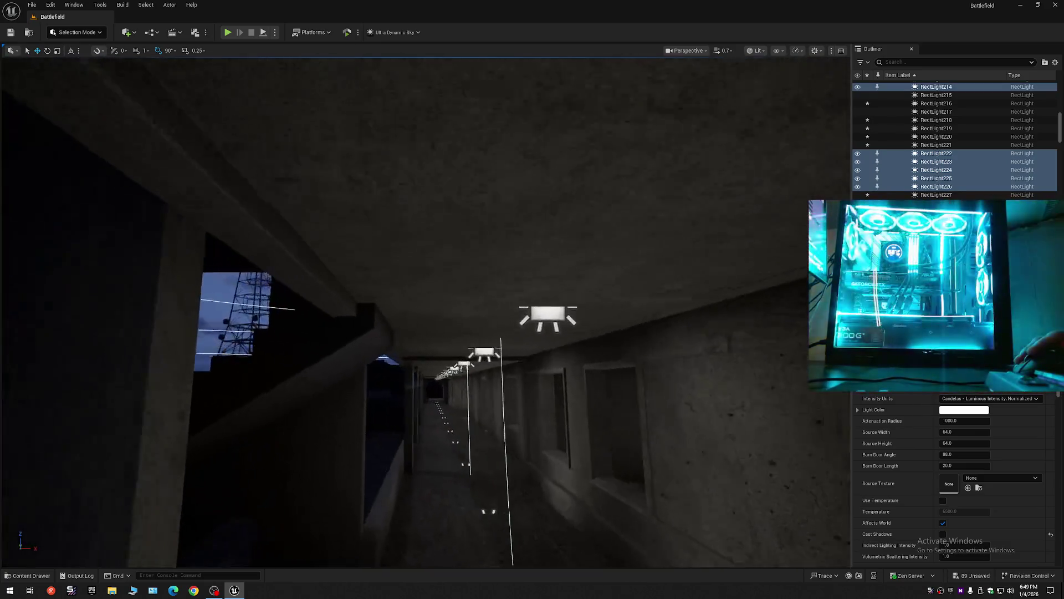
pyautogui.moveTo(315, 466); pyautogui.dragTo(315, 467)
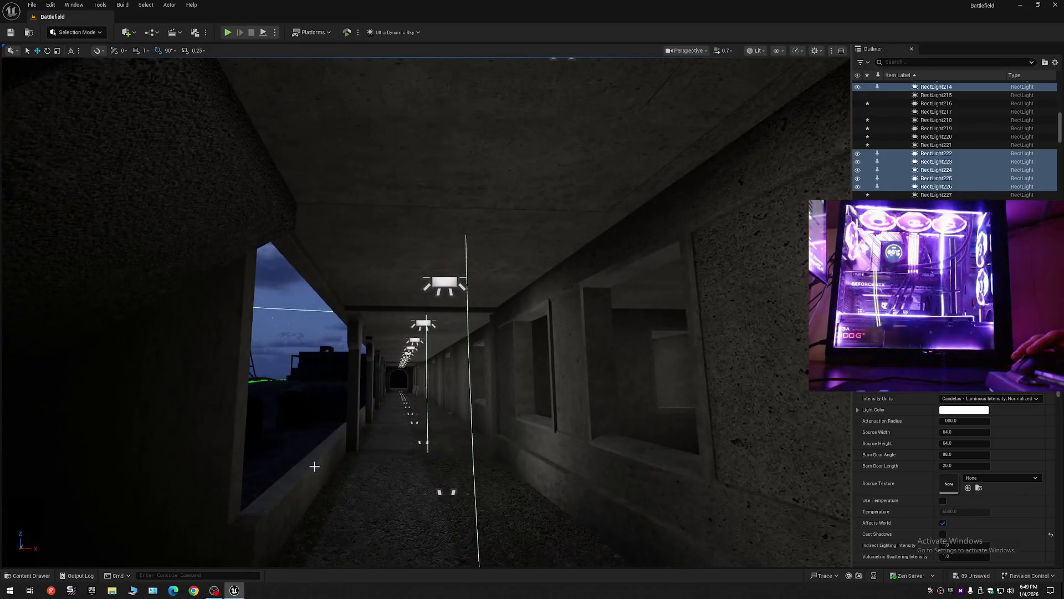
pyautogui.keyDown('ctrl'); pyautogui.click(446, 287); pyautogui.keyUp('ctrl')
pyautogui.click(416, 328)
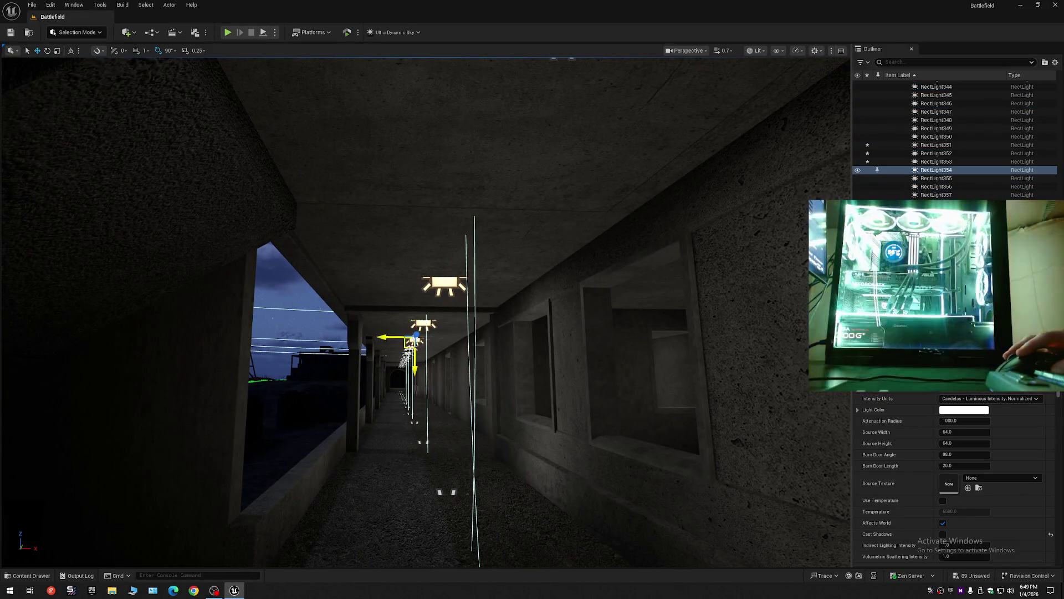
pyautogui.moveTo(432, 368)
pyautogui.mouseDown()
pyautogui.moveTo(461, 270)
pyautogui.moveTo(457, 316)
pyautogui.moveTo(413, 305)
pyautogui.moveTo(401, 356)
pyautogui.mouseUp()
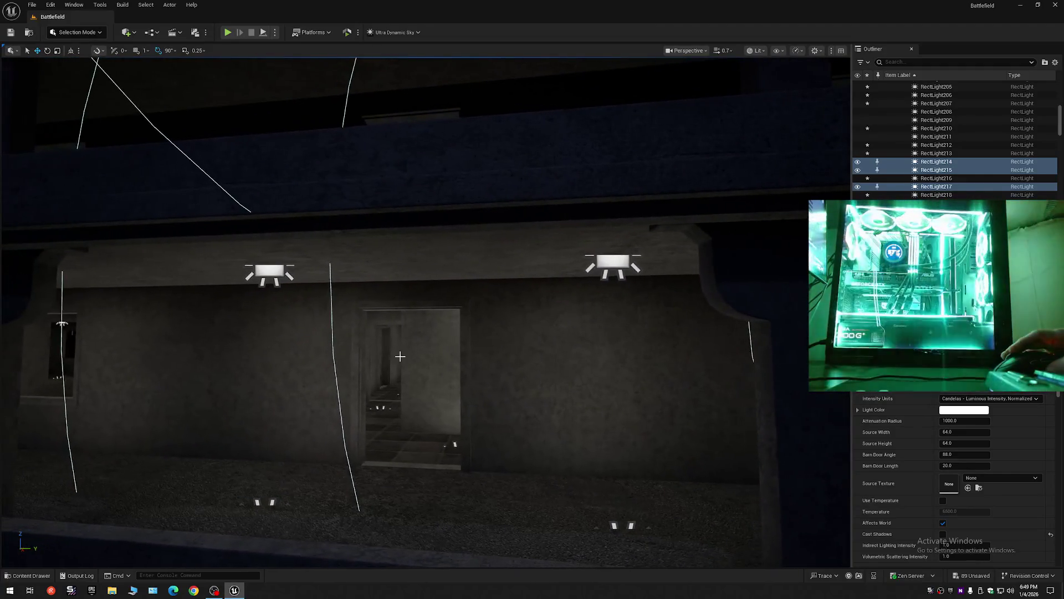
pyautogui.keyDown('ctrl'); pyautogui.click(276, 269); pyautogui.keyUp('ctrl')
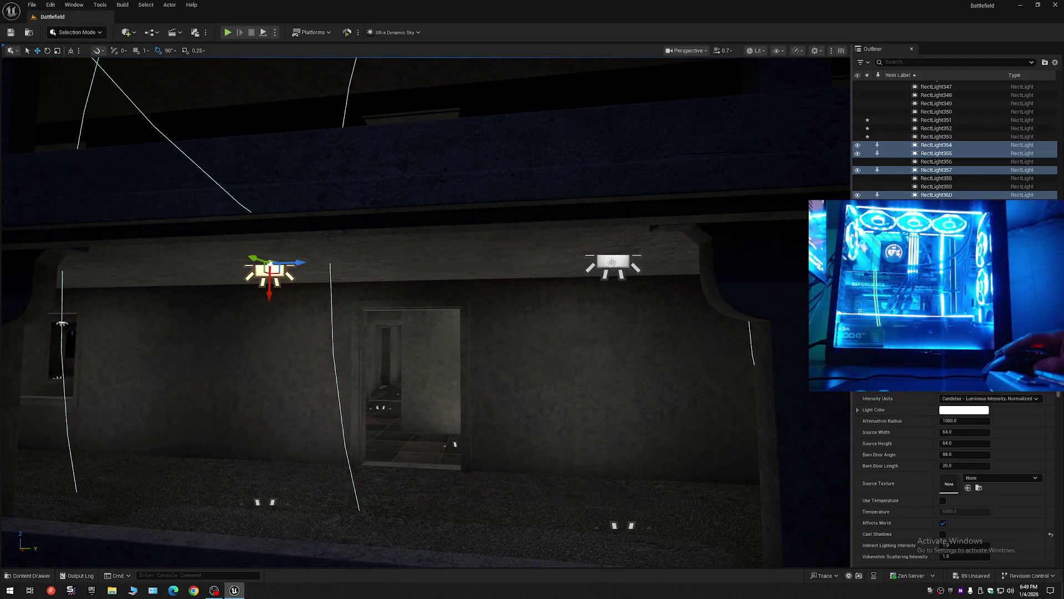
pyautogui.keyDown('ctrl'); pyautogui.click(612, 262); pyautogui.keyUp('ctrl')
pyautogui.moveTo(612, 262); pyautogui.dragTo(467, 304)
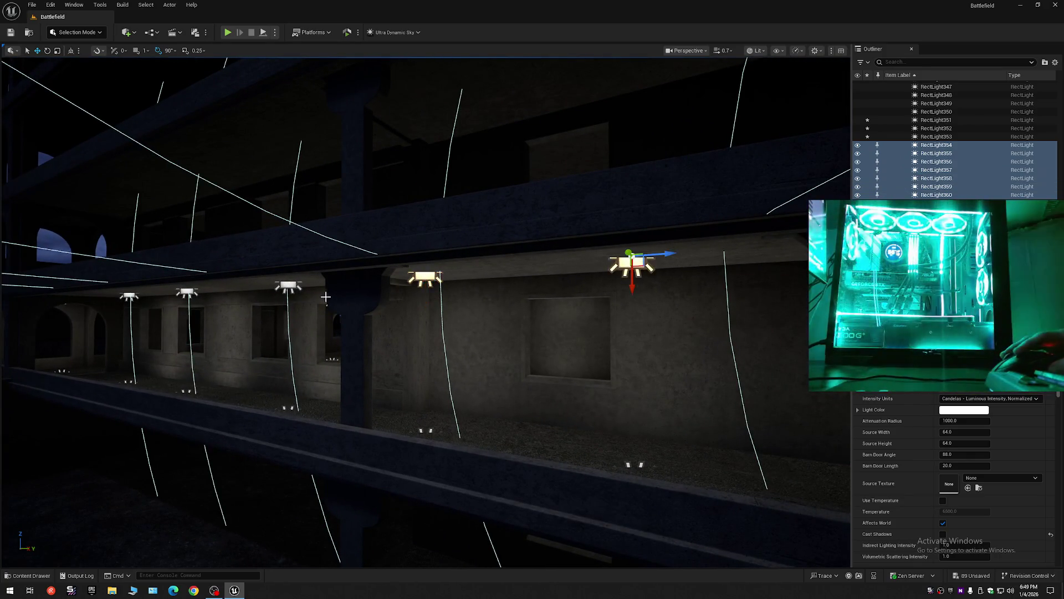
# Step: Add the balcony ceiling lights and another corridor ceiling light to the selection
pyautogui.click(288, 285)
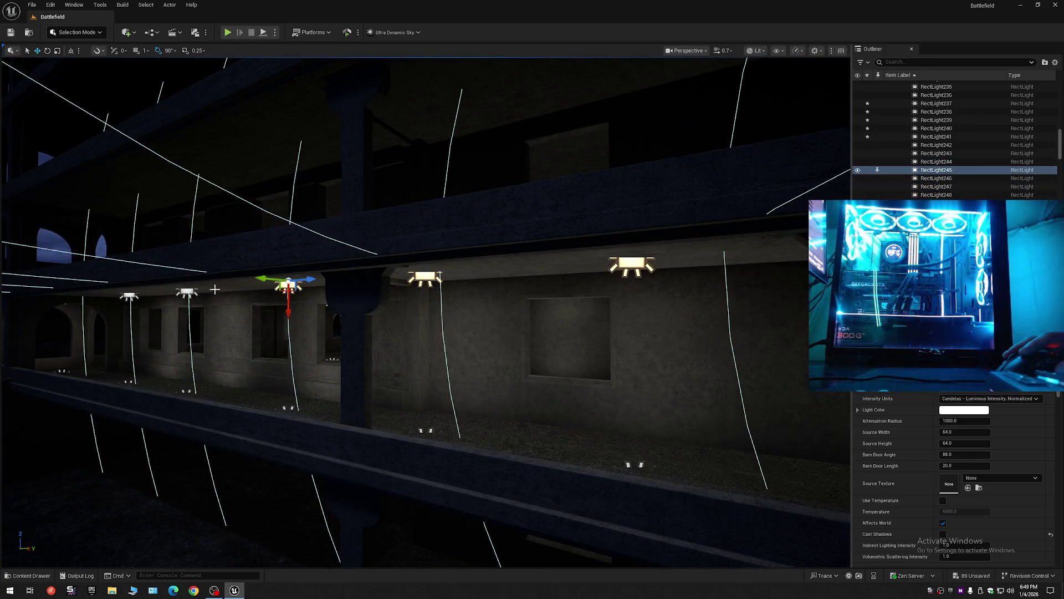
pyautogui.keyDown('ctrl'); pyautogui.click(128, 298); pyautogui.keyUp('ctrl')
pyautogui.moveTo(129, 298)
pyautogui.mouseDown()
pyautogui.moveTo(645, 242)
pyautogui.moveTo(207, 290)
pyautogui.moveTo(464, 320)
pyautogui.mouseUp()
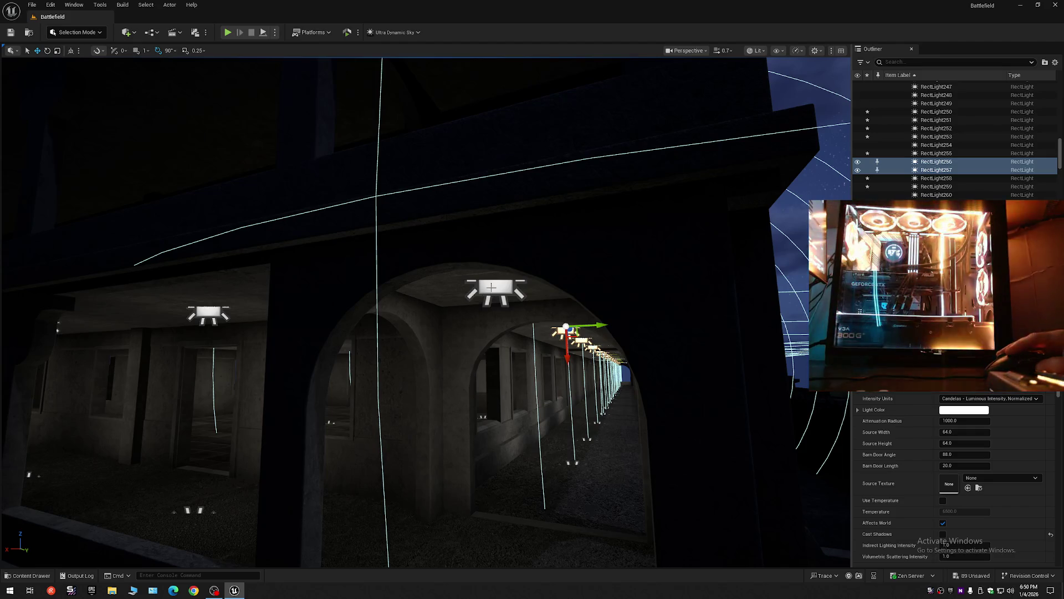
pyautogui.click(207, 315)
pyautogui.moveTo(315, 371); pyautogui.dragTo(300, 357)
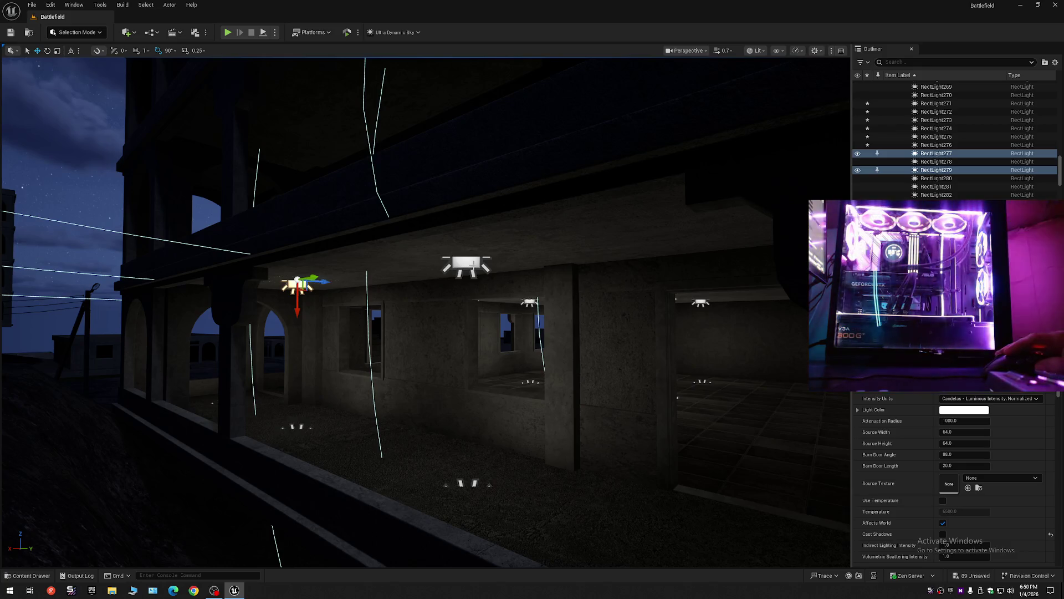
pyautogui.moveTo(424, 326); pyautogui.dragTo(448, 273)
pyautogui.click(447, 259)
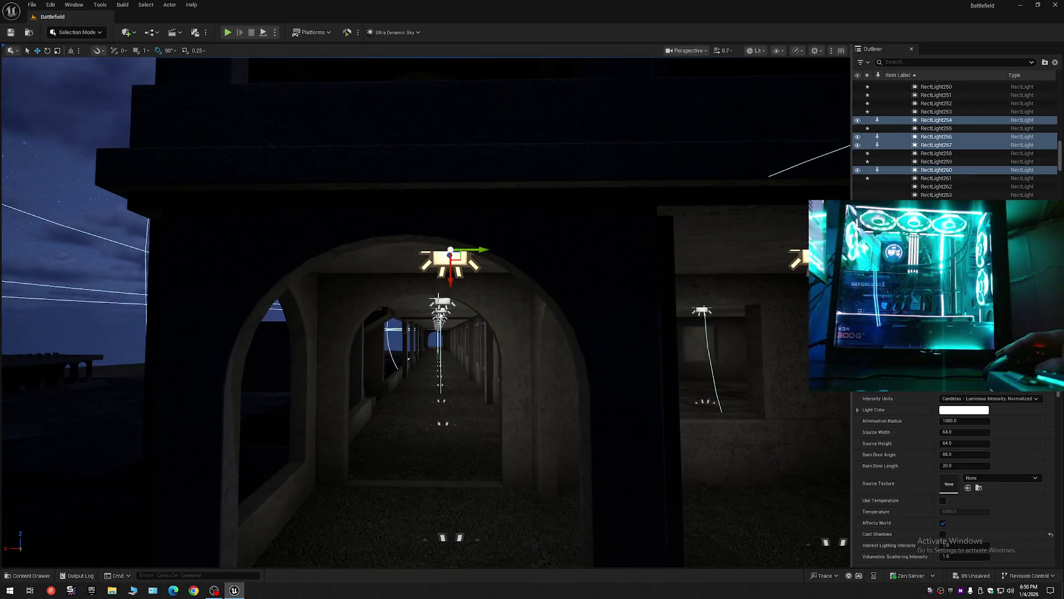
pyautogui.moveTo(435, 344); pyautogui.dragTo(410, 335)
# Step: Undo back through five earlier light selections, then pick a ceiling rect light in the upper corridor
pyautogui.click(389, 299)
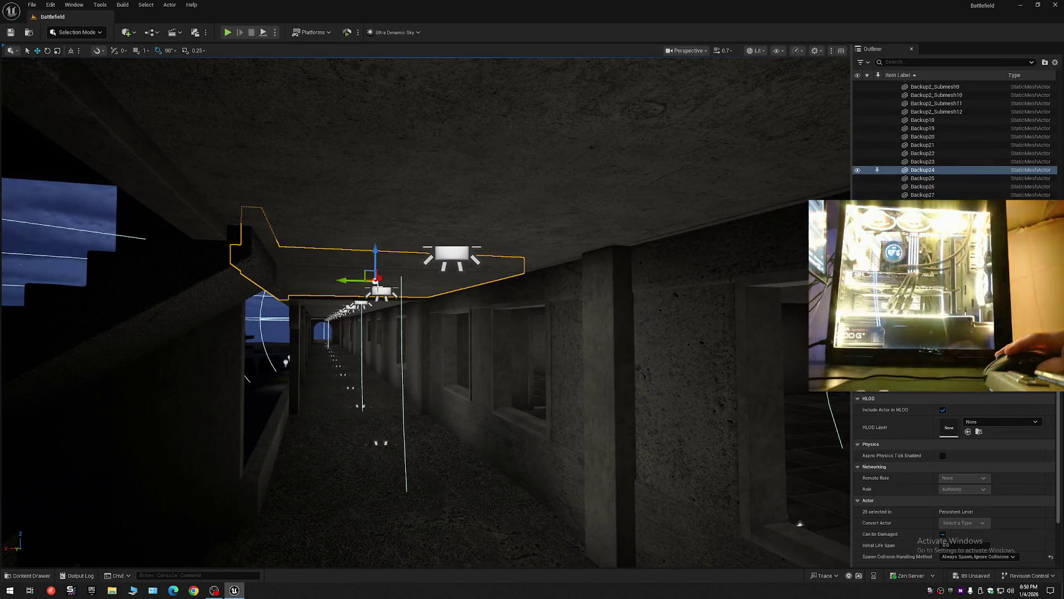
pyautogui.hotkey('ctrl', 'z')
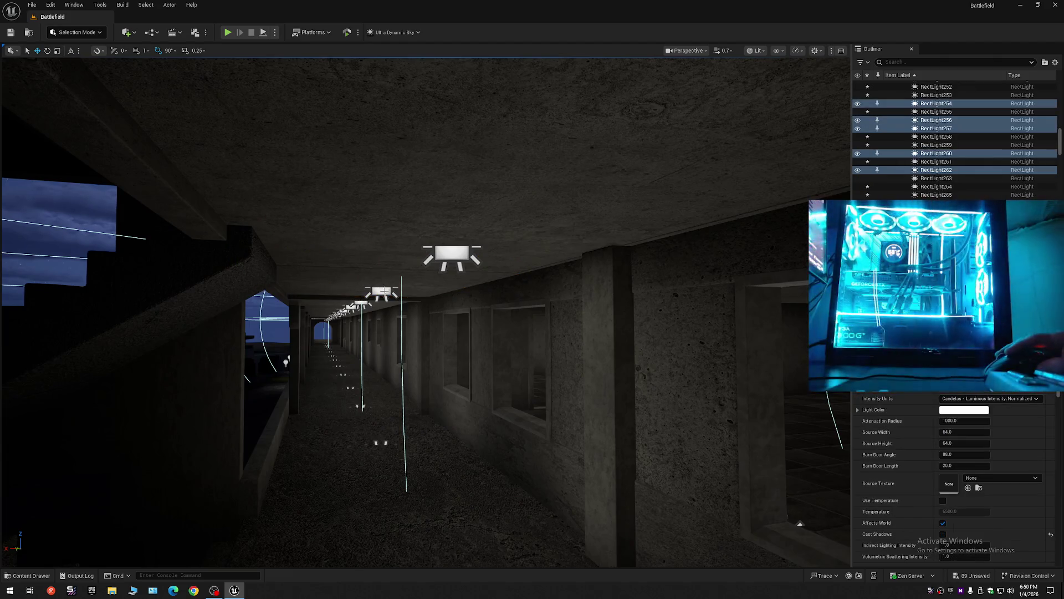
pyautogui.hotkey('ctrl', 'z')
pyautogui.hotkey('ctrl', 'z')
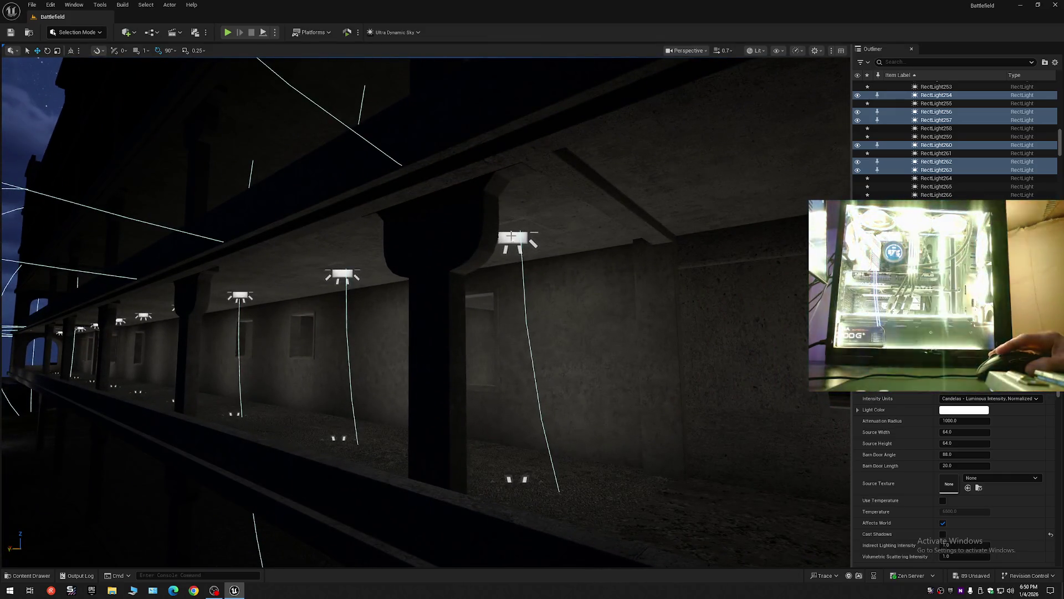
pyautogui.hotkey('ctrl', 'z')
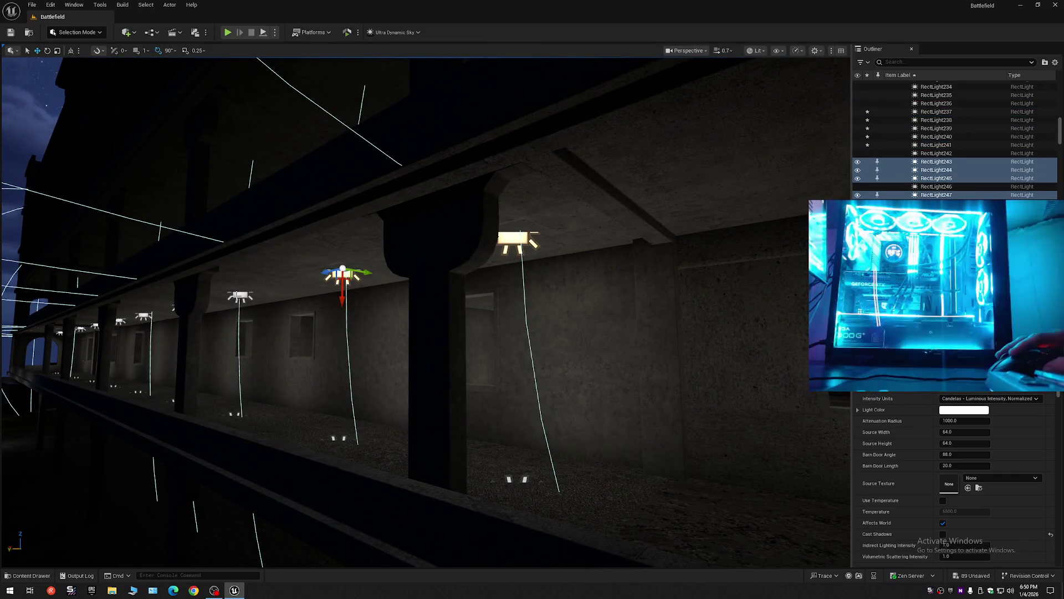
pyautogui.hotkey('ctrl', 'z')
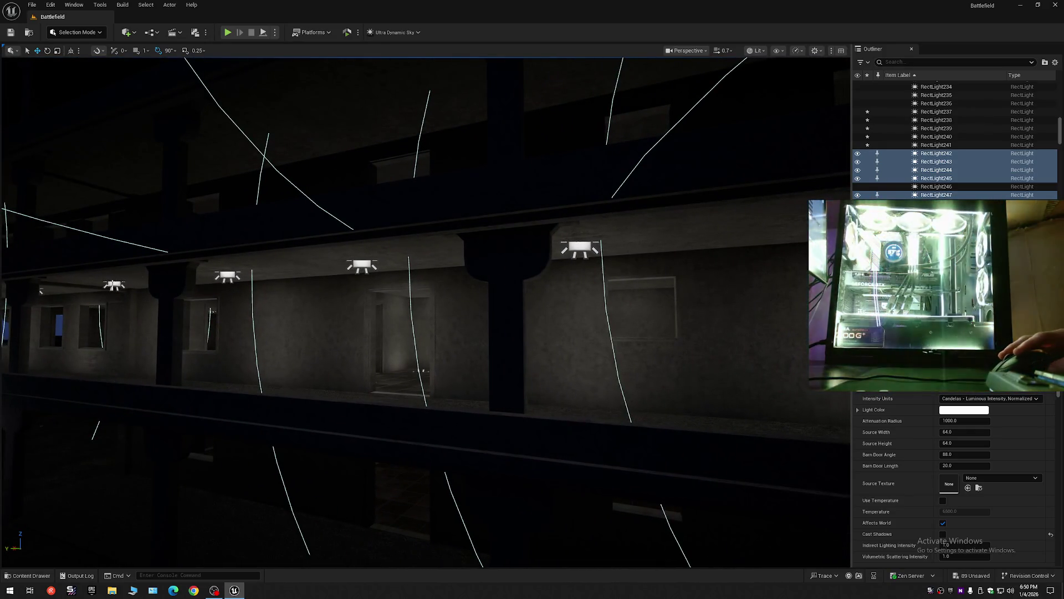
pyautogui.hotkey('ctrl', 'z')
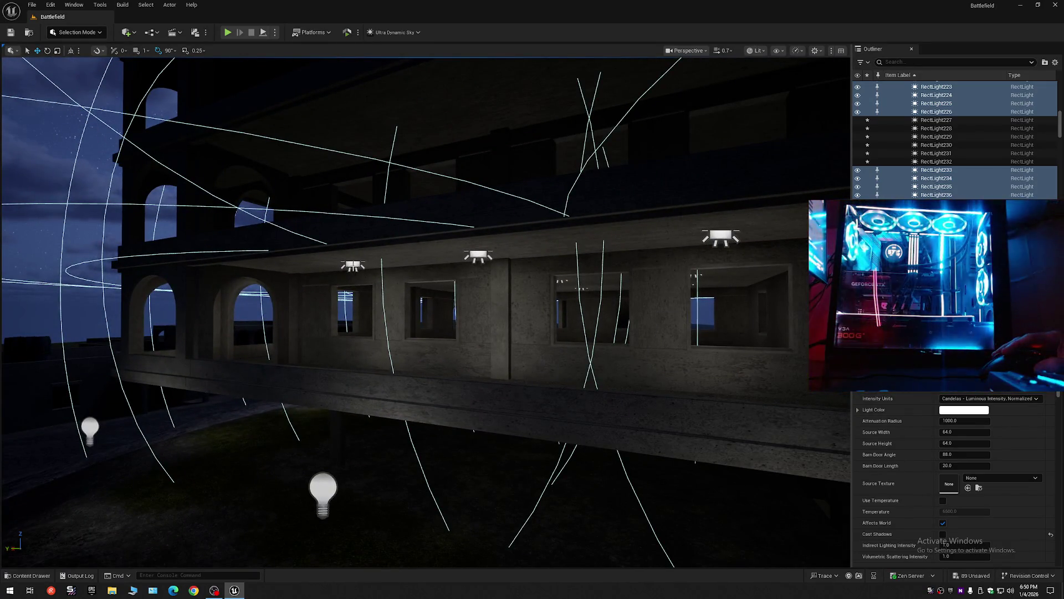
pyautogui.click(355, 265)
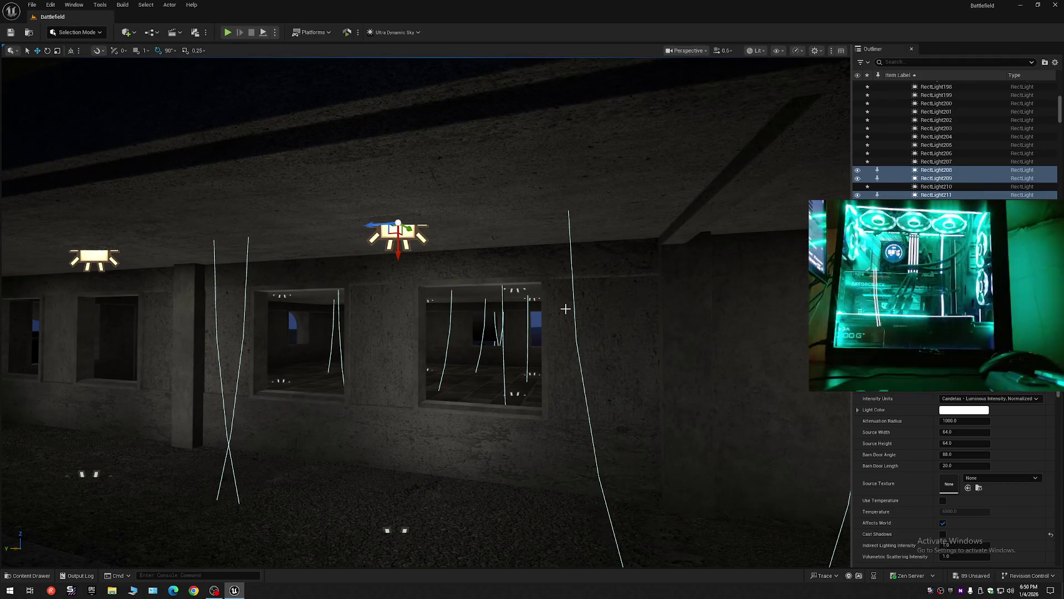
# Step: Snap the selected lights to the floor with End, then lift them back up
pyautogui.press('End')
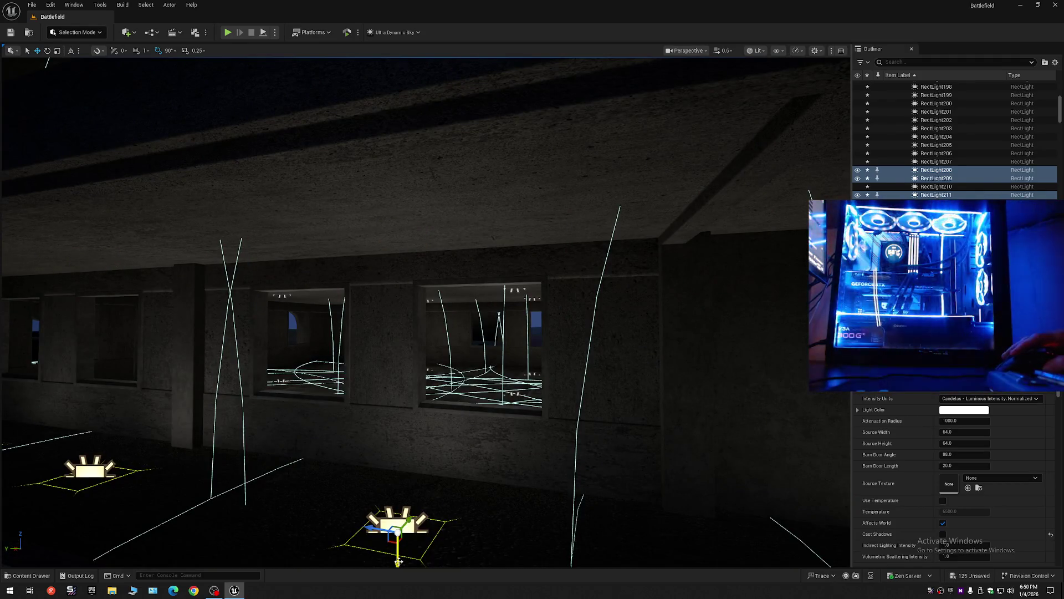
pyautogui.moveTo(398, 561)
pyautogui.mouseDown()
pyautogui.moveTo(397, 316)
pyautogui.moveTo(331, 254)
pyautogui.moveTo(330, 221)
pyautogui.mouseUp()
pyautogui.moveTo(380, 285); pyautogui.dragTo(380, 284)
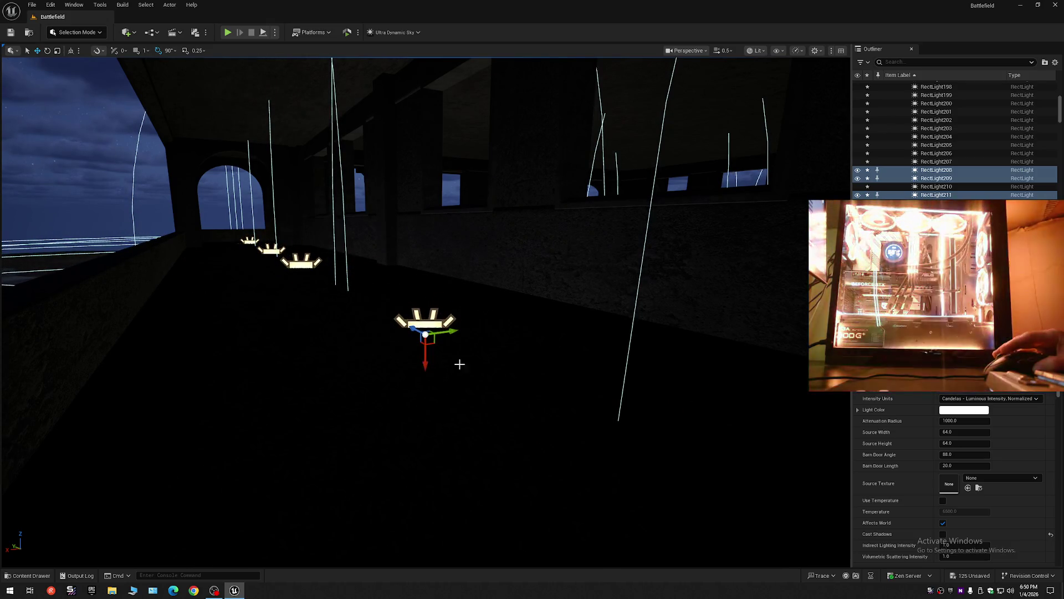
pyautogui.moveTo(460, 364)
pyautogui.mouseDown()
pyautogui.moveTo(416, 340)
pyautogui.moveTo(471, 340)
pyautogui.moveTo(462, 364)
pyautogui.moveTo(449, 360)
pyautogui.mouseUp()
pyautogui.scroll(2, 455, 339)
pyautogui.scroll(-1, 463, 364)
# Step: Select the floor rect lights in the dark room near the windows
pyautogui.click(439, 321)
pyautogui.moveTo(439, 321); pyautogui.dragTo(433, 321)
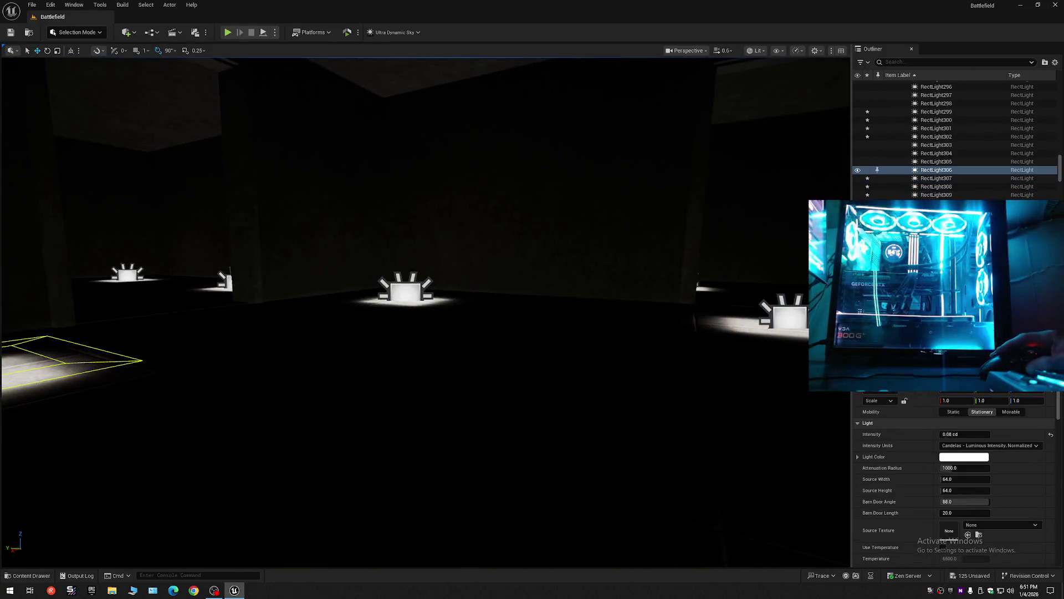
pyautogui.keyDown('ctrl'); pyautogui.click(414, 292); pyautogui.keyUp('ctrl')
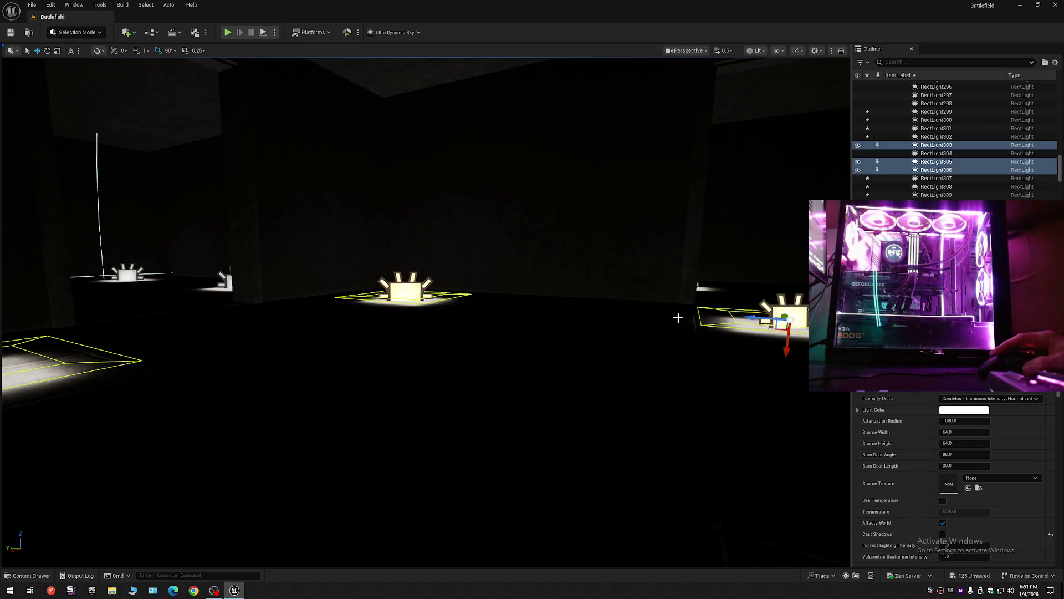
pyautogui.moveTo(678, 317); pyautogui.dragTo(287, 315)
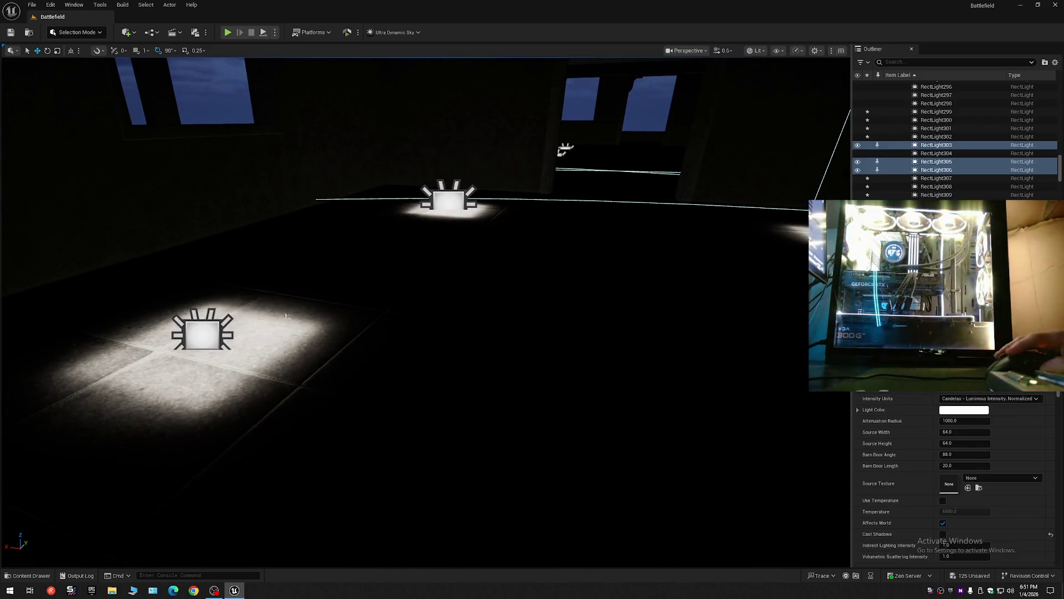
pyautogui.click(209, 334)
pyautogui.moveTo(447, 203); pyautogui.dragTo(556, 248)
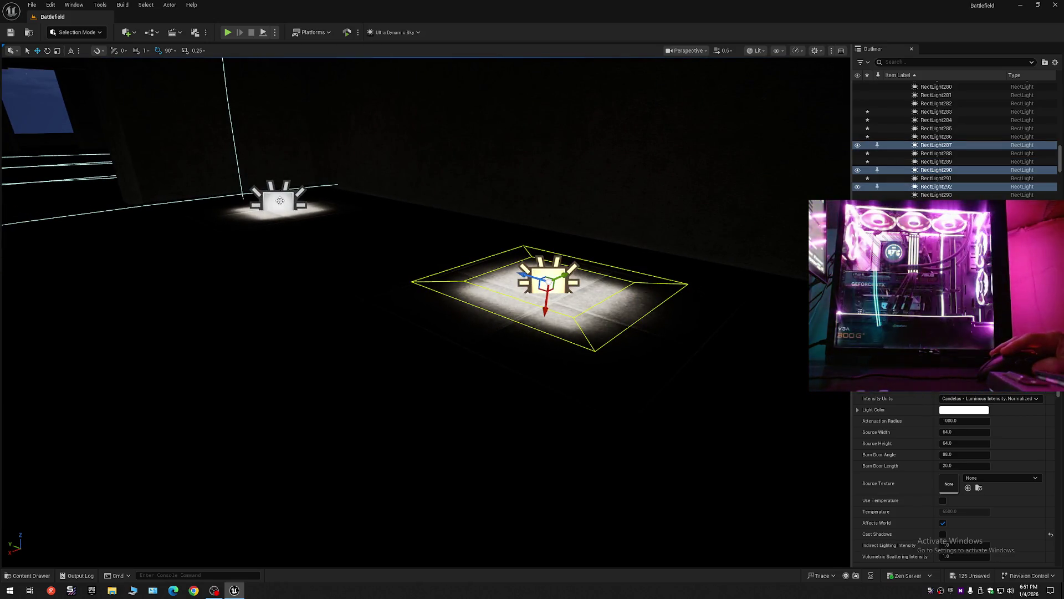
pyautogui.keyDown('ctrl'); pyautogui.click(280, 201); pyautogui.keyUp('ctrl')
pyautogui.moveTo(280, 201); pyautogui.dragTo(280, 307)
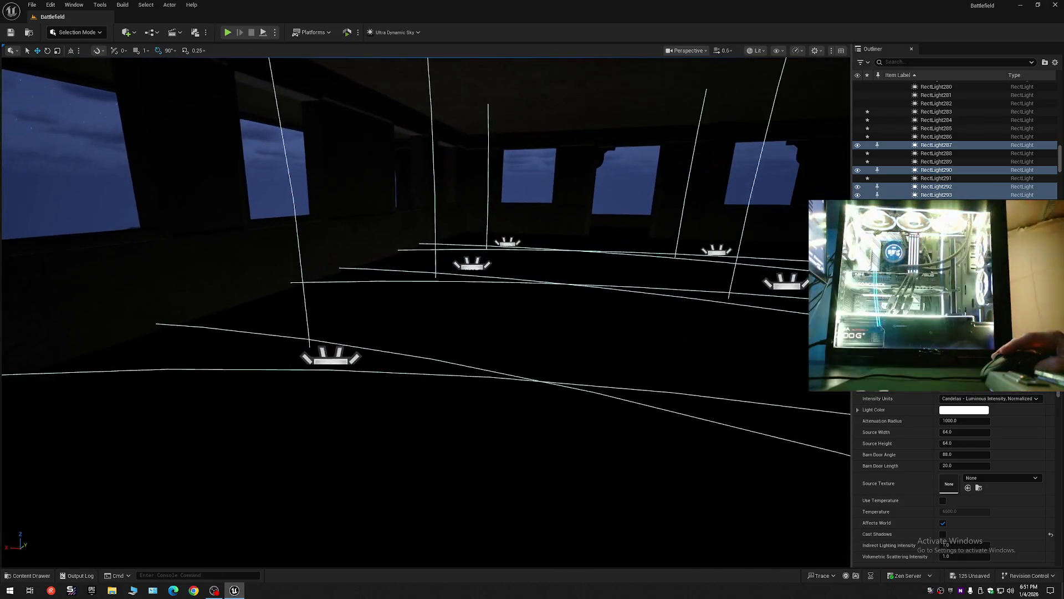
pyautogui.scroll(5, 316, 311)
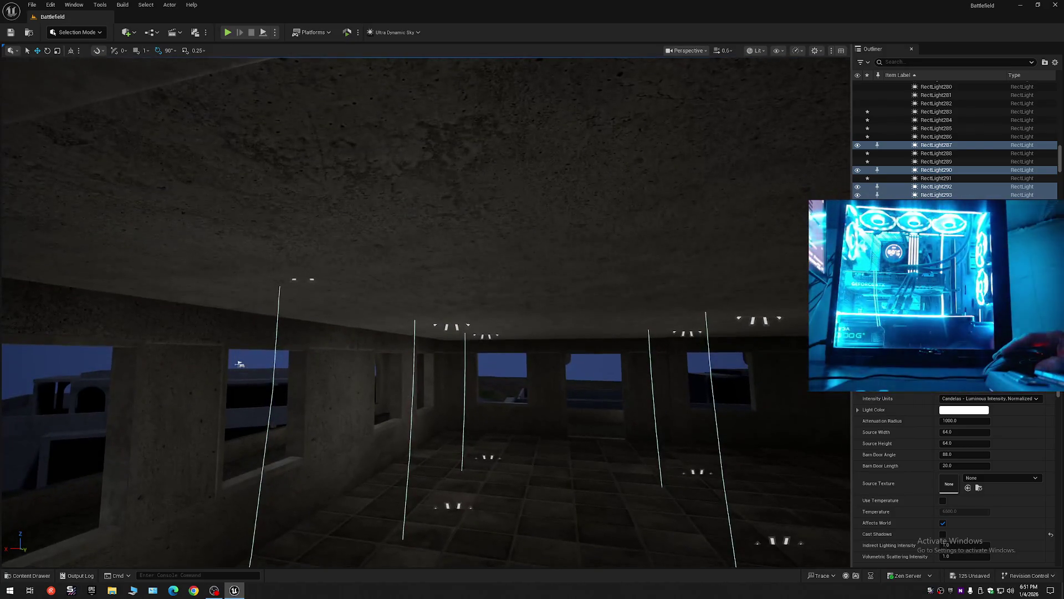
pyautogui.moveTo(239, 363)
pyautogui.mouseDown()
pyautogui.moveTo(240, 452)
pyautogui.moveTo(274, 452)
pyautogui.moveTo(363, 333)
pyautogui.mouseUp()
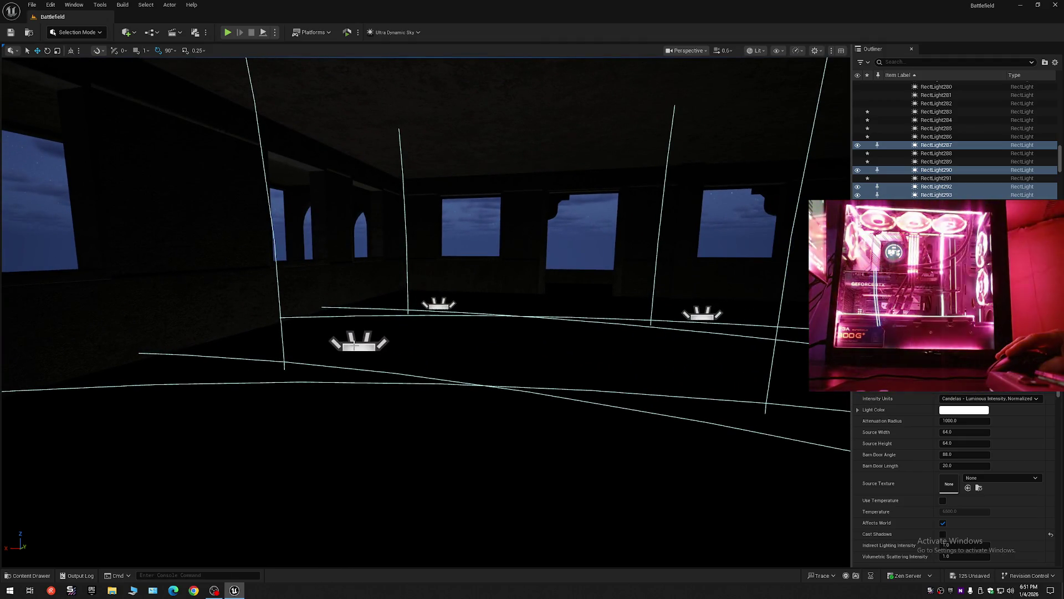
# Step: Add more floor rect lights from the next rooms to the selection
pyautogui.click(354, 346)
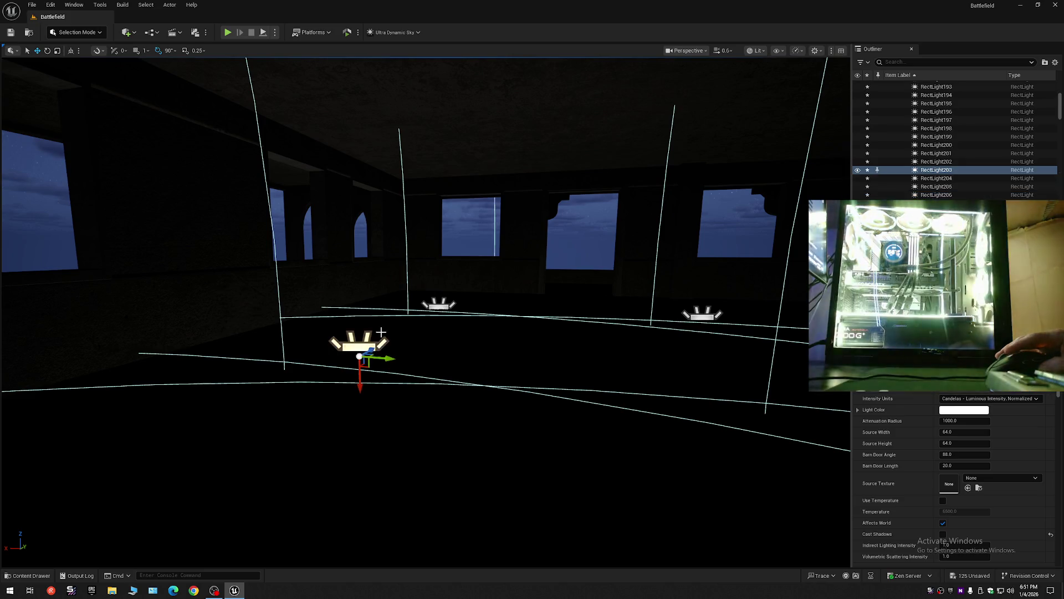
pyautogui.click(438, 307)
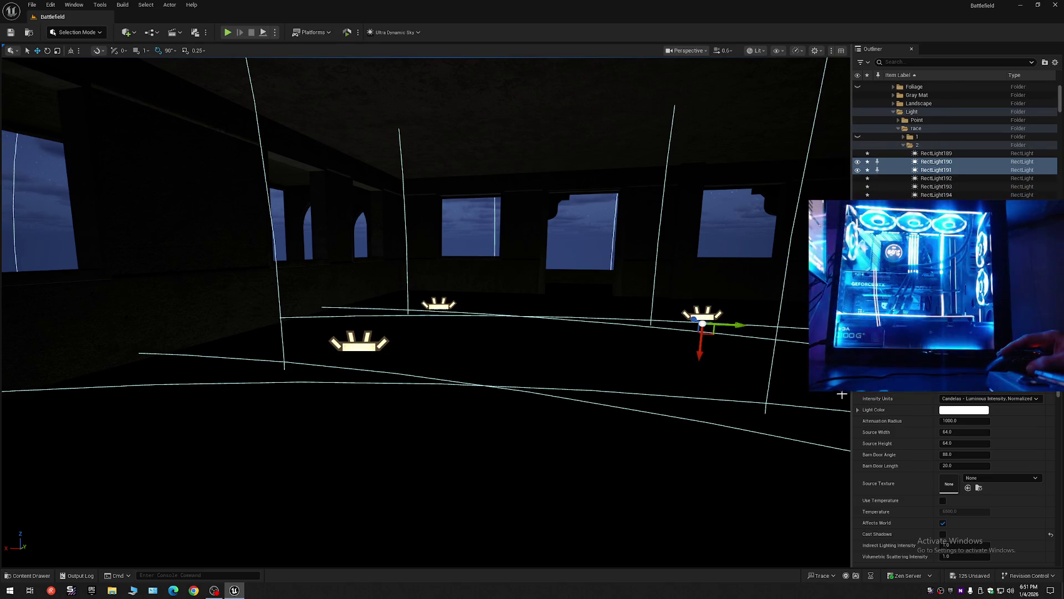
pyautogui.moveTo(773, 388); pyautogui.dragTo(600, 358)
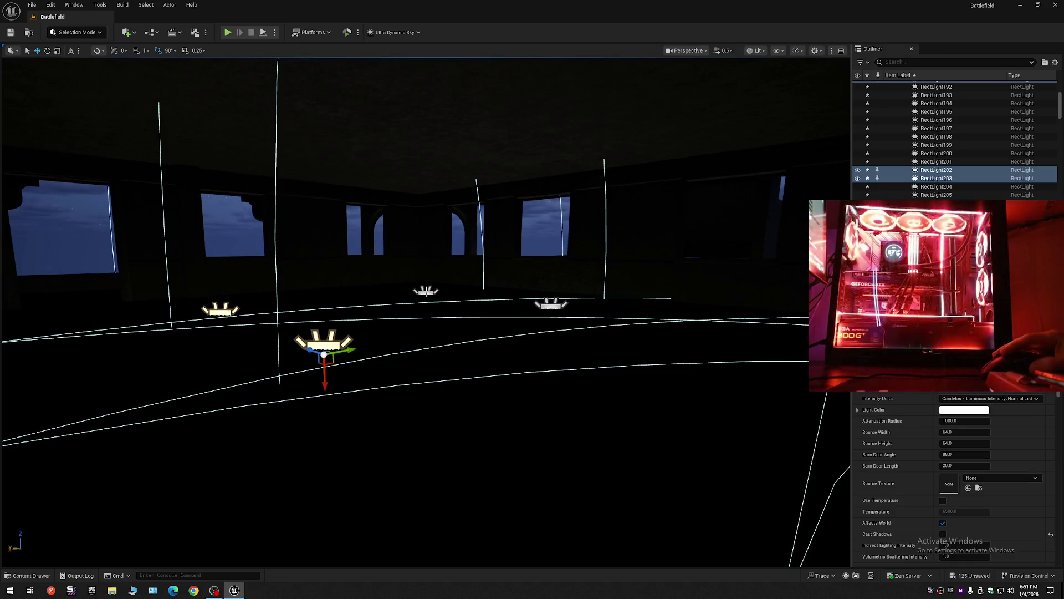
pyautogui.click(426, 293)
pyautogui.click(548, 306)
pyautogui.moveTo(552, 338)
pyautogui.mouseDown()
pyautogui.moveTo(576, 327)
pyautogui.moveTo(542, 394)
pyautogui.mouseUp()
pyautogui.keyDown('ctrl'); pyautogui.click(529, 411); pyautogui.keyUp('ctrl')
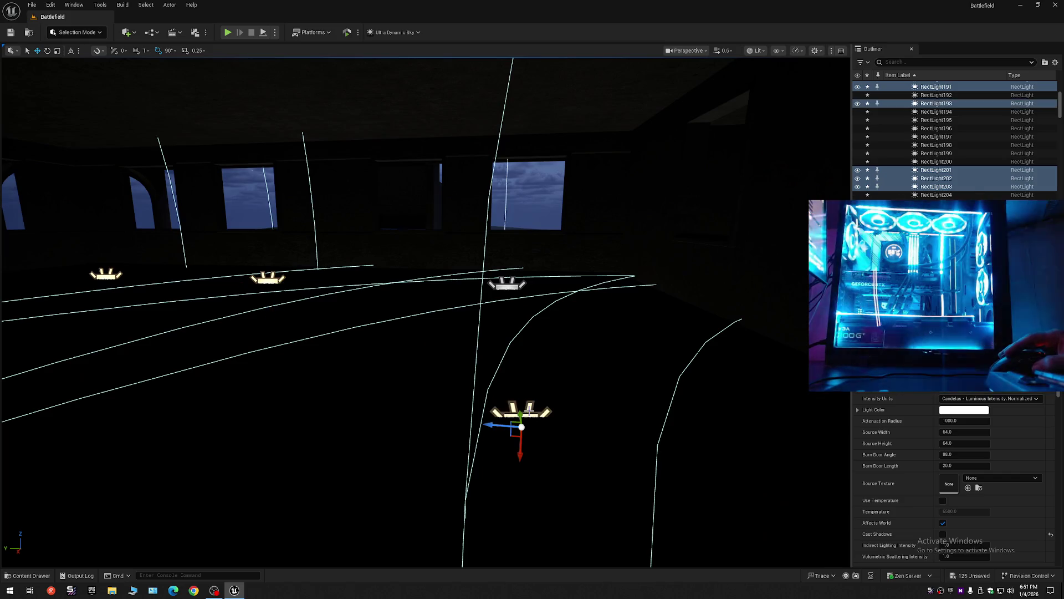
pyautogui.keyDown('ctrl'); pyautogui.click(506, 294); pyautogui.keyUp('ctrl')
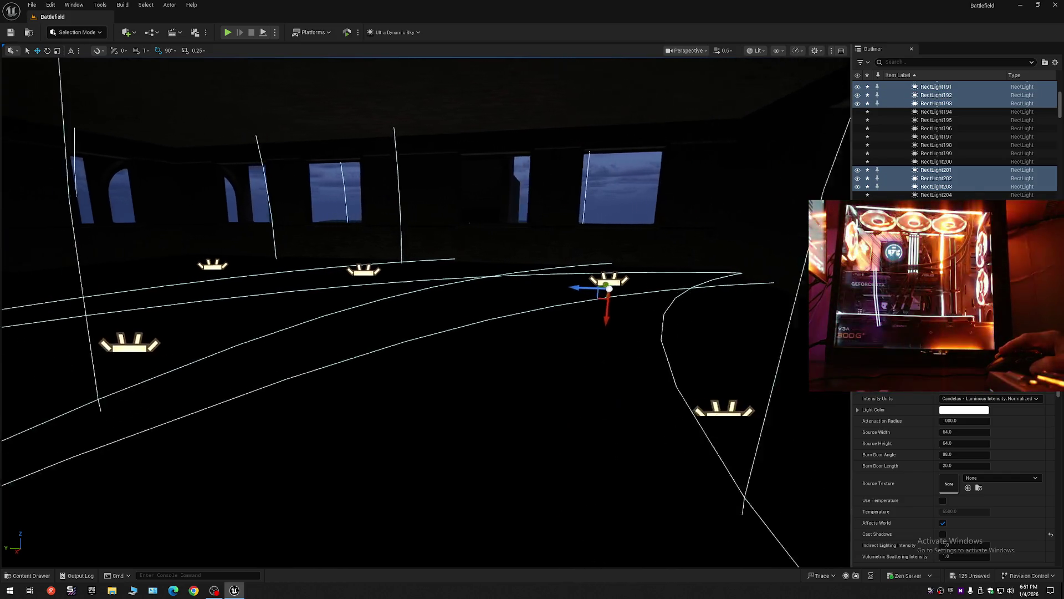
pyautogui.press('s')
pyautogui.moveTo(520, 341); pyautogui.dragTo(502, 258)
pyautogui.keyDown('ctrl'); pyautogui.click(512, 357); pyautogui.keyUp('ctrl')
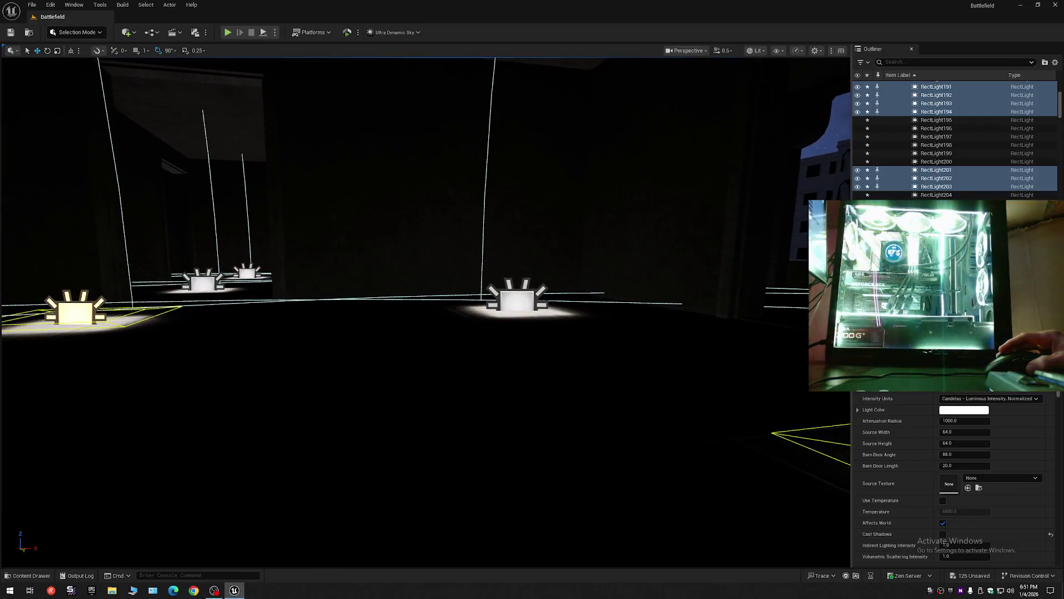
# Step: Add the floor rect lights from the dark rooms and the hallway past the doorway
pyautogui.keyDown('ctrl'); pyautogui.click(521, 299); pyautogui.keyUp('ctrl')
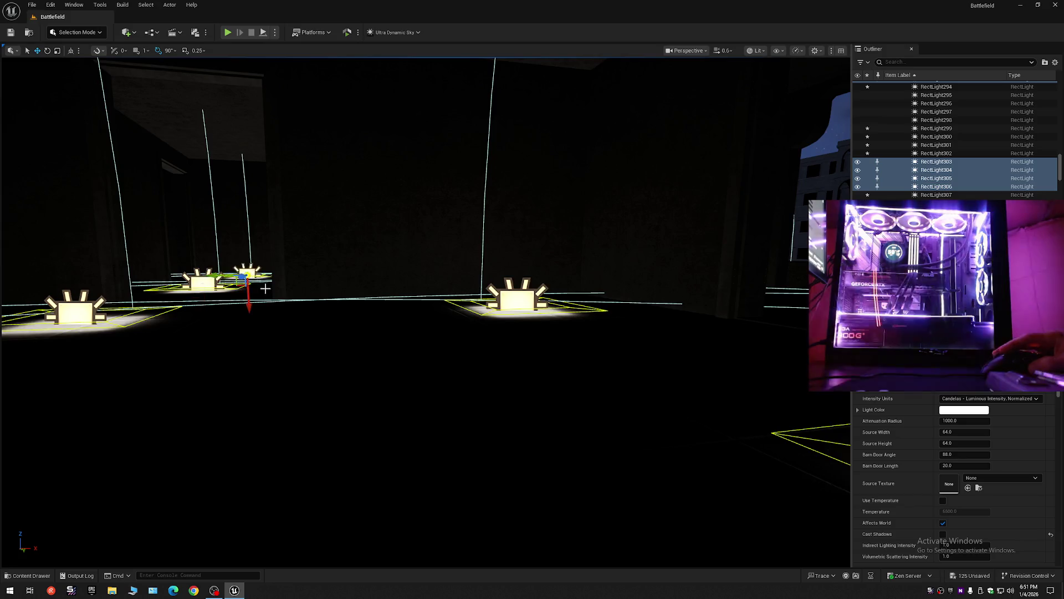
pyautogui.moveTo(265, 288)
pyautogui.mouseDown()
pyautogui.moveTo(319, 336)
pyautogui.moveTo(461, 371)
pyautogui.moveTo(488, 350)
pyautogui.moveTo(514, 369)
pyautogui.mouseUp()
pyautogui.keyDown('ctrl'); pyautogui.click(476, 341); pyautogui.keyUp('ctrl')
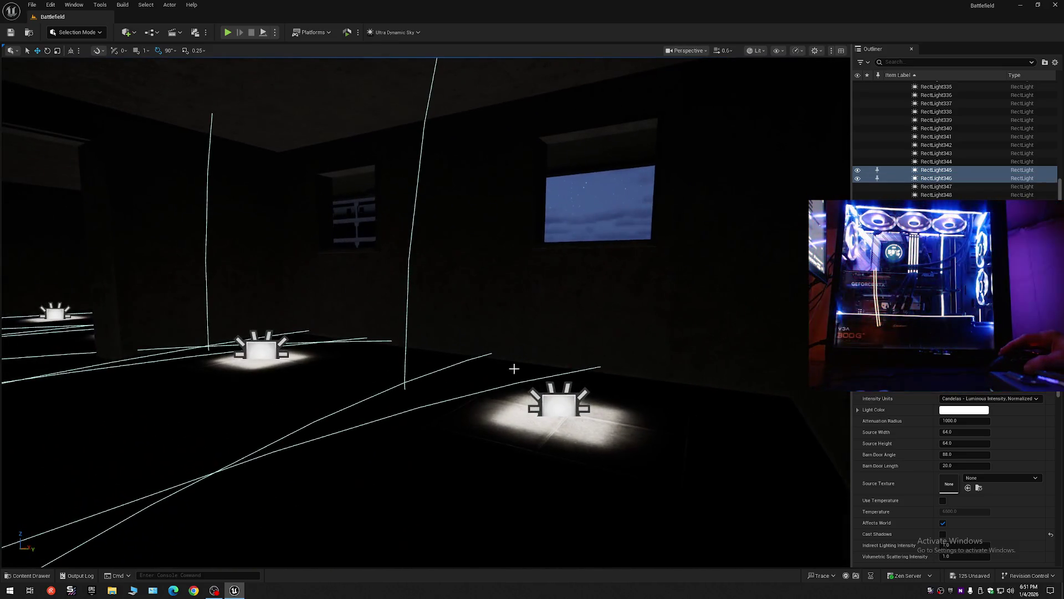
pyautogui.keyDown('ctrl'); pyautogui.click(554, 403); pyautogui.keyUp('ctrl')
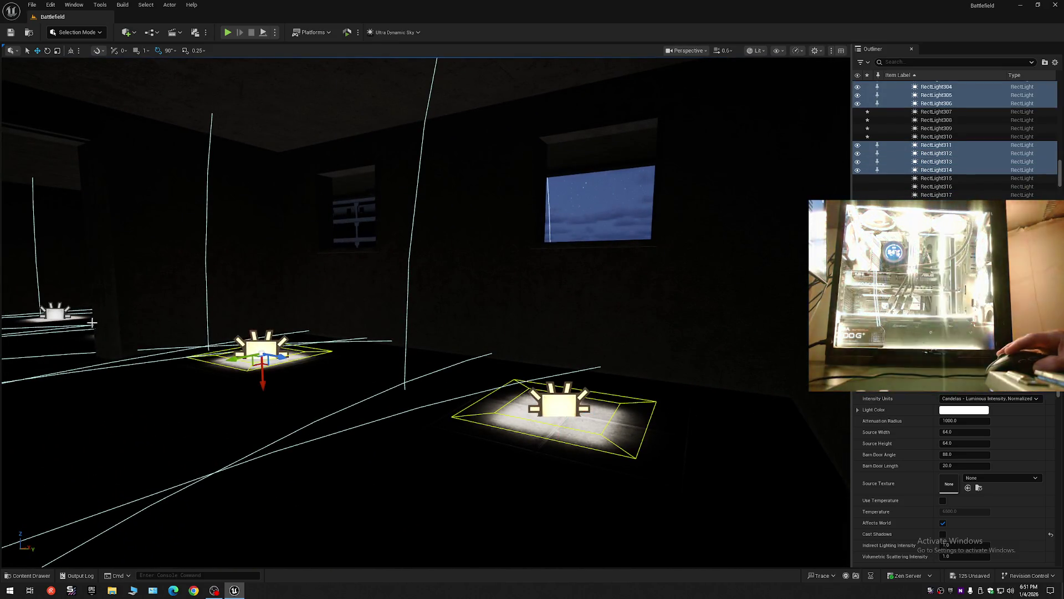
pyautogui.moveTo(58, 316); pyautogui.dragTo(155, 336)
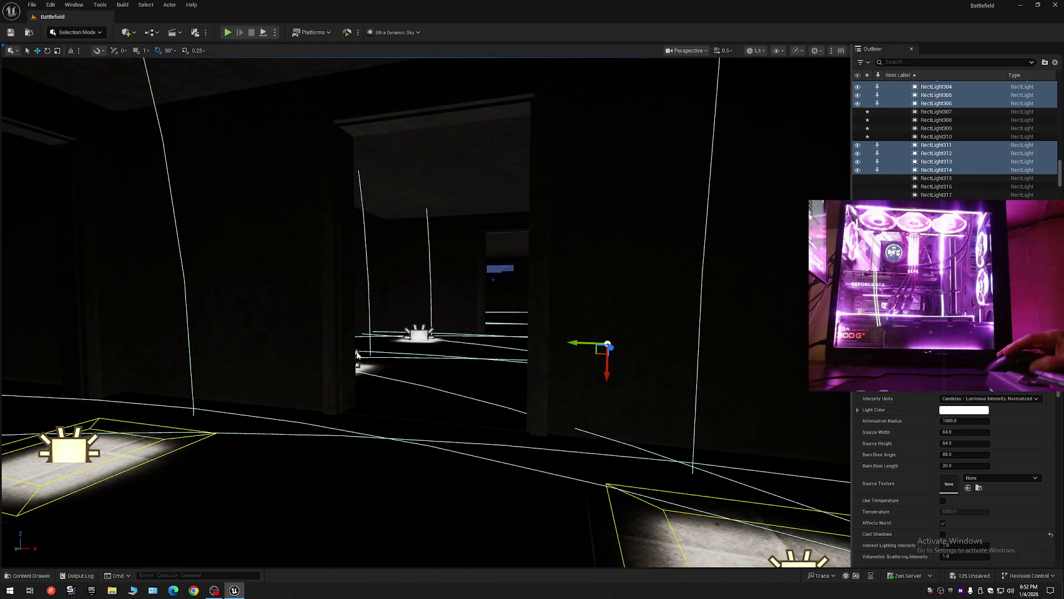
pyautogui.moveTo(418, 344); pyautogui.dragTo(418, 310)
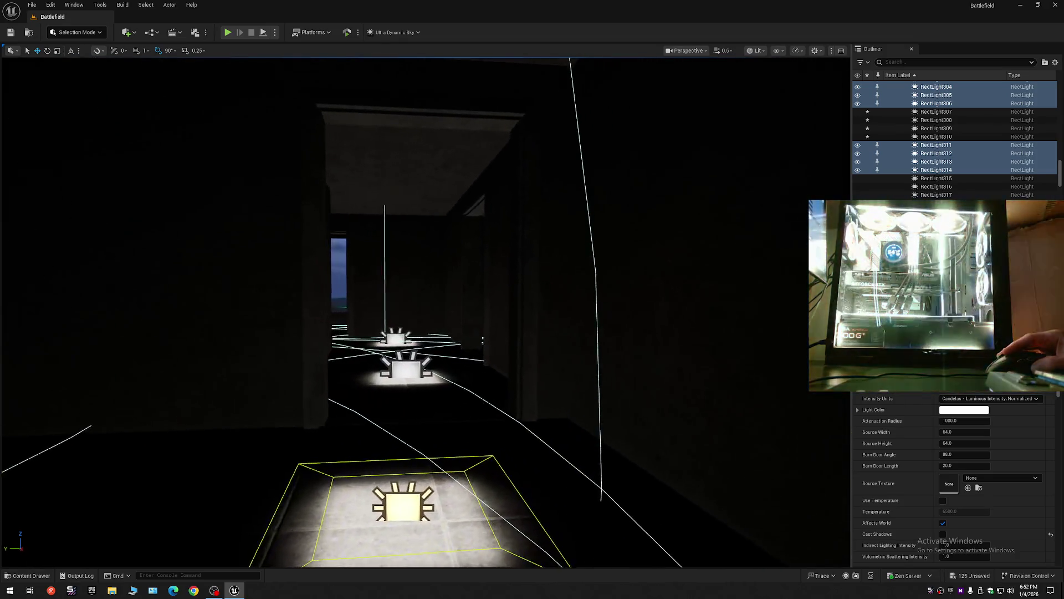
pyautogui.click(400, 339)
pyautogui.moveTo(422, 387)
pyautogui.mouseDown()
pyautogui.moveTo(394, 377)
pyautogui.moveTo(424, 388)
pyautogui.moveTo(413, 395)
pyautogui.moveTo(390, 384)
pyautogui.moveTo(356, 326)
pyautogui.moveTo(333, 316)
pyautogui.moveTo(491, 354)
pyautogui.mouseUp()
pyautogui.keyDown('ctrl'); pyautogui.click(416, 397); pyautogui.keyUp('ctrl')
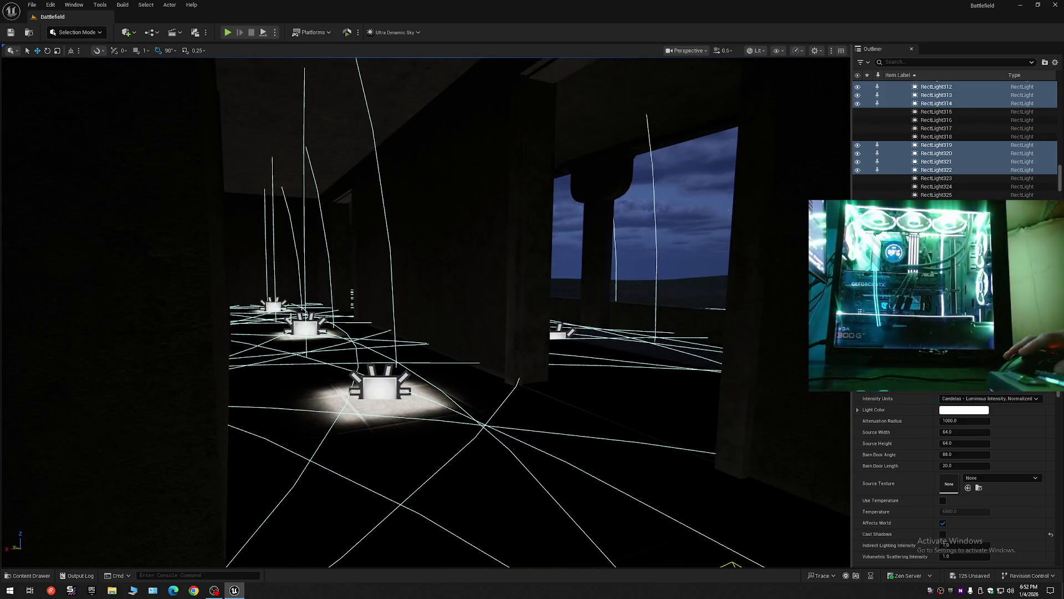
pyautogui.keyDown('ctrl'); pyautogui.click(274, 308); pyautogui.keyUp('ctrl')
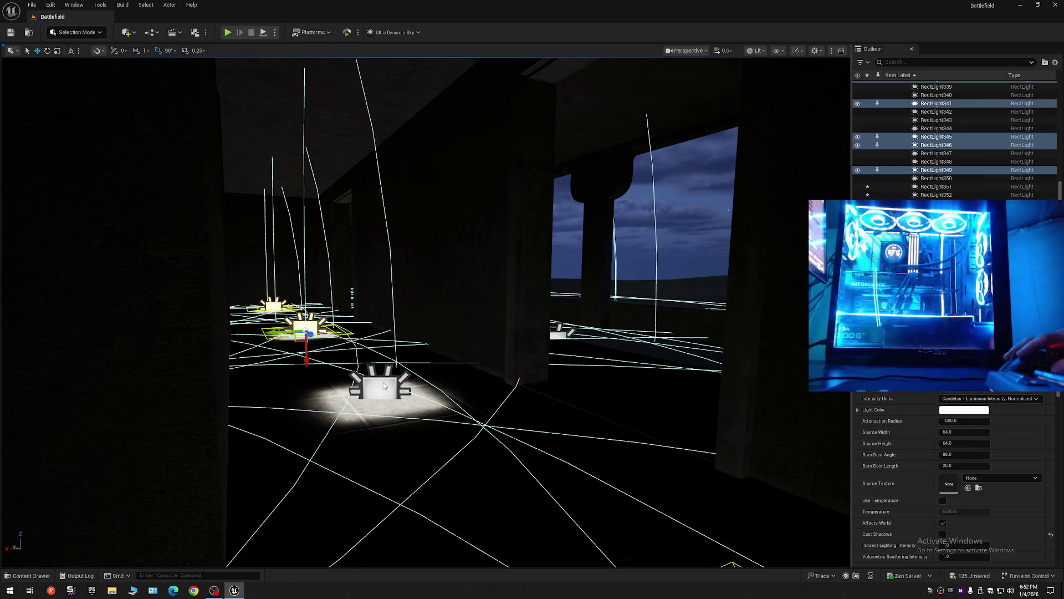
pyautogui.keyDown('ctrl'); pyautogui.click(384, 386); pyautogui.keyUp('ctrl')
pyautogui.moveTo(384, 387)
pyautogui.mouseDown()
pyautogui.moveTo(488, 390)
pyautogui.moveTo(388, 389)
pyautogui.moveTo(410, 388)
pyautogui.mouseUp()
pyautogui.moveTo(244, 395); pyautogui.dragTo(240, 395)
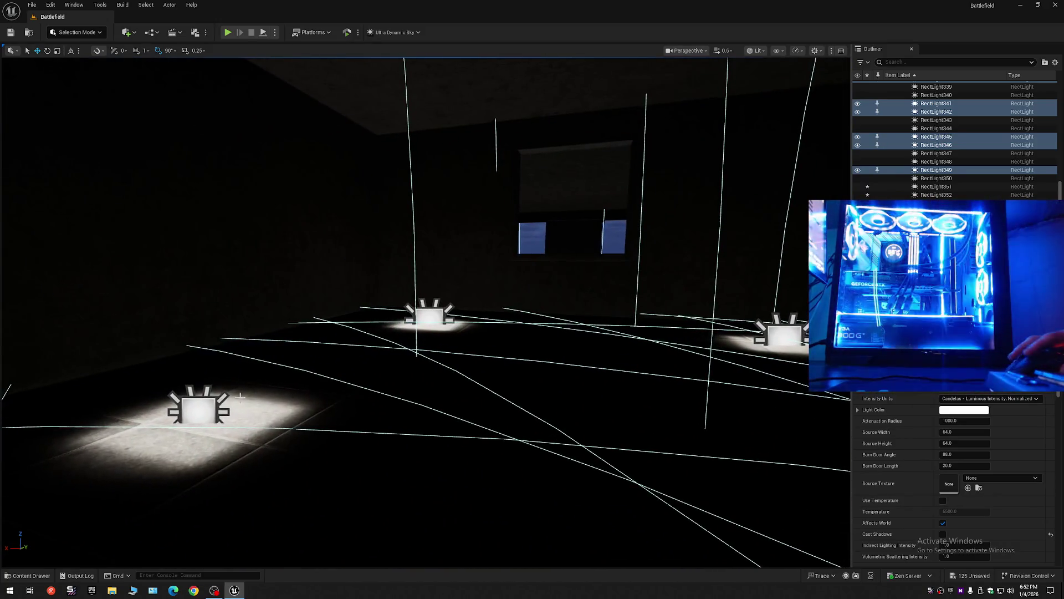
pyautogui.click(212, 408)
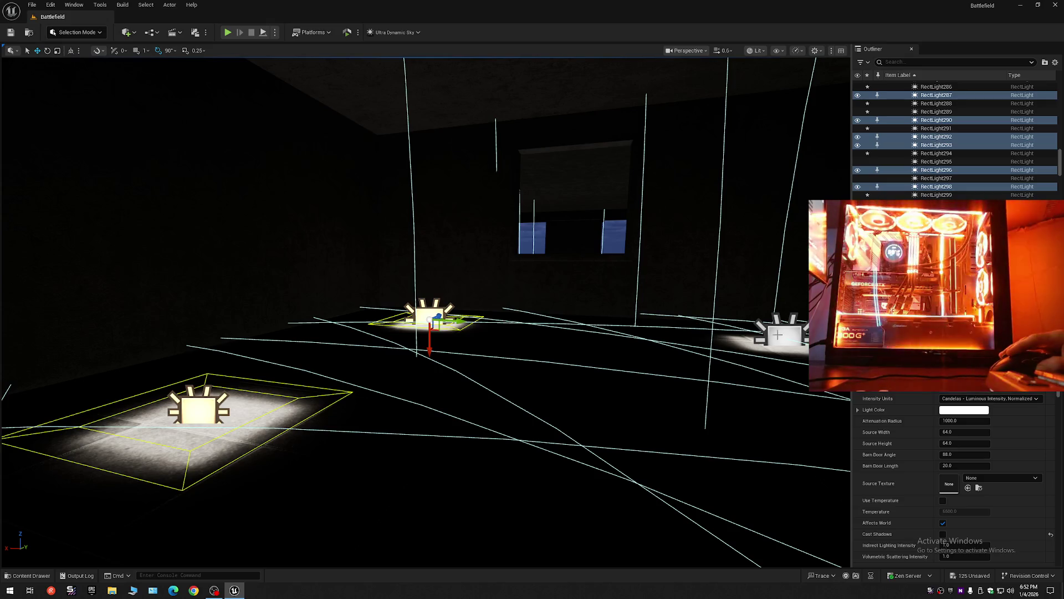
pyautogui.moveTo(411, 388); pyautogui.dragTo(499, 377)
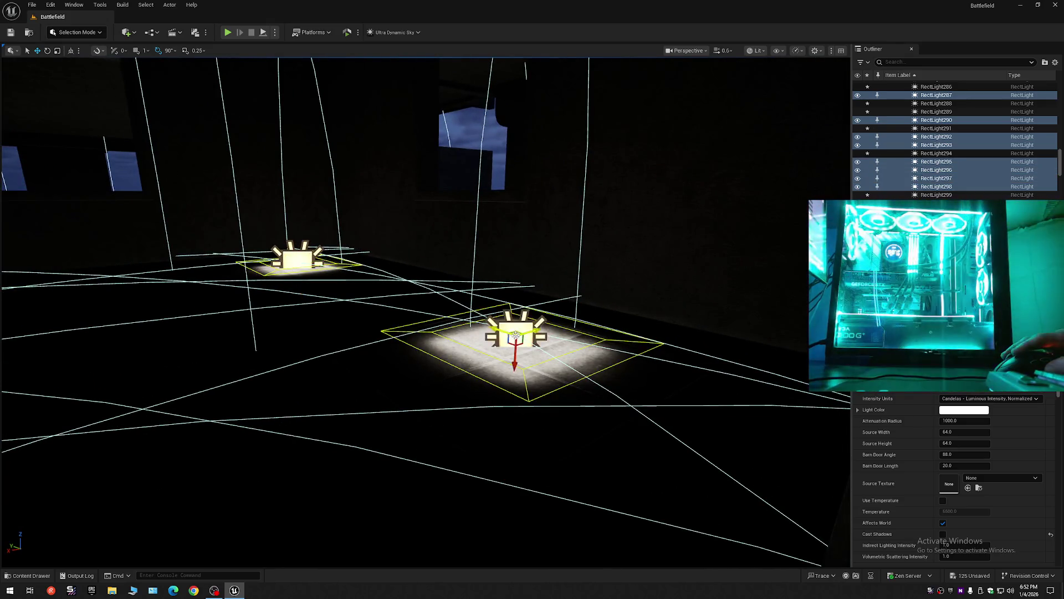
pyautogui.moveTo(515, 336)
pyautogui.mouseDown()
pyautogui.moveTo(421, 341)
pyautogui.moveTo(494, 337)
pyautogui.moveTo(533, 352)
pyautogui.moveTo(497, 353)
pyautogui.moveTo(545, 345)
pyautogui.mouseUp()
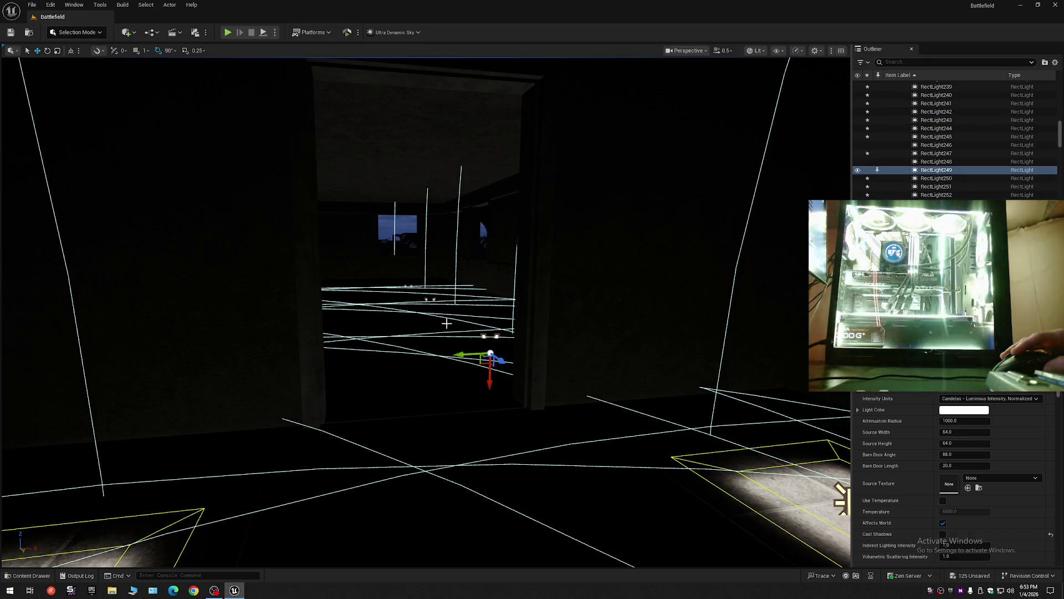
# Step: Fly through the rooms toward the lit floor and undo the last light move
pyautogui.moveTo(432, 308); pyautogui.dragTo(433, 307)
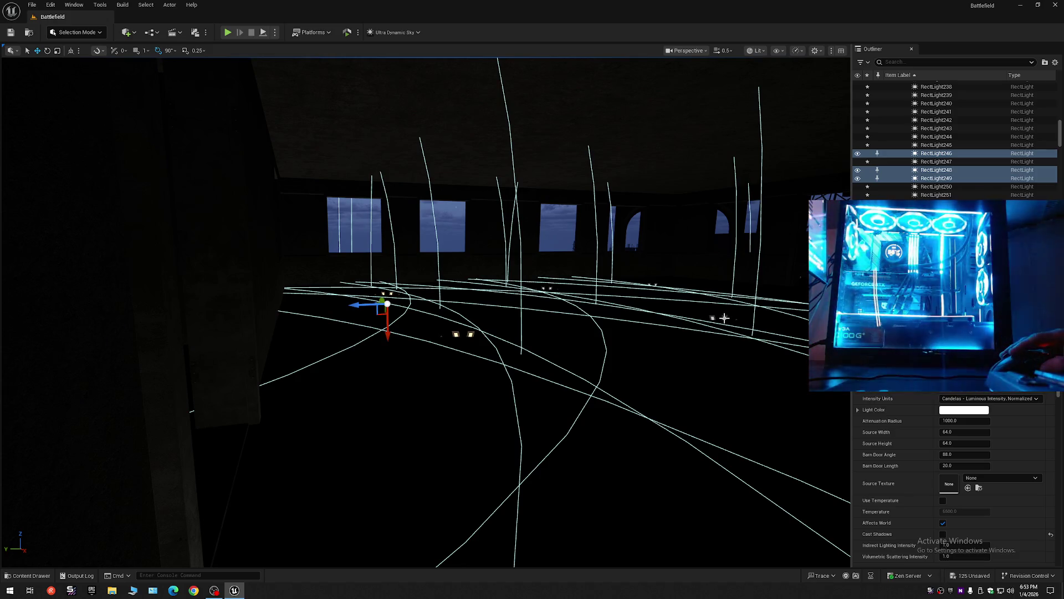
pyautogui.moveTo(670, 324); pyautogui.dragTo(214, 293)
pyautogui.moveTo(629, 328); pyautogui.dragTo(642, 317)
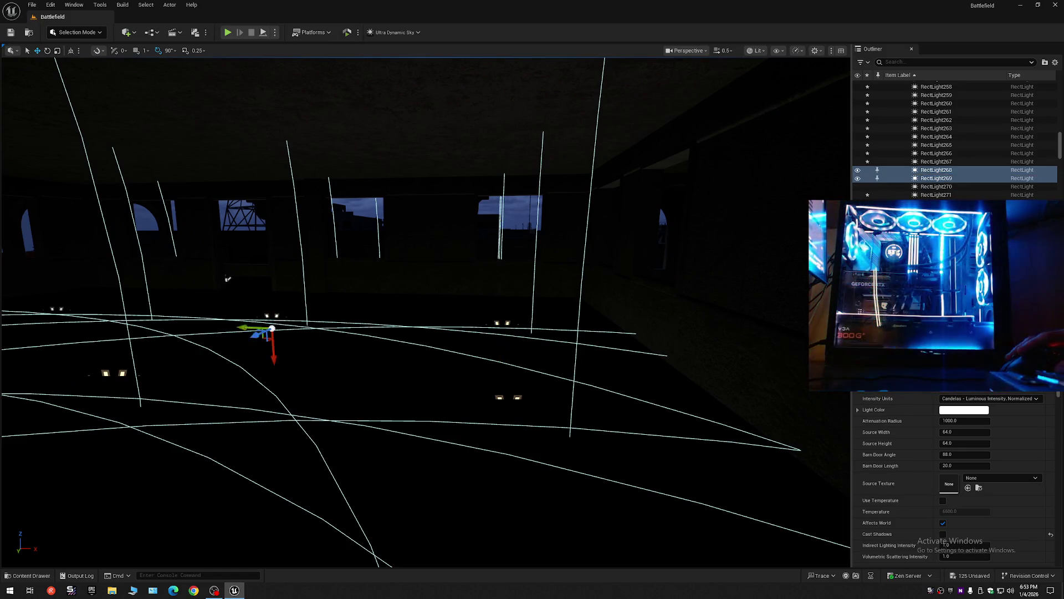
pyautogui.moveTo(227, 279); pyautogui.dragTo(620, 270)
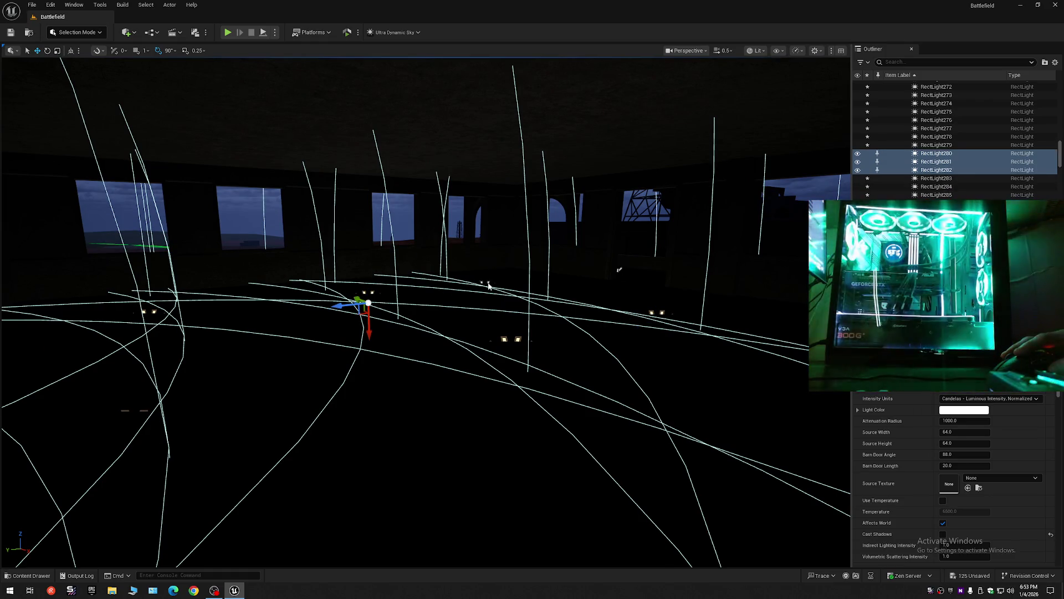
pyautogui.moveTo(619, 270); pyautogui.dragTo(619, 237)
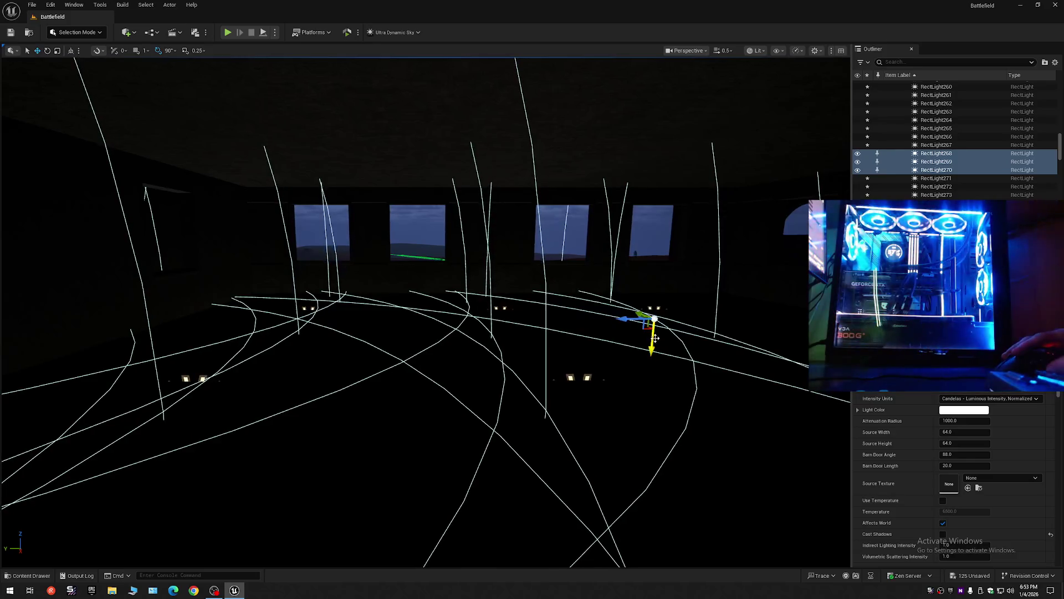
pyautogui.moveTo(649, 333); pyautogui.dragTo(650, 316)
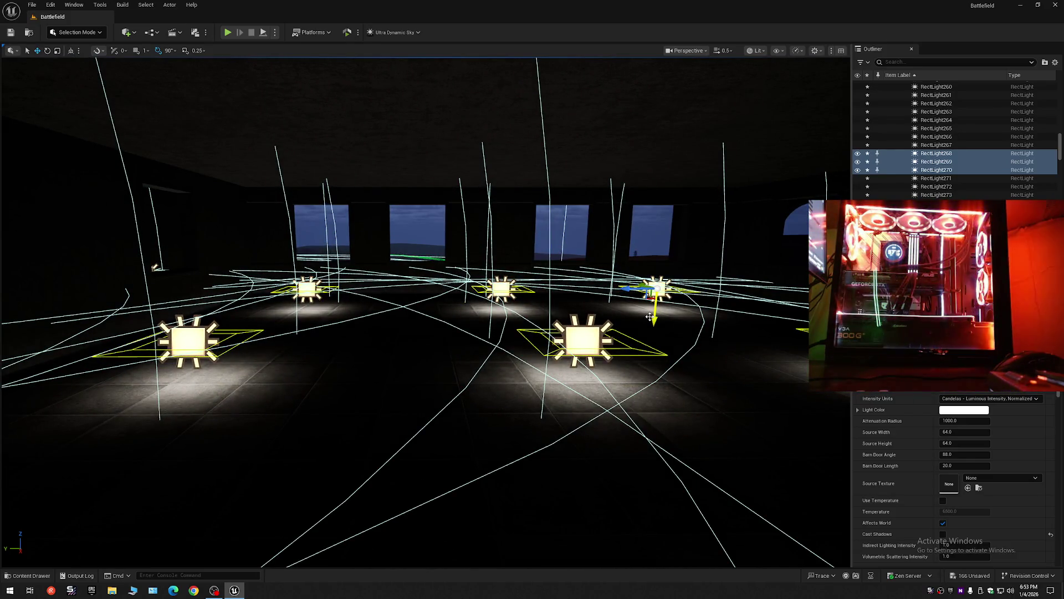
pyautogui.hotkey('ctrl', 'z')
# Step: Frame the selected rect light and lower it slightly below the ceiling
pyautogui.moveTo(649, 313)
pyautogui.mouseDown()
pyautogui.moveTo(377, 269)
pyautogui.moveTo(399, 266)
pyautogui.moveTo(391, 247)
pyautogui.moveTo(532, 346)
pyautogui.mouseUp()
pyautogui.press('f')
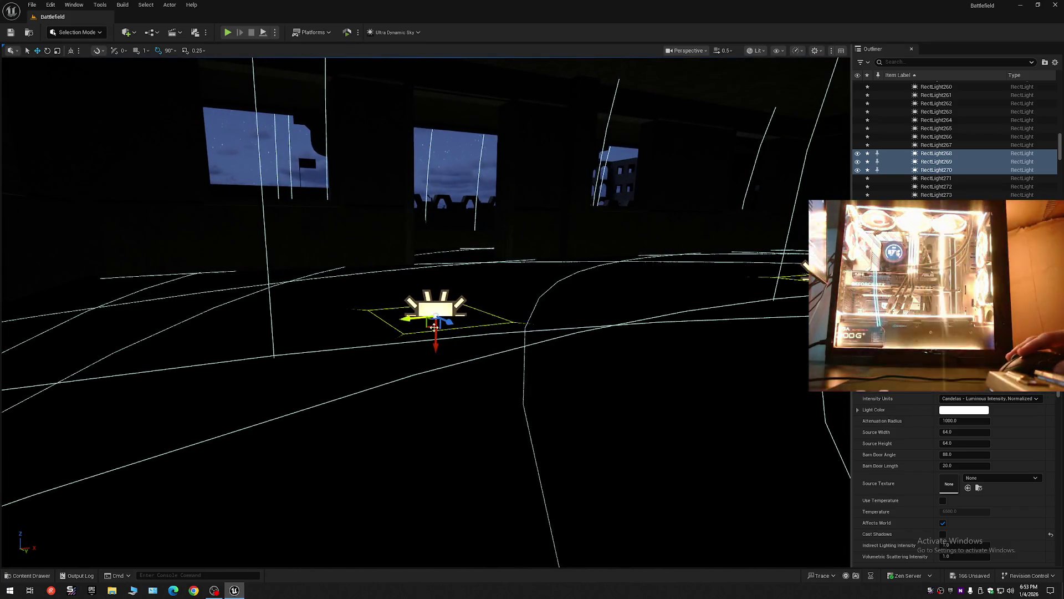
pyautogui.moveTo(434, 345); pyautogui.dragTo(433, 289)
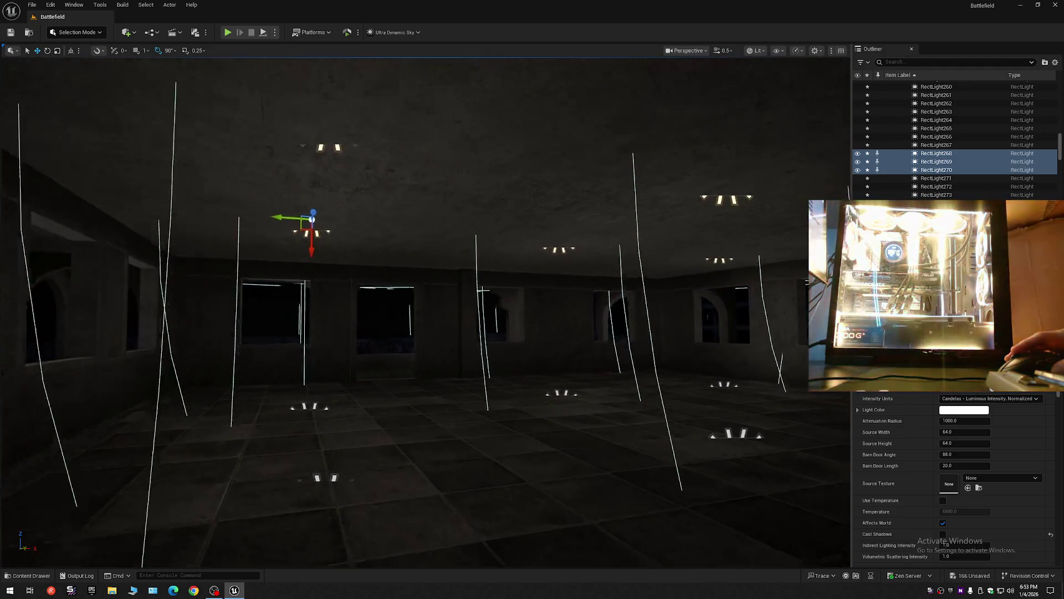
pyautogui.moveTo(433, 288); pyautogui.dragTo(355, 289)
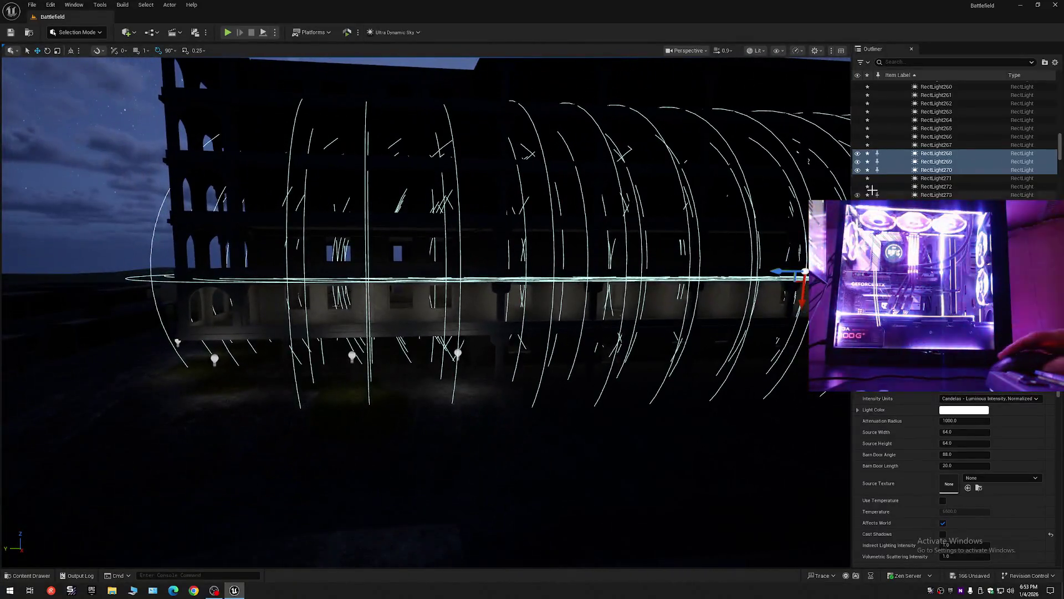
# Step: Select the Light folder's rect lights from the first through RectLight360 and duplicate them
pyautogui.click(1055, 63)
pyautogui.click(1010, 97)
pyautogui.click(896, 101)
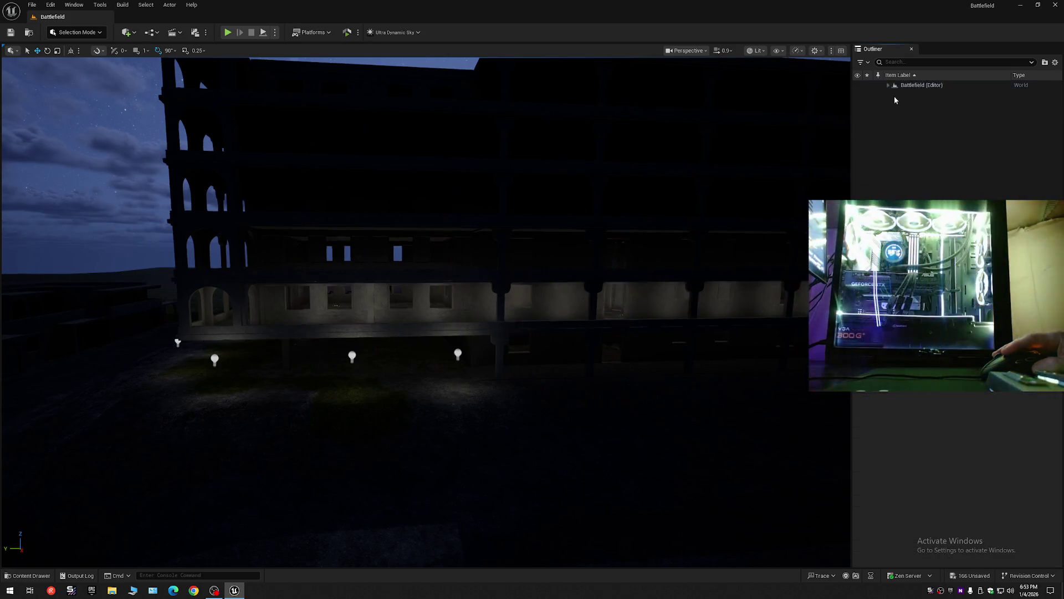
pyautogui.click(888, 85)
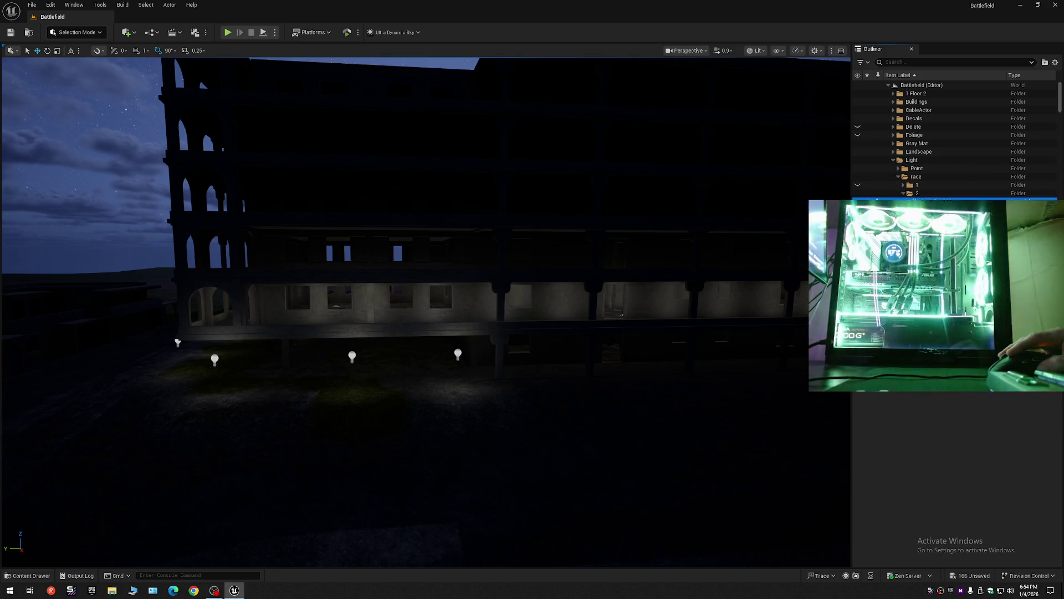
pyautogui.click(932, 201)
pyautogui.moveTo(1061, 100); pyautogui.dragTo(1059, 145)
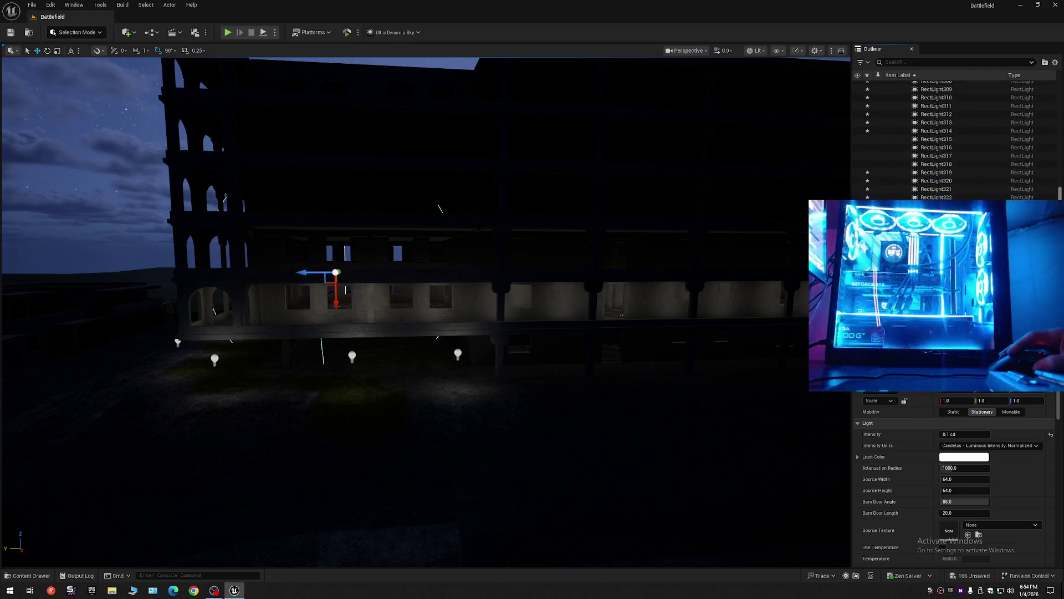
pyautogui.keyDown('shift'); pyautogui.click(949, 173); pyautogui.keyUp('shift')
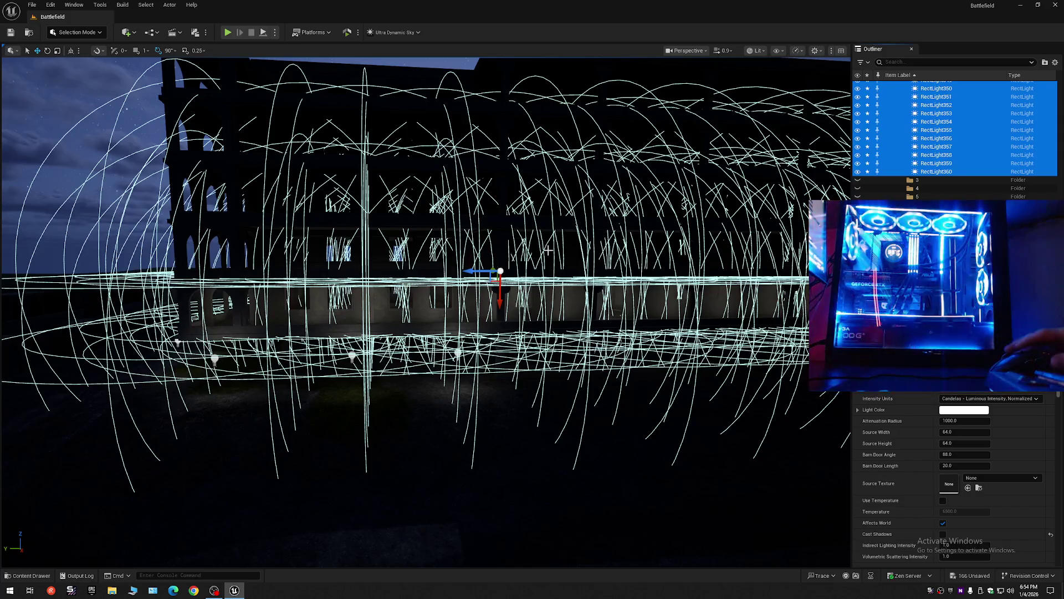
pyautogui.hotkey('ctrl', 'd')
# Step: Move the duplicated rect lights into folder 3 and raise them one floor
pyautogui.rightClick(930, 162)
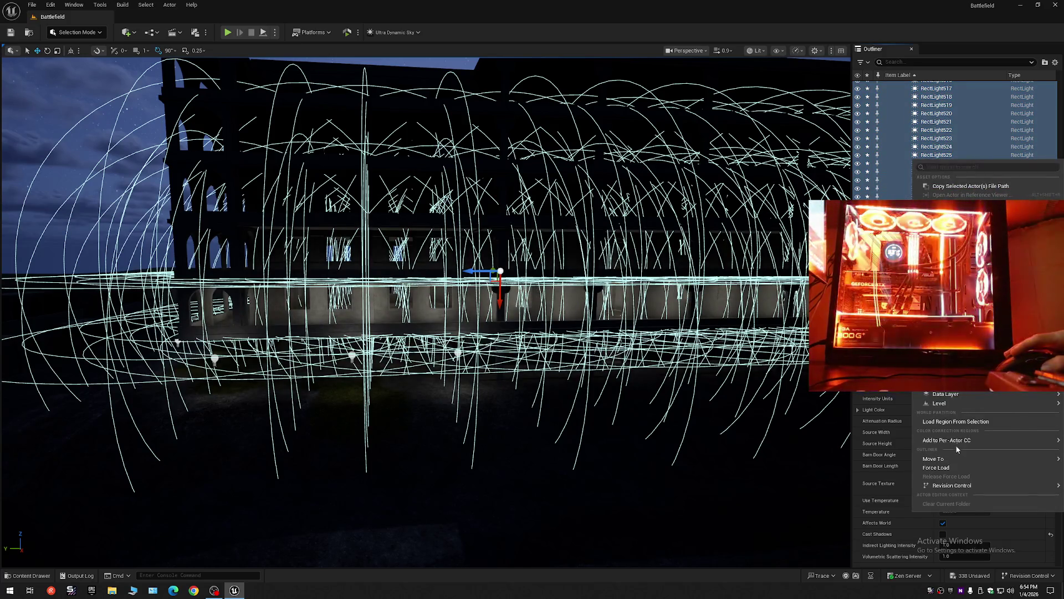
pyautogui.moveTo(954, 463)
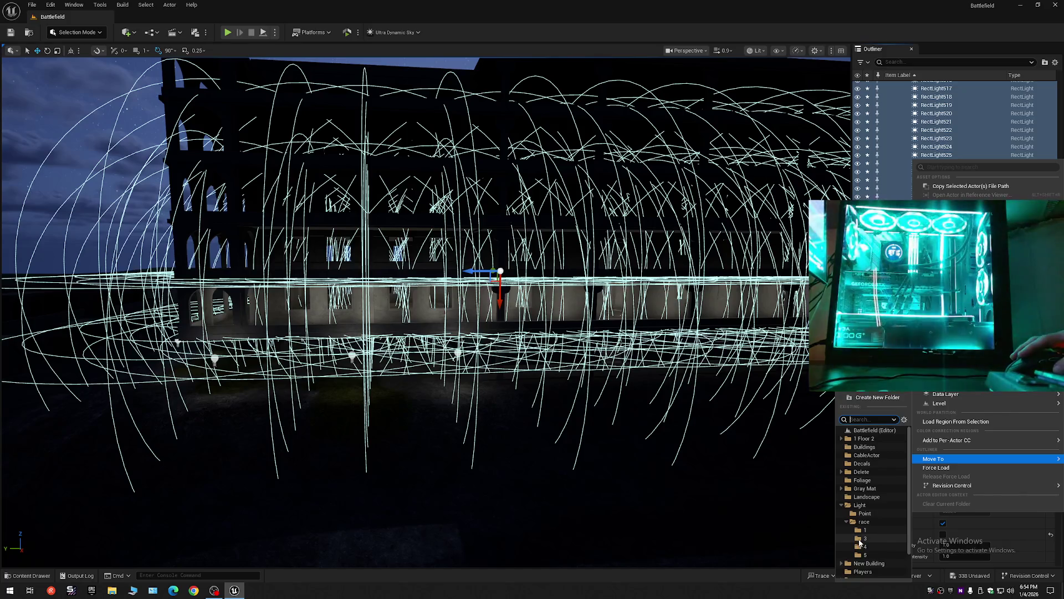
pyautogui.click(860, 540)
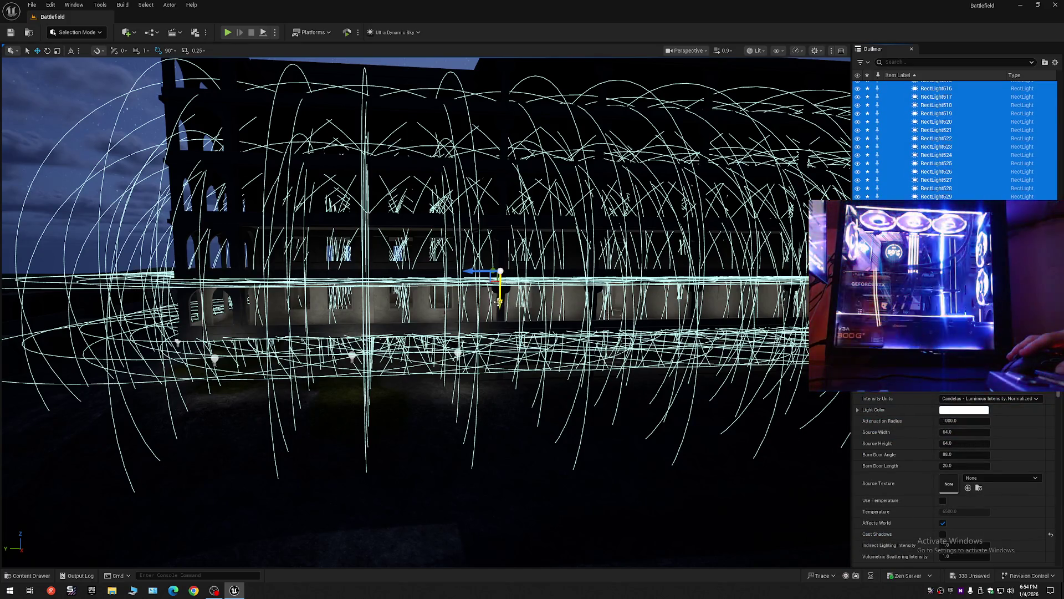
pyautogui.moveTo(498, 302); pyautogui.dragTo(491, 234)
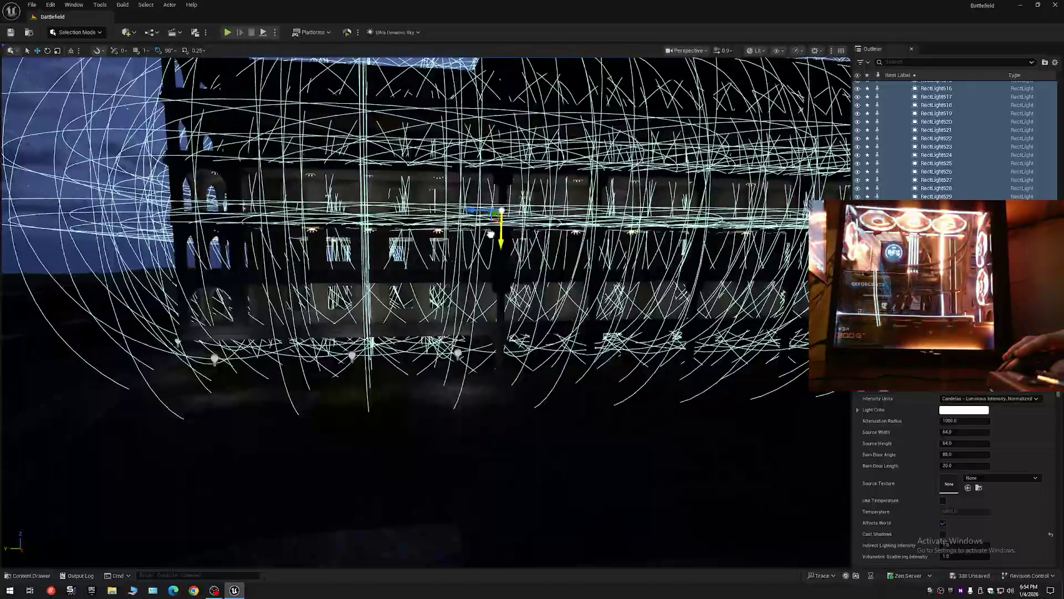
# Step: Fly around the upper floor to check the raised lights, undoing a stray move
pyautogui.press('f')
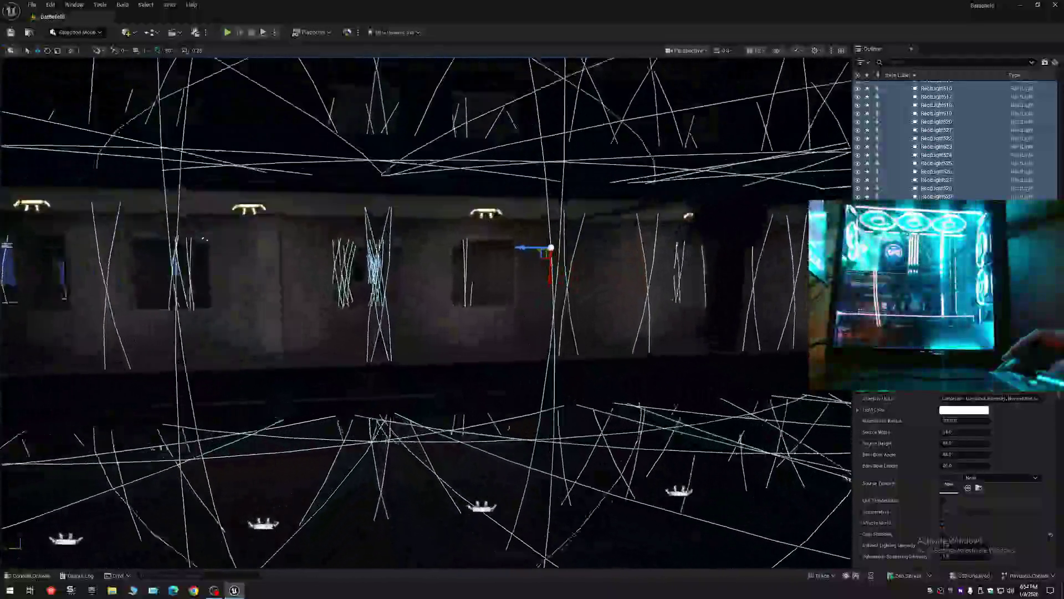
pyautogui.press('w')
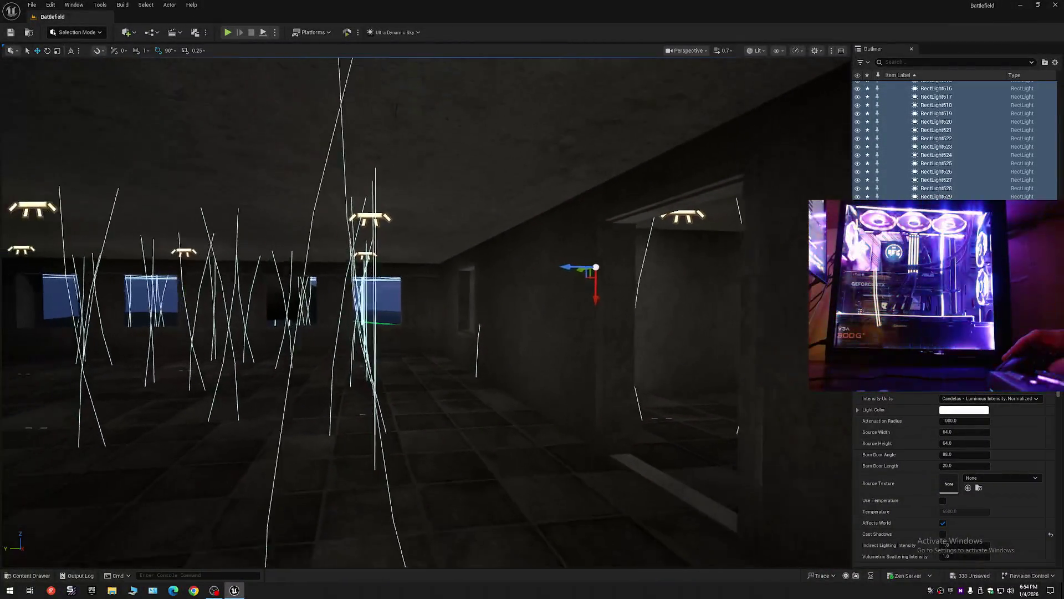
pyautogui.press('e')
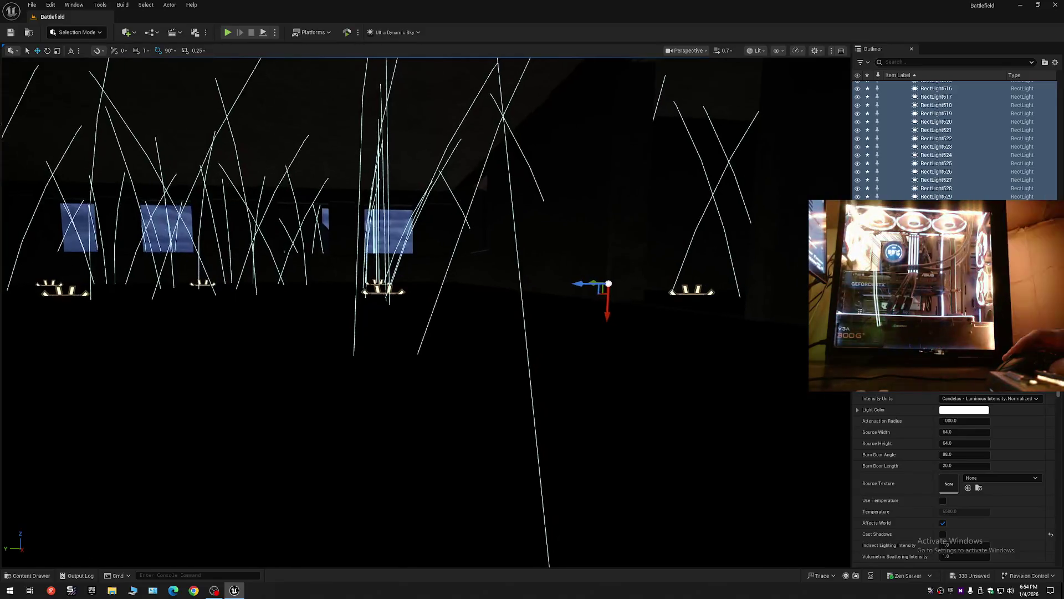
pyautogui.press('d')
pyautogui.press('q')
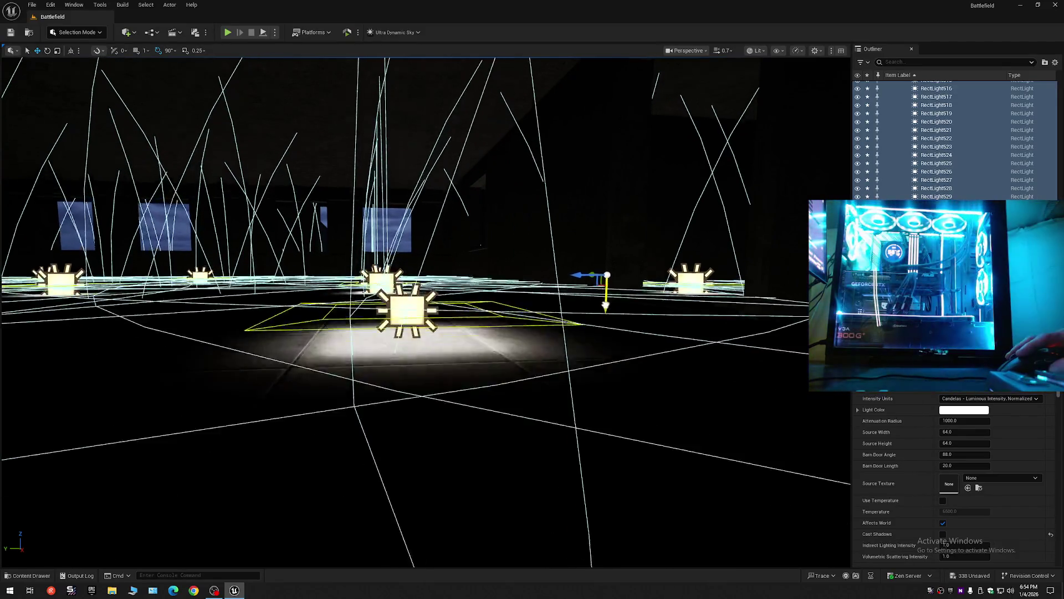
pyautogui.press('w')
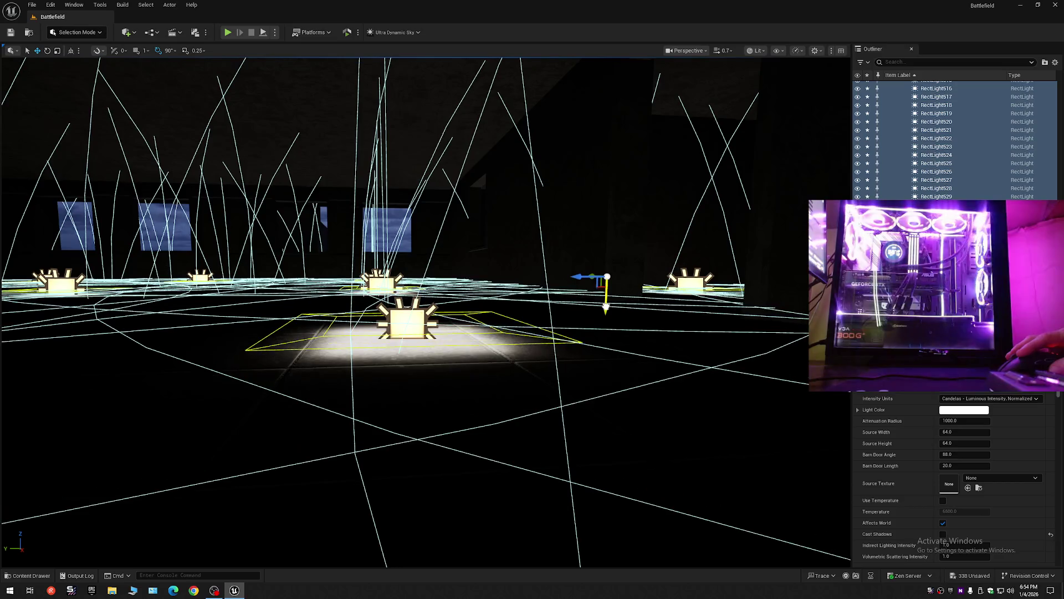
pyautogui.press('w')
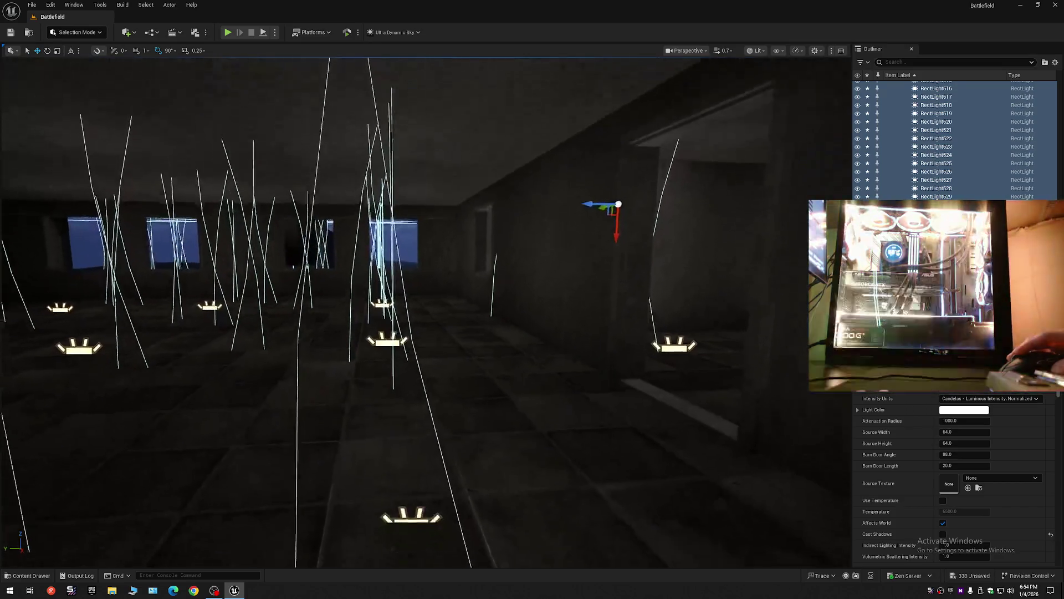
pyautogui.moveTo(532, 300)
pyautogui.mouseDown()
pyautogui.moveTo(426, 299)
pyautogui.moveTo(582, 286)
pyautogui.moveTo(541, 302)
pyautogui.moveTo(538, 327)
pyautogui.moveTo(557, 327)
pyautogui.moveTo(588, 288)
pyautogui.moveTo(587, 273)
pyautogui.mouseUp()
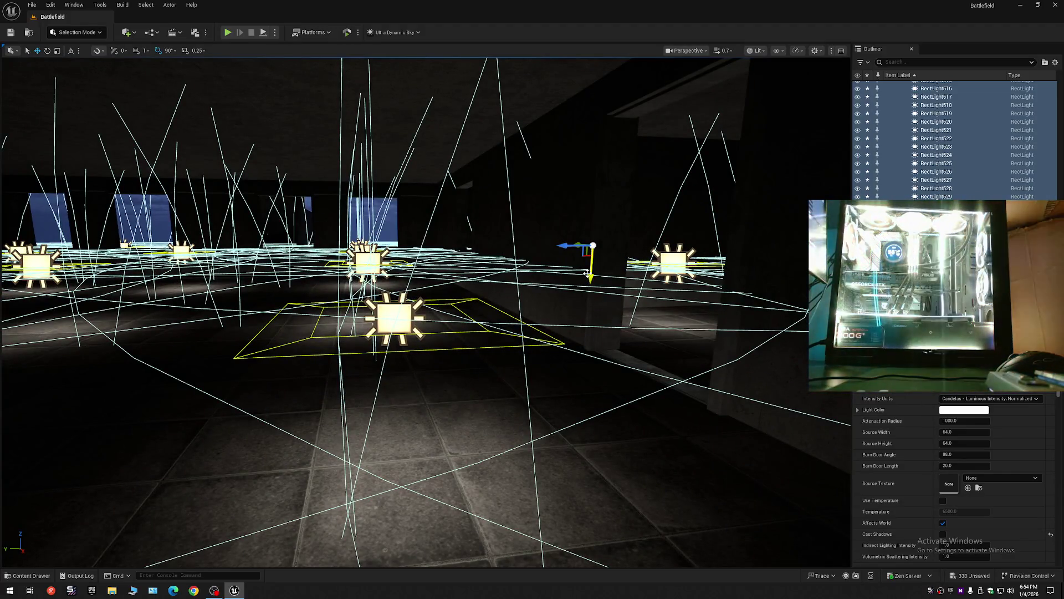
pyautogui.moveTo(553, 327); pyautogui.dragTo(513, 305)
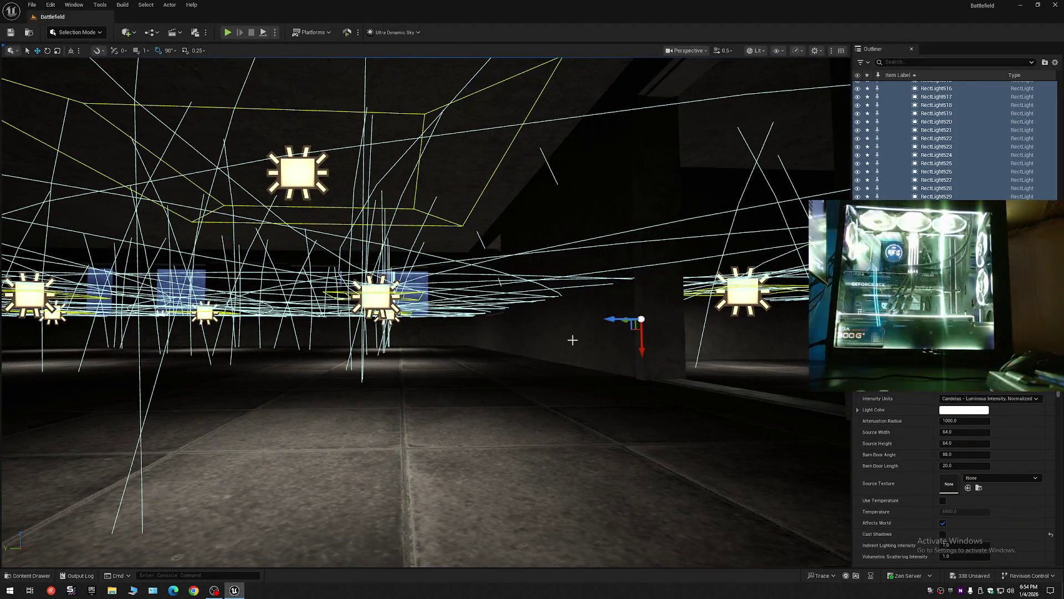
pyautogui.moveTo(573, 339); pyautogui.dragTo(573, 332)
pyautogui.moveTo(509, 302); pyautogui.dragTo(503, 238)
pyautogui.hotkey('ctrl', 'z')
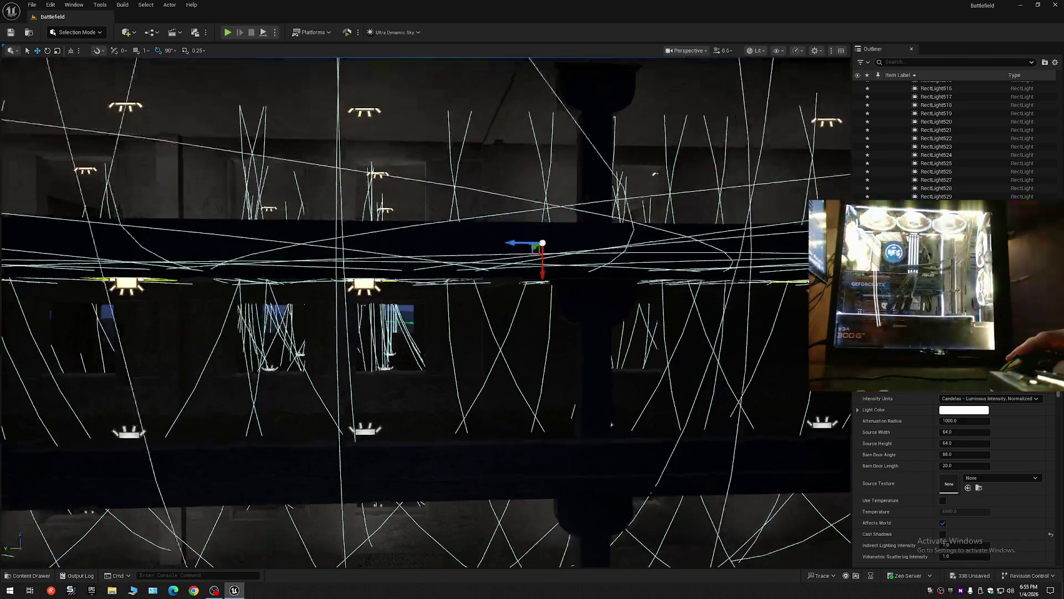
# Step: Raise the copied row of rect lights up to the corridor ceiling, undoing one overshoot
pyautogui.scroll(5, 377, 288)
pyautogui.scroll(-6, 400, 290)
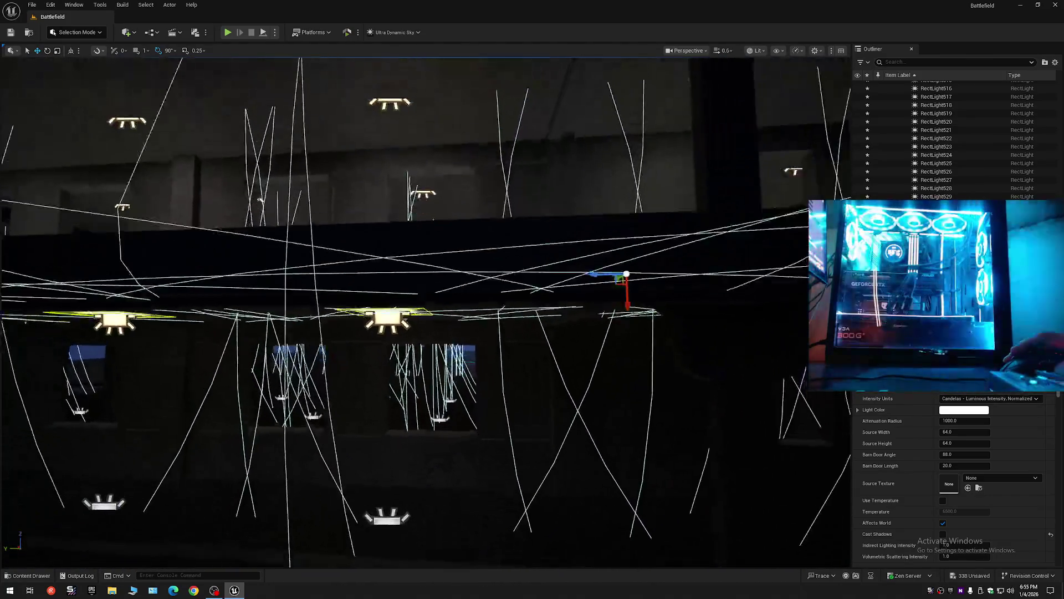
pyautogui.scroll(3, 388, 288)
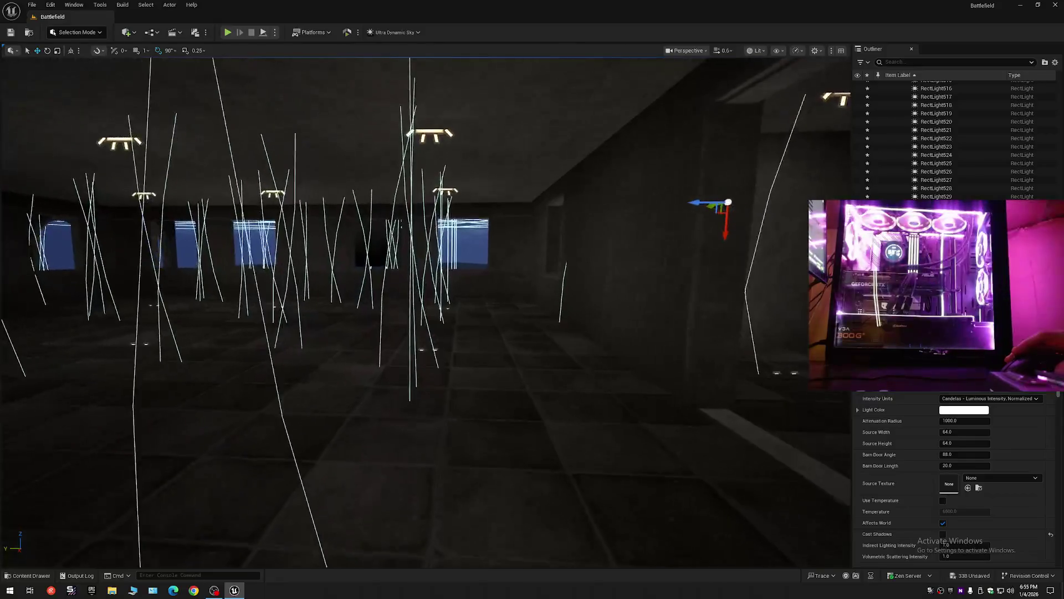
pyautogui.scroll(-5, 426, 311)
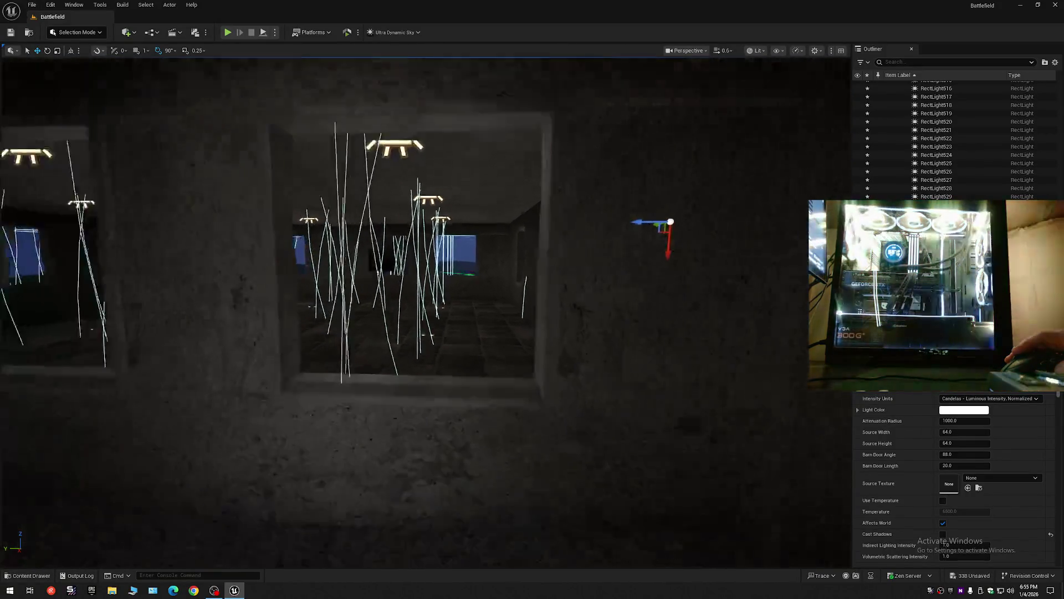
pyautogui.scroll(5, 426, 311)
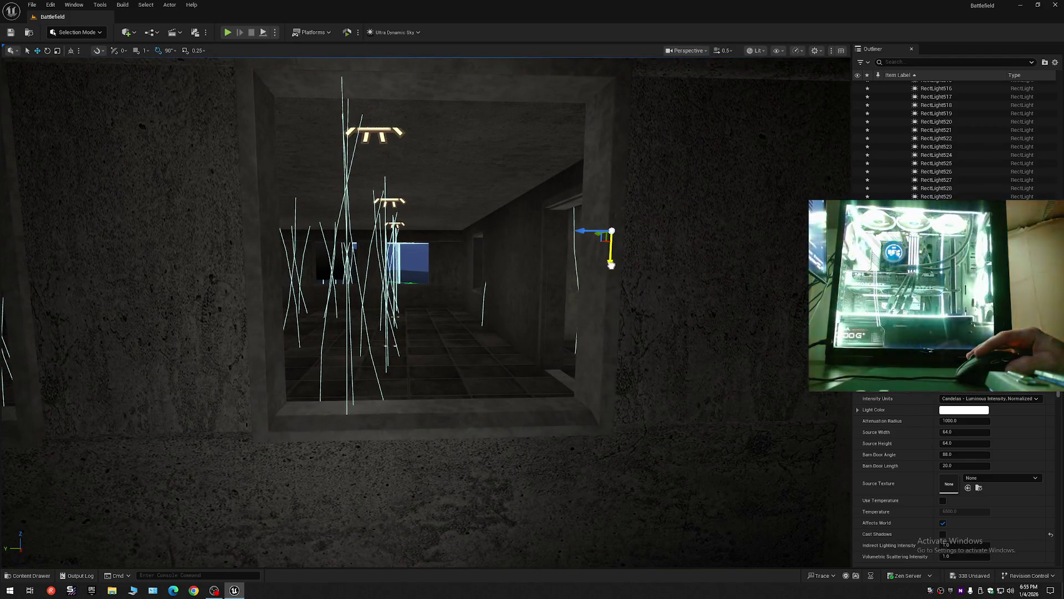
pyautogui.moveTo(611, 265)
pyautogui.mouseDown()
pyautogui.moveTo(606, 240)
pyautogui.moveTo(604, 277)
pyautogui.moveTo(604, 266)
pyautogui.moveTo(605, 277)
pyautogui.moveTo(553, 301)
pyautogui.moveTo(553, 333)
pyautogui.moveTo(582, 346)
pyautogui.mouseUp()
pyautogui.hotkey('ctrl', 'z')
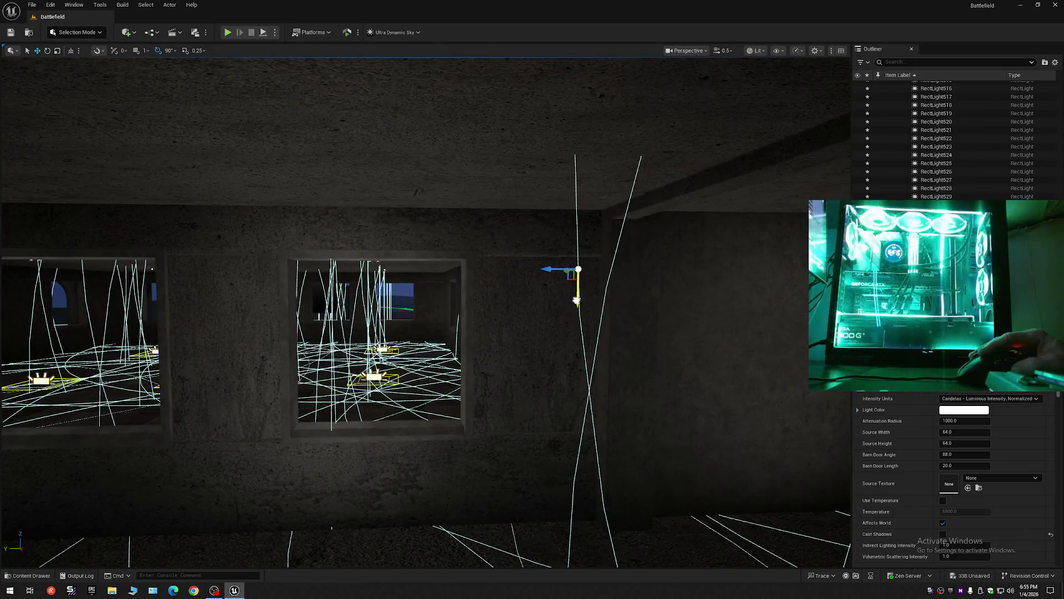
pyautogui.moveTo(577, 300)
pyautogui.mouseDown()
pyautogui.moveTo(535, 310)
pyautogui.moveTo(535, 274)
pyautogui.moveTo(566, 268)
pyautogui.moveTo(545, 280)
pyautogui.moveTo(548, 271)
pyautogui.mouseUp()
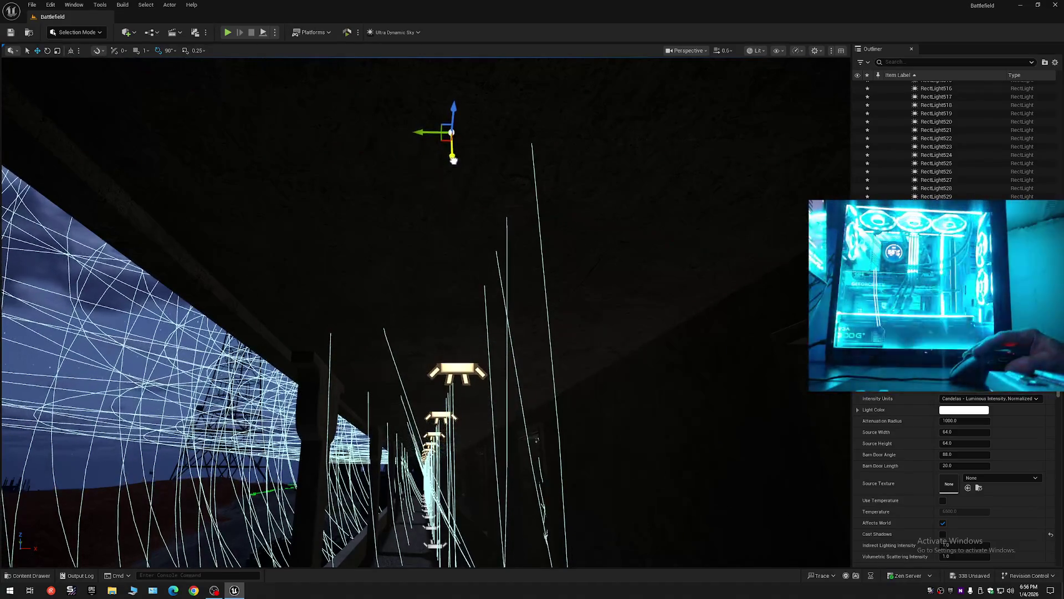
pyautogui.moveTo(469, 172)
pyautogui.mouseDown()
pyautogui.moveTo(469, 233)
pyautogui.moveTo(502, 249)
pyautogui.moveTo(474, 239)
pyautogui.mouseUp()
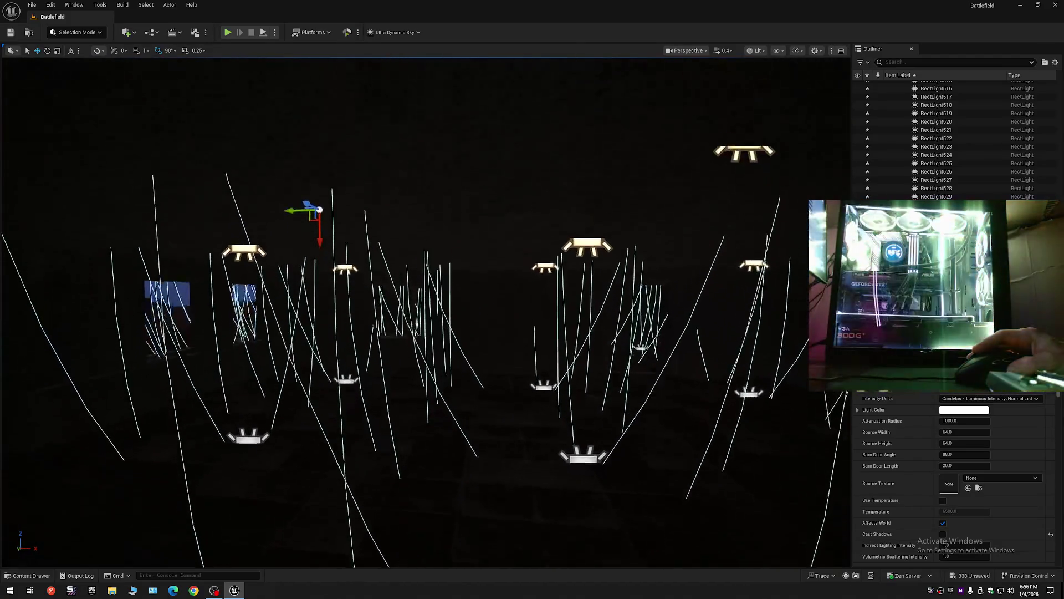
pyautogui.scroll(-5, 426, 311)
pyautogui.scroll(10, 426, 310)
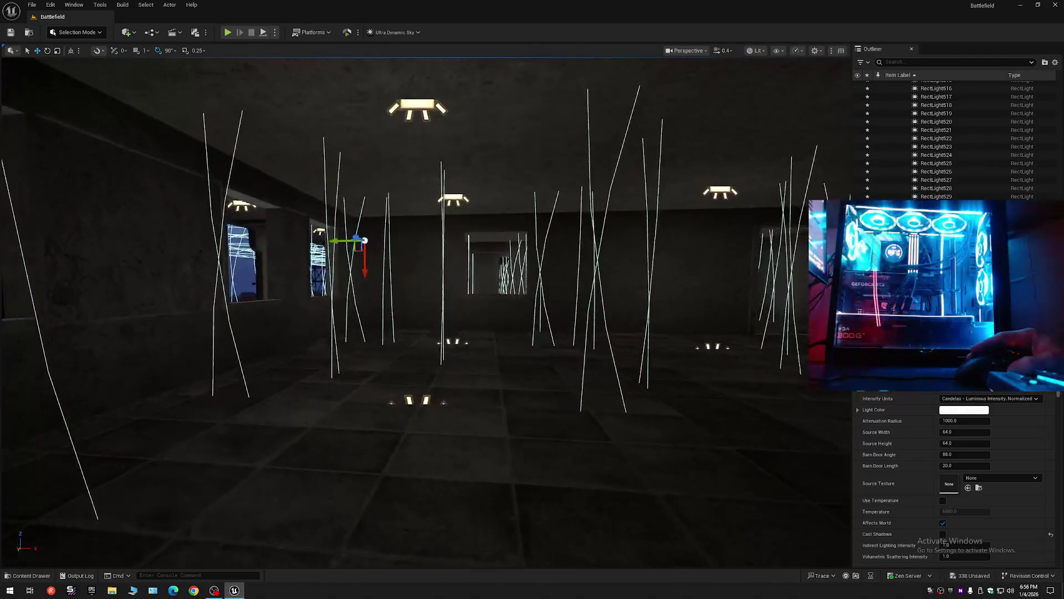
pyautogui.scroll(2, 426, 310)
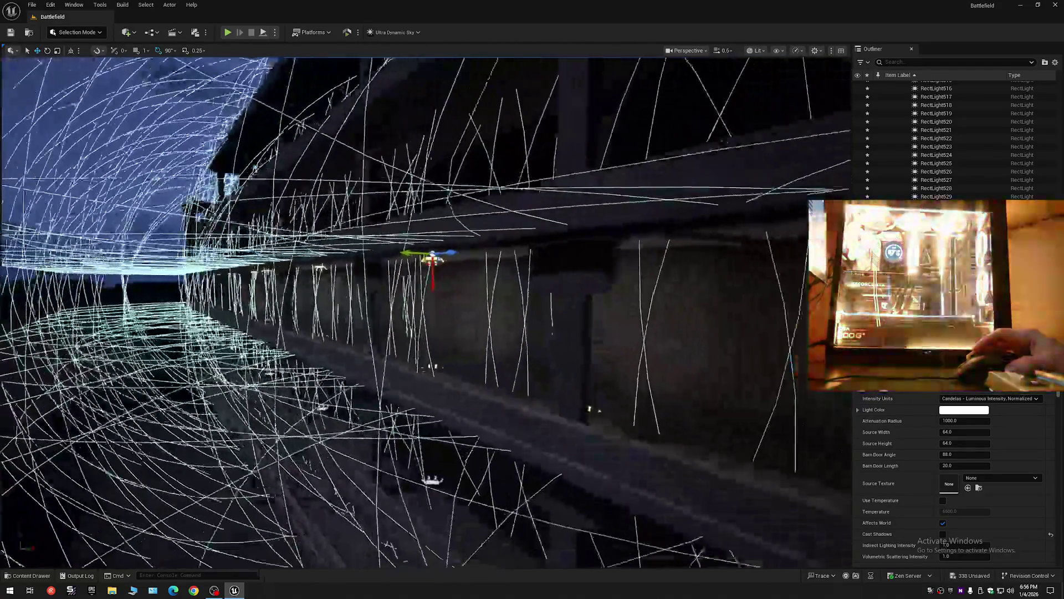
pyautogui.moveTo(425, 311)
pyautogui.mouseDown()
pyautogui.moveTo(560, 311)
pyautogui.moveTo(470, 179)
pyautogui.mouseUp()
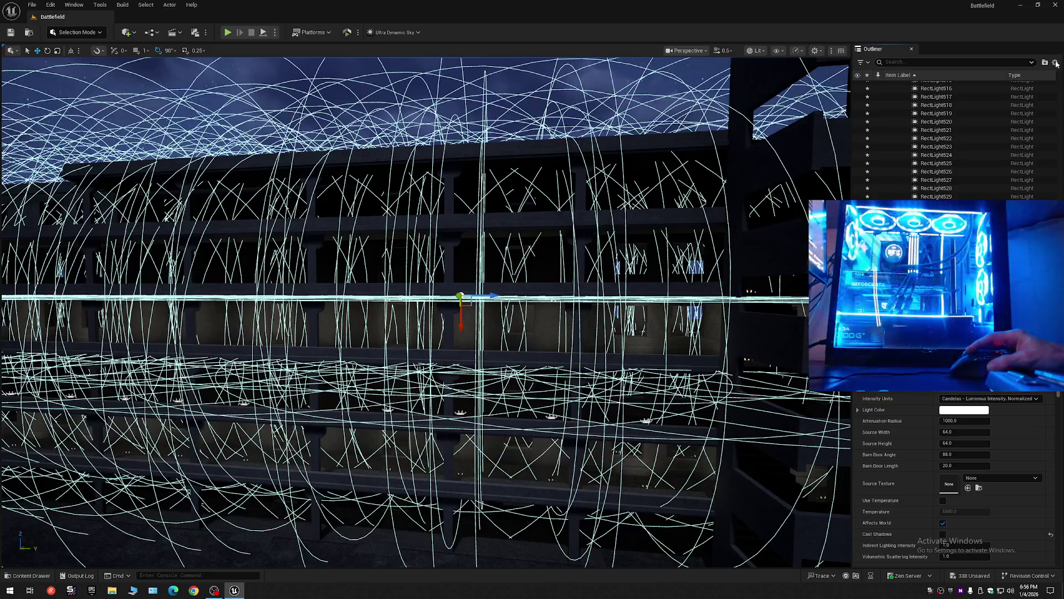
# Step: Collapse the Outliner tree and select one of the façade lights in the viewport
pyautogui.click(889, 85)
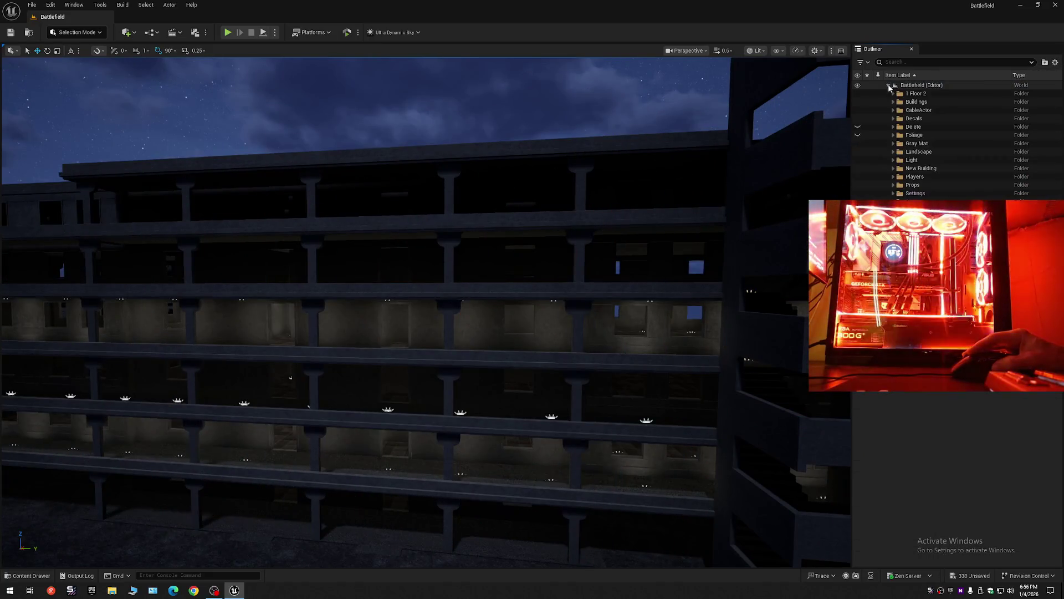
pyautogui.moveTo(421, 311); pyautogui.dragTo(402, 382)
pyautogui.moveTo(429, 348)
pyautogui.mouseDown()
pyautogui.moveTo(397, 144)
pyautogui.moveTo(513, 311)
pyautogui.moveTo(482, 300)
pyautogui.moveTo(469, 314)
pyautogui.moveTo(477, 343)
pyautogui.mouseUp()
pyautogui.click(412, 370)
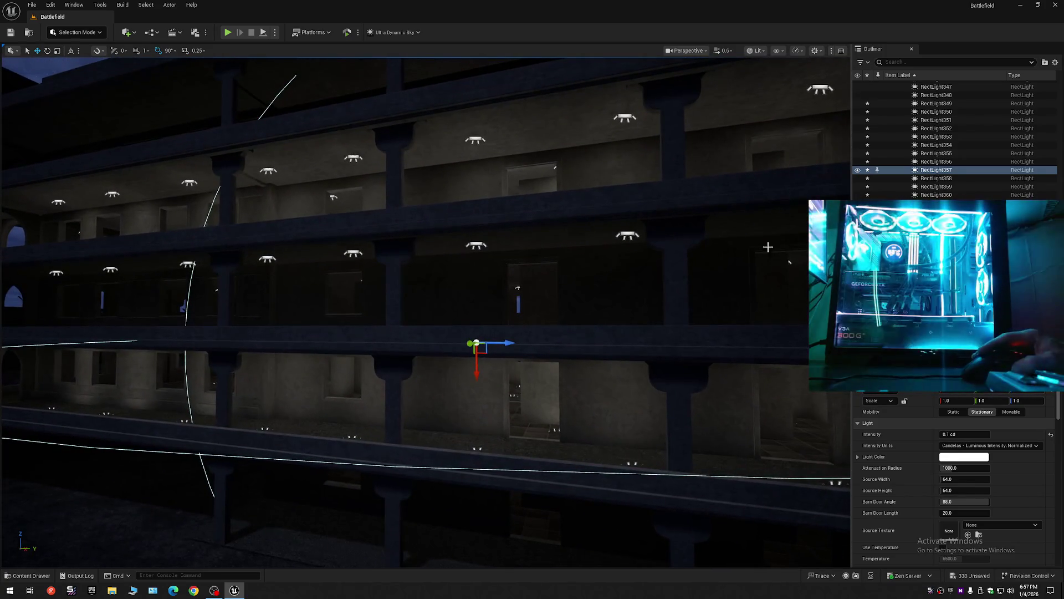
# Step: Shift-select one floor's range of rect lights in the Outliner and frame them in the corridor view
pyautogui.press('g')
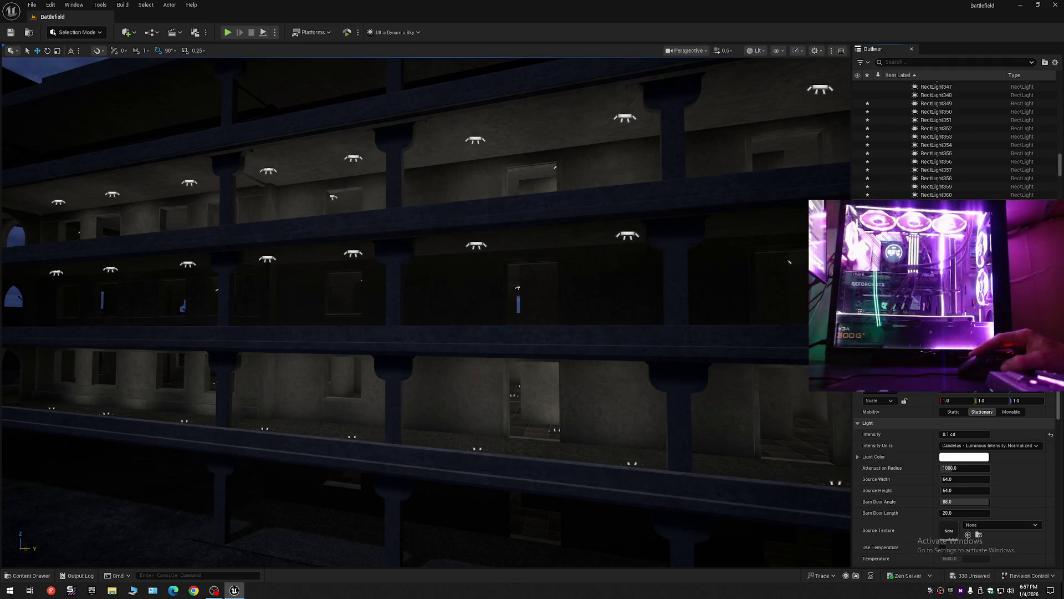
pyautogui.scroll(-8, 954, 145)
pyautogui.moveTo(1060, 173); pyautogui.dragTo(1060, 207)
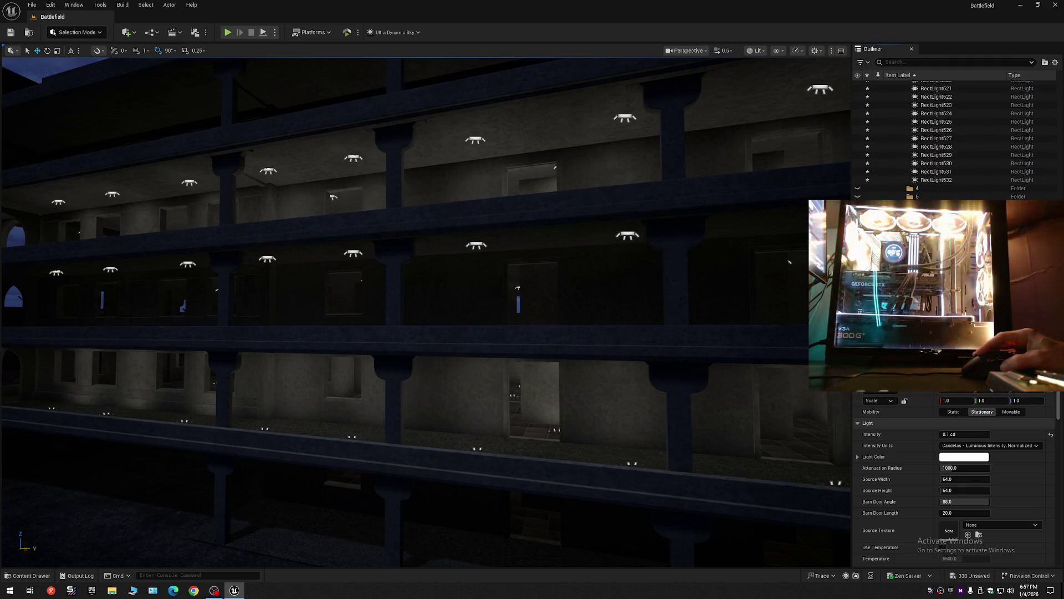
pyautogui.keyDown('shift'); pyautogui.click(936, 181); pyautogui.keyUp('shift')
pyautogui.press('g')
pyautogui.moveTo(422, 310)
pyautogui.mouseDown()
pyautogui.moveTo(388, 300)
pyautogui.moveTo(433, 277)
pyautogui.moveTo(455, 288)
pyautogui.mouseUp()
pyautogui.moveTo(476, 217)
pyautogui.mouseDown()
pyautogui.moveTo(455, 219)
pyautogui.moveTo(475, 217)
pyautogui.moveTo(461, 235)
pyautogui.moveTo(463, 310)
pyautogui.moveTo(388, 313)
pyautogui.moveTo(447, 377)
pyautogui.moveTo(495, 275)
pyautogui.moveTo(497, 311)
pyautogui.mouseUp()
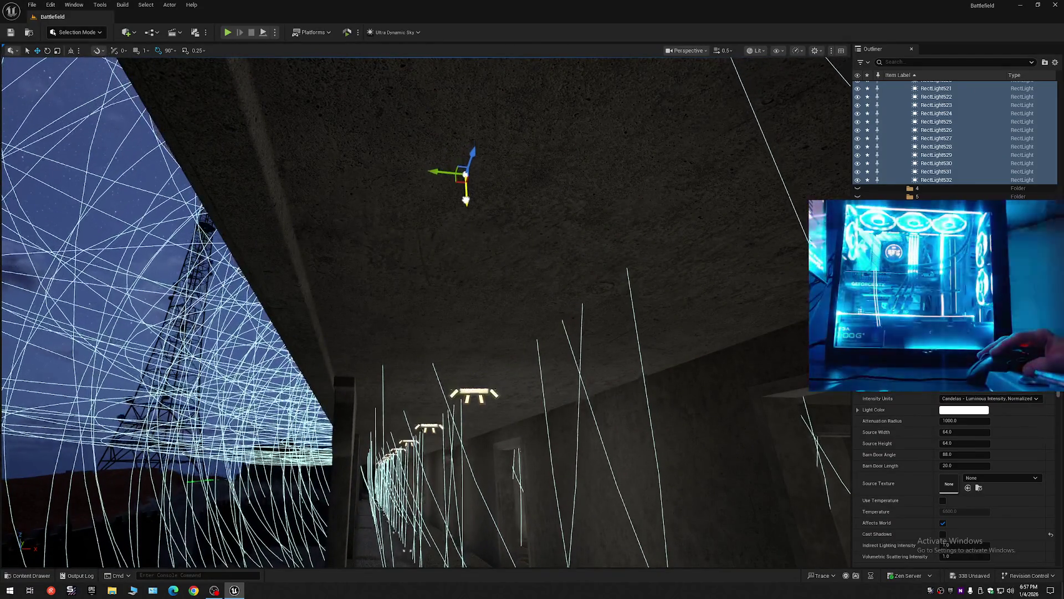
# Step: Duplicate the row of ceiling rect lights, file the copies into folder 5, and raise them one floor
pyautogui.moveTo(466, 201); pyautogui.dragTo(463, 204)
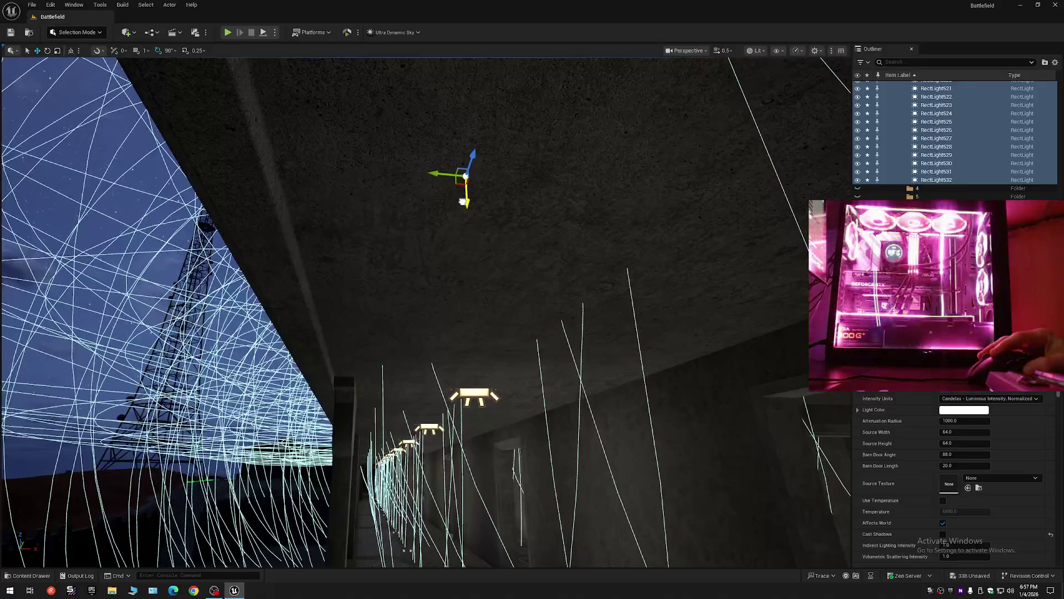
pyautogui.press('f')
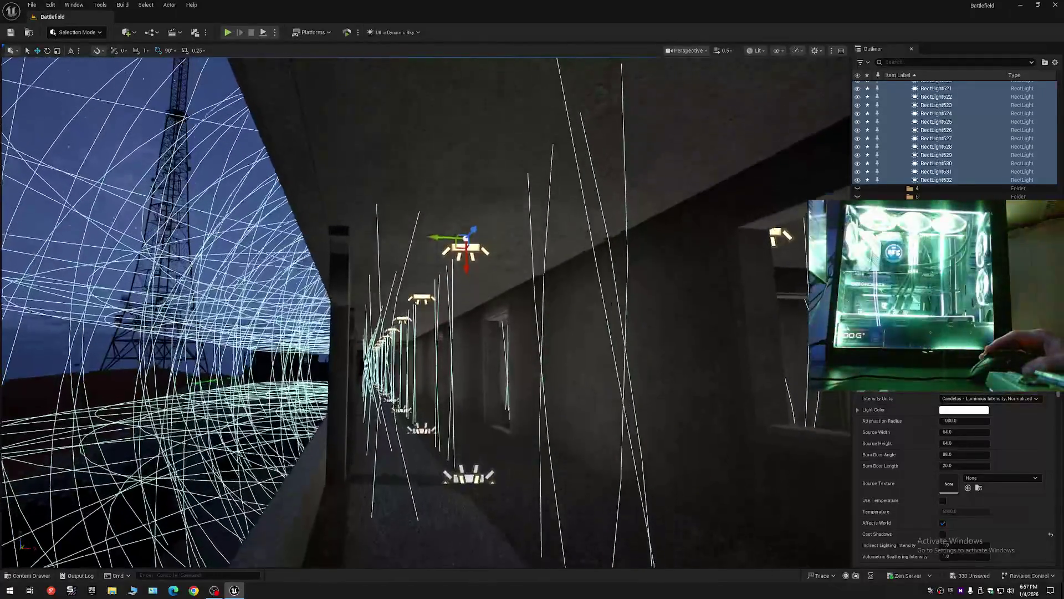
pyautogui.moveTo(444, 344)
pyautogui.mouseDown()
pyautogui.moveTo(427, 379)
pyautogui.moveTo(416, 379)
pyautogui.moveTo(438, 379)
pyautogui.moveTo(383, 379)
pyautogui.moveTo(540, 240)
pyautogui.mouseUp()
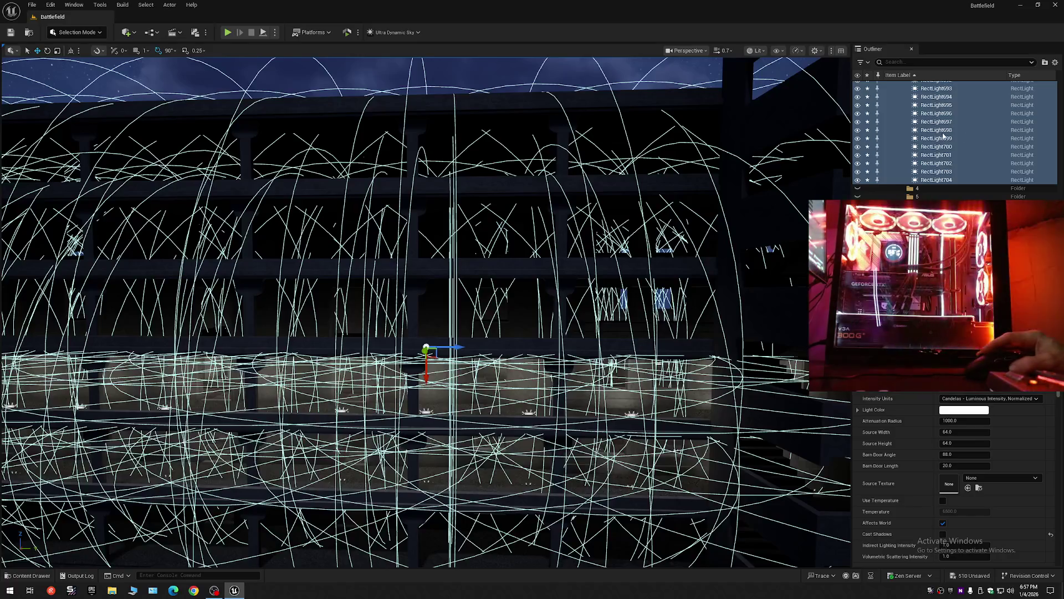
pyautogui.rightClick(944, 136)
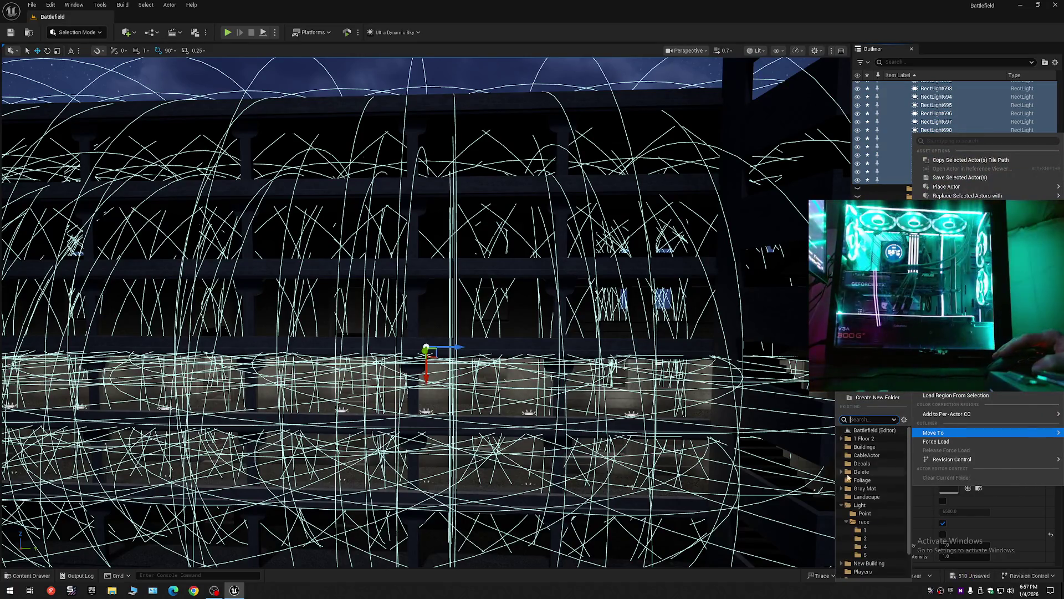
pyautogui.click(859, 546)
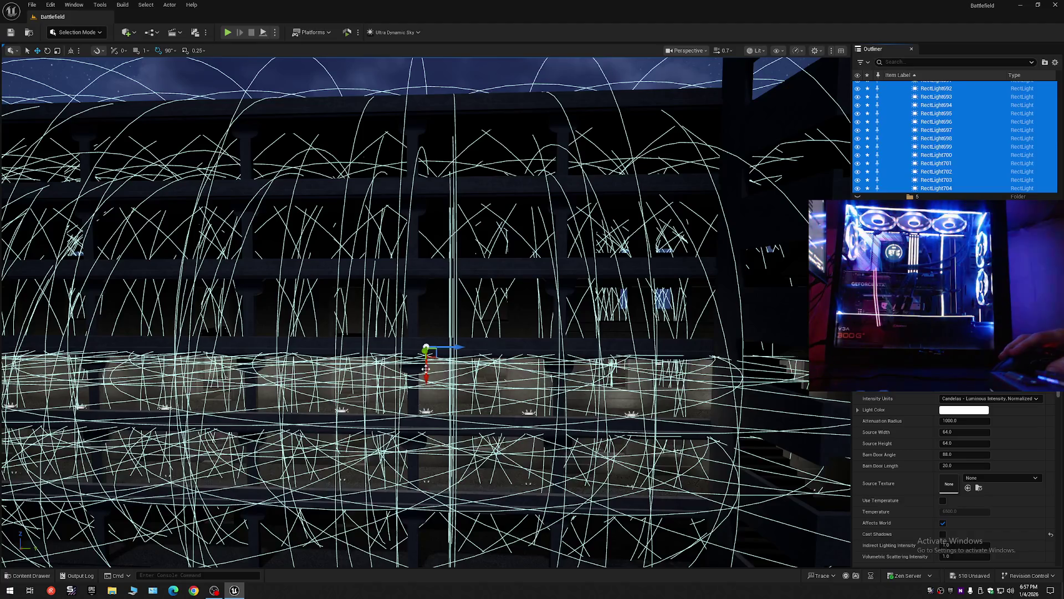
pyautogui.moveTo(427, 377)
pyautogui.mouseDown()
pyautogui.moveTo(420, 305)
pyautogui.moveTo(432, 282)
pyautogui.moveTo(395, 318)
pyautogui.mouseUp()
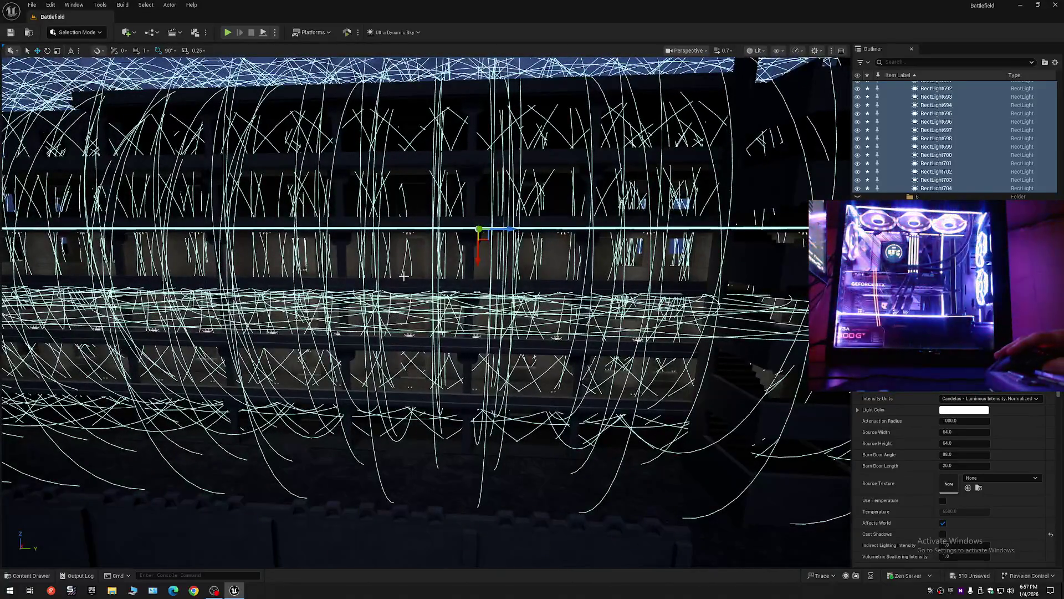
# Step: Alt-drag the rect lights up to create a copied row one storey higher
pyautogui.moveTo(403, 276); pyautogui.dragTo(433, 270)
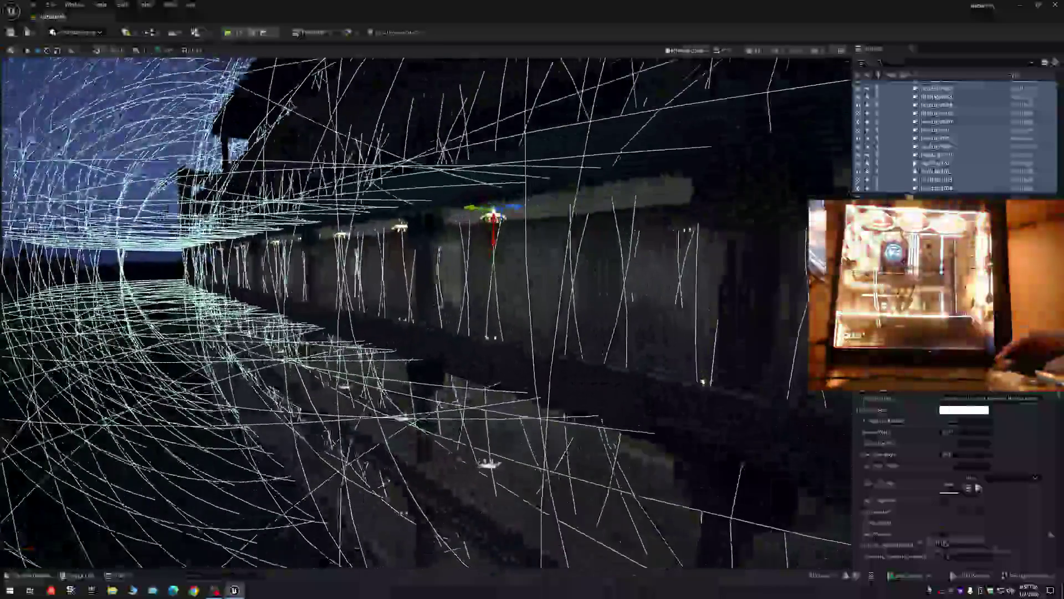
pyautogui.moveTo(476, 317); pyautogui.dragTo(476, 317)
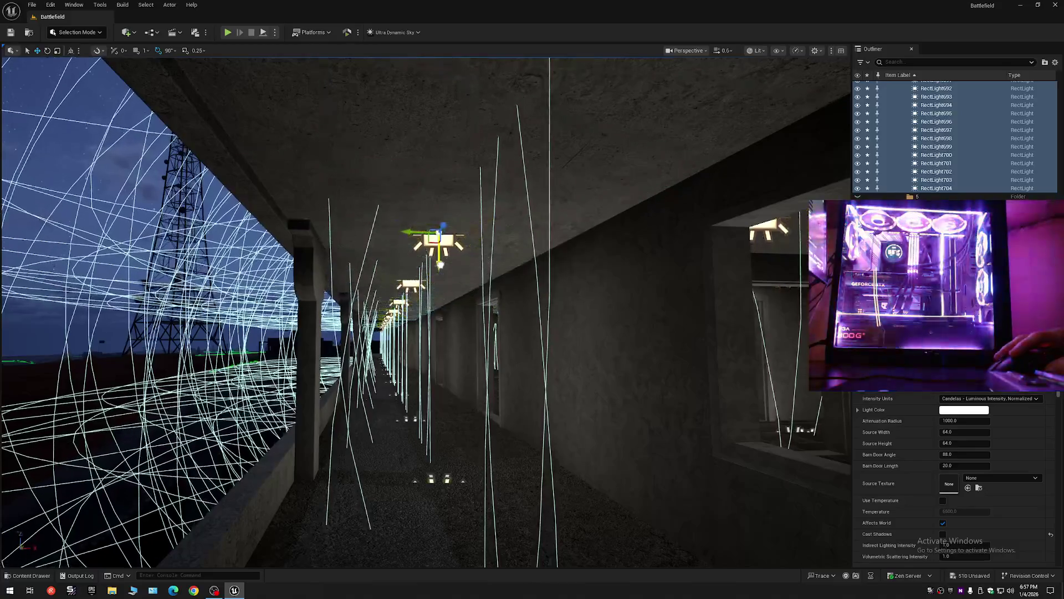
pyautogui.moveTo(439, 263); pyautogui.dragTo(453, 304)
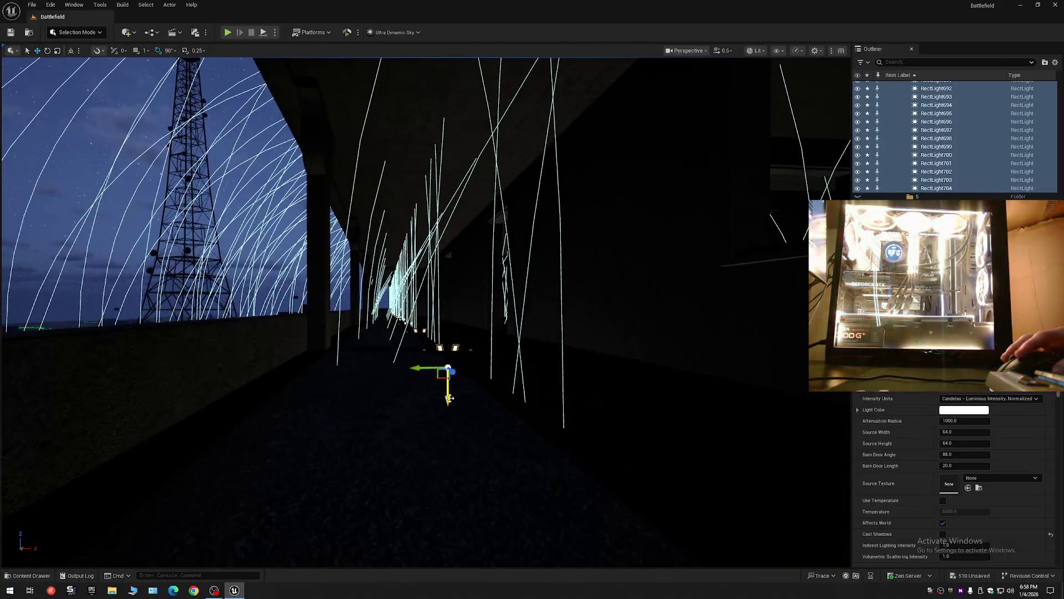
pyautogui.moveTo(449, 392)
pyautogui.mouseDown()
pyautogui.moveTo(452, 369)
pyautogui.moveTo(453, 382)
pyautogui.mouseUp()
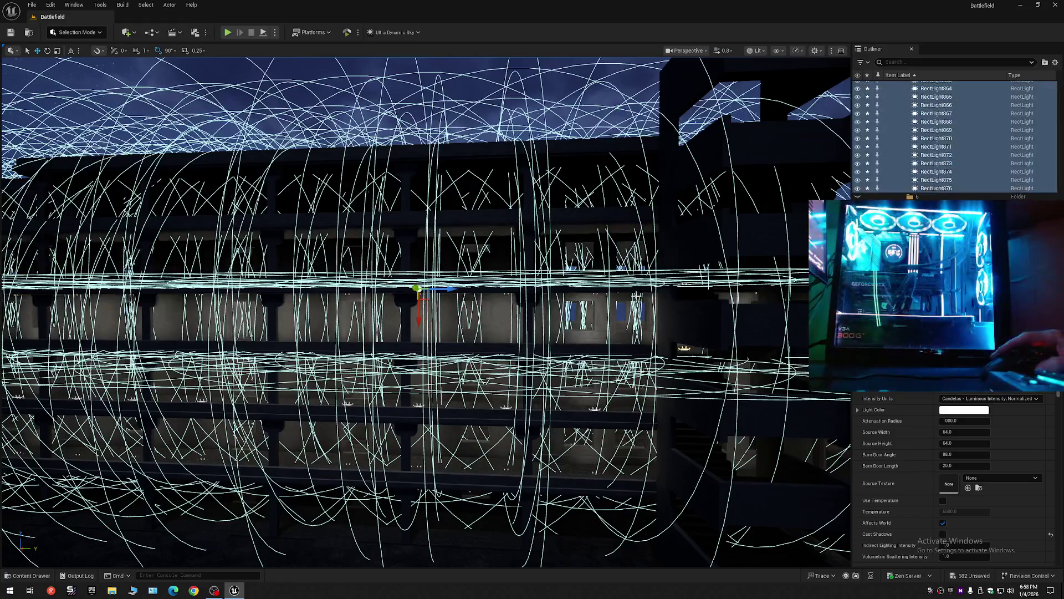
# Step: Move the new rect-light copies into light folder 3
pyautogui.rightClick(952, 158)
pyautogui.moveTo(952, 457)
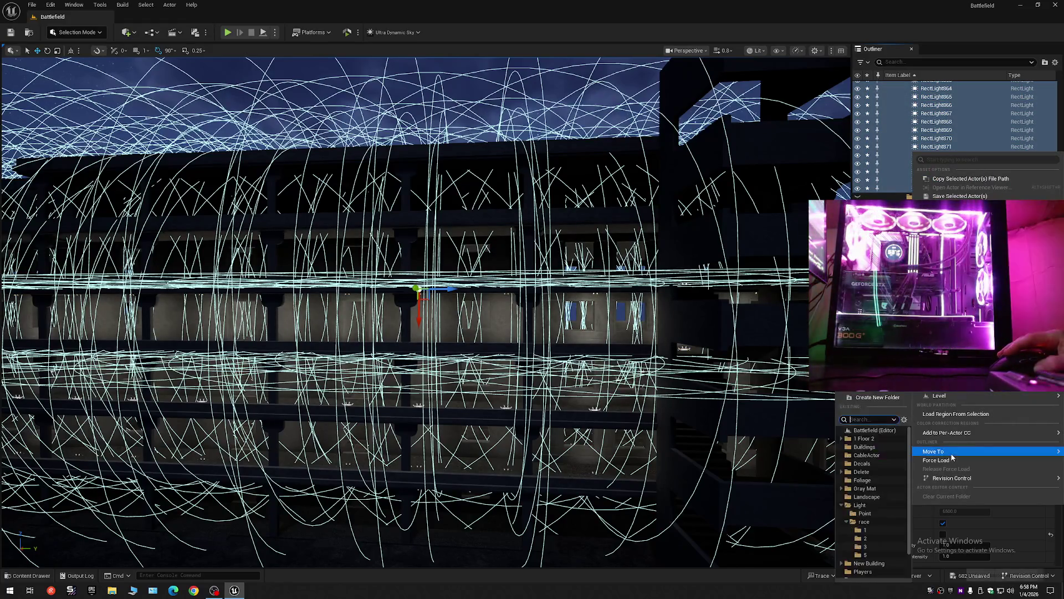
pyautogui.click(866, 546)
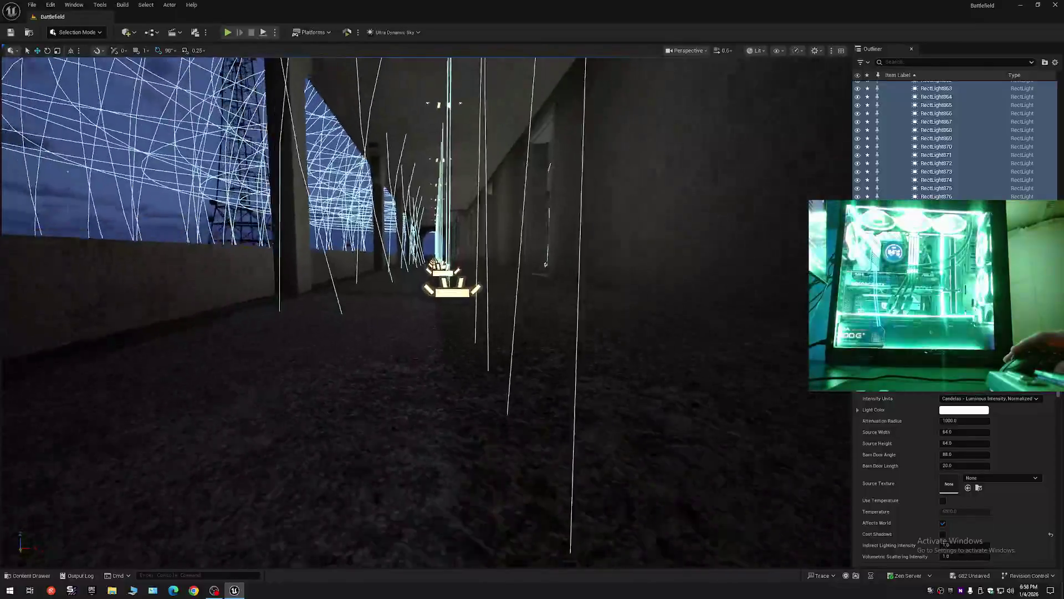
# Step: Fly through the corridor and back out to see all floors of the wall straight on
pyautogui.press('w')
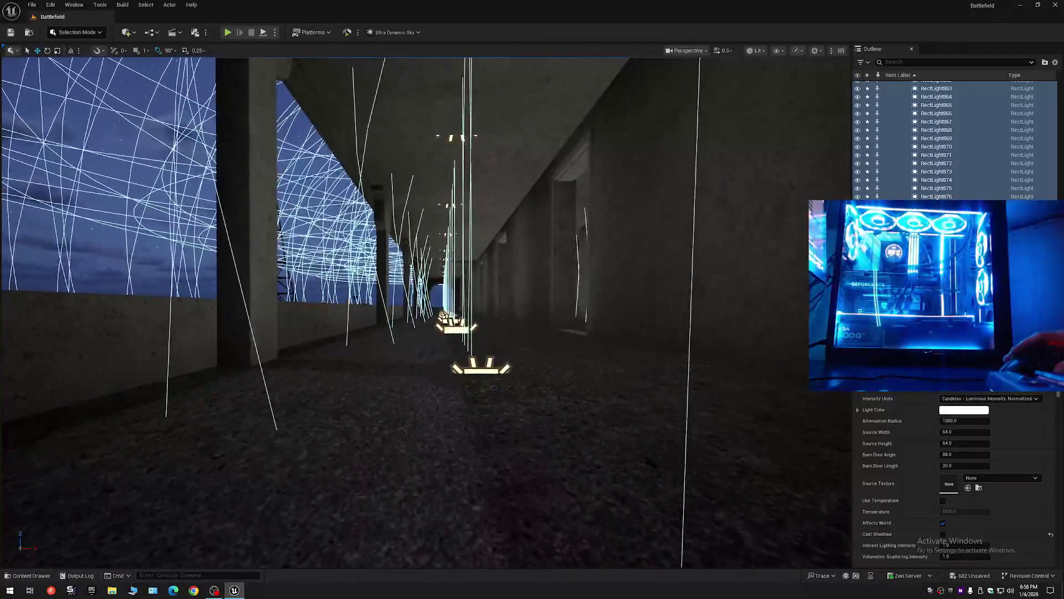
pyautogui.press('w')
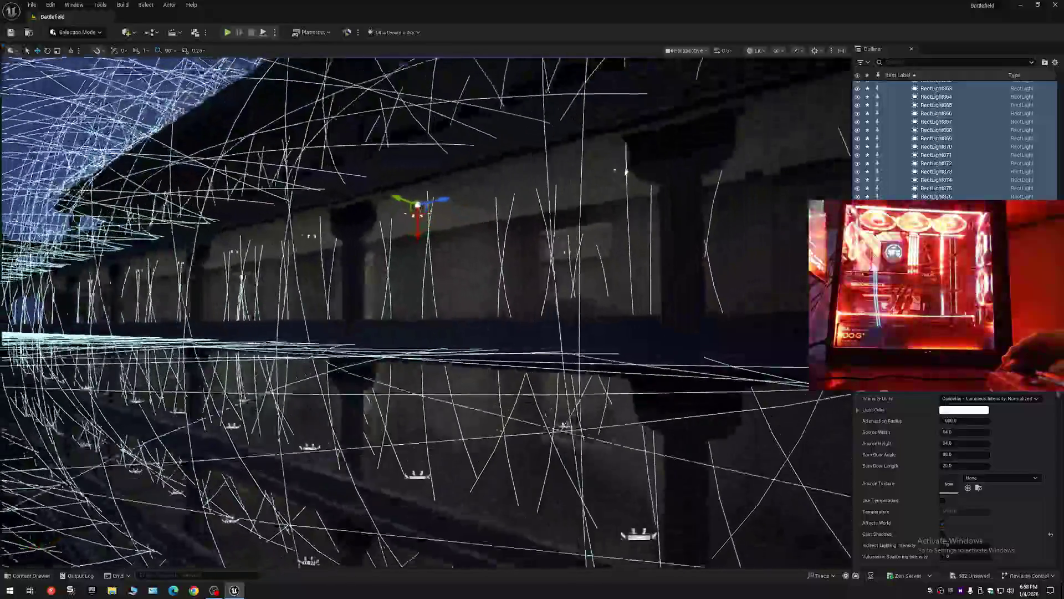
pyautogui.press('s')
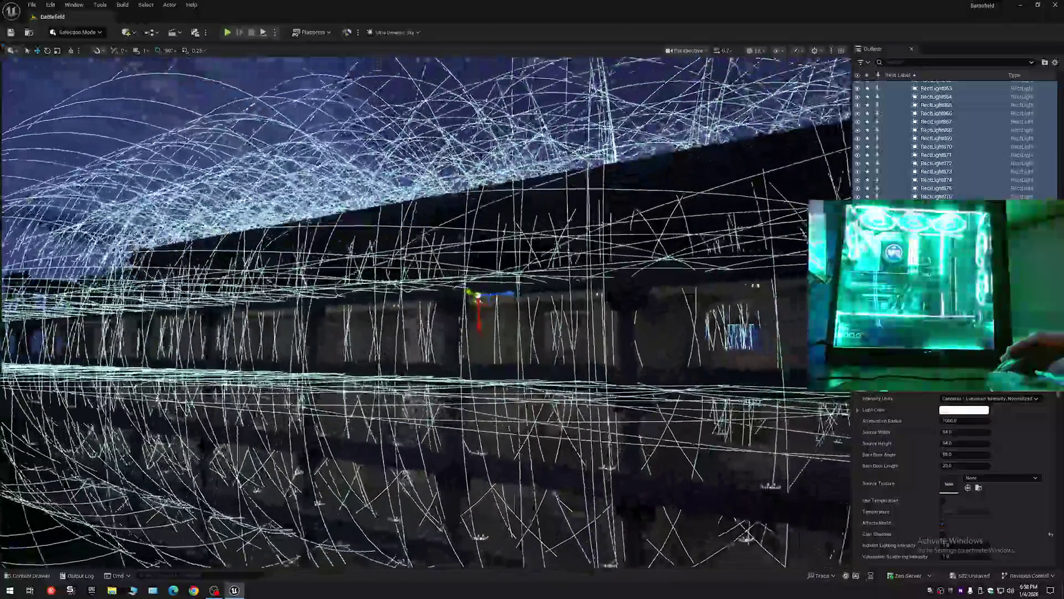
pyautogui.press('w')
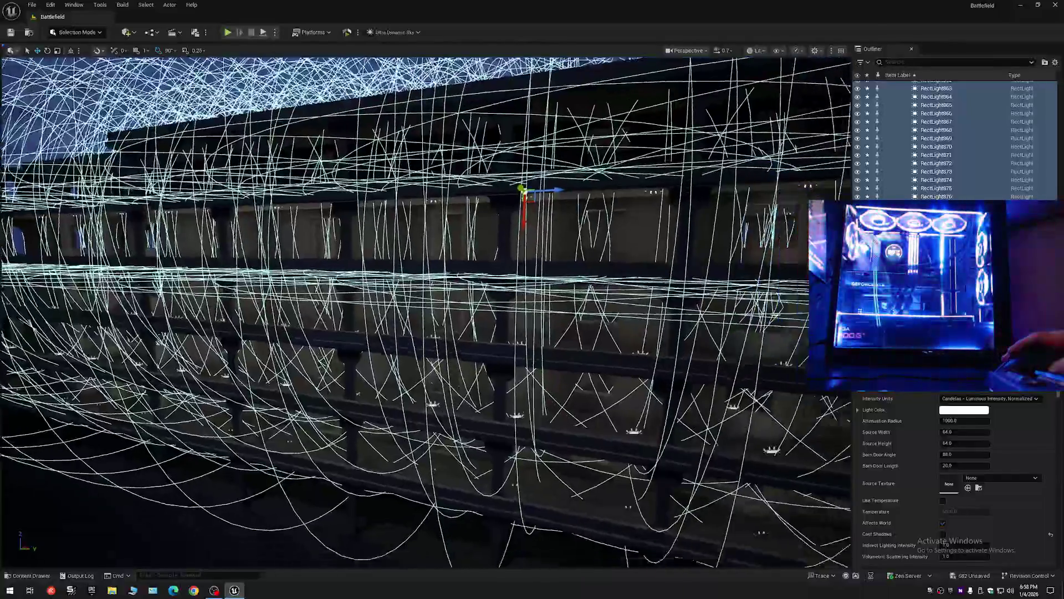
pyautogui.press('s')
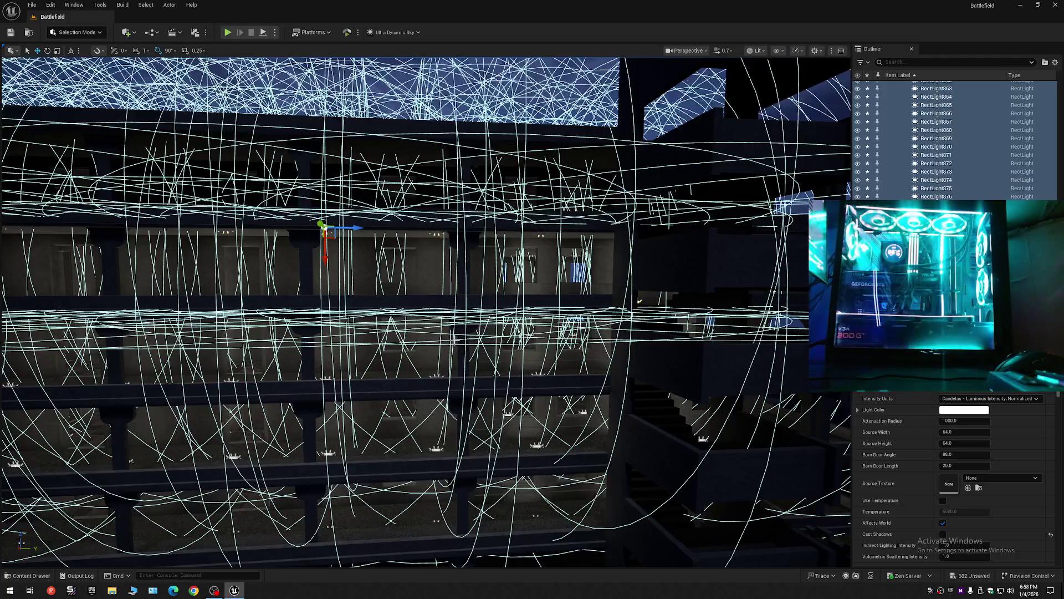
# Step: Move the selected rect lights, up to RectLight1042, into a light folder
pyautogui.rightClick(947, 156)
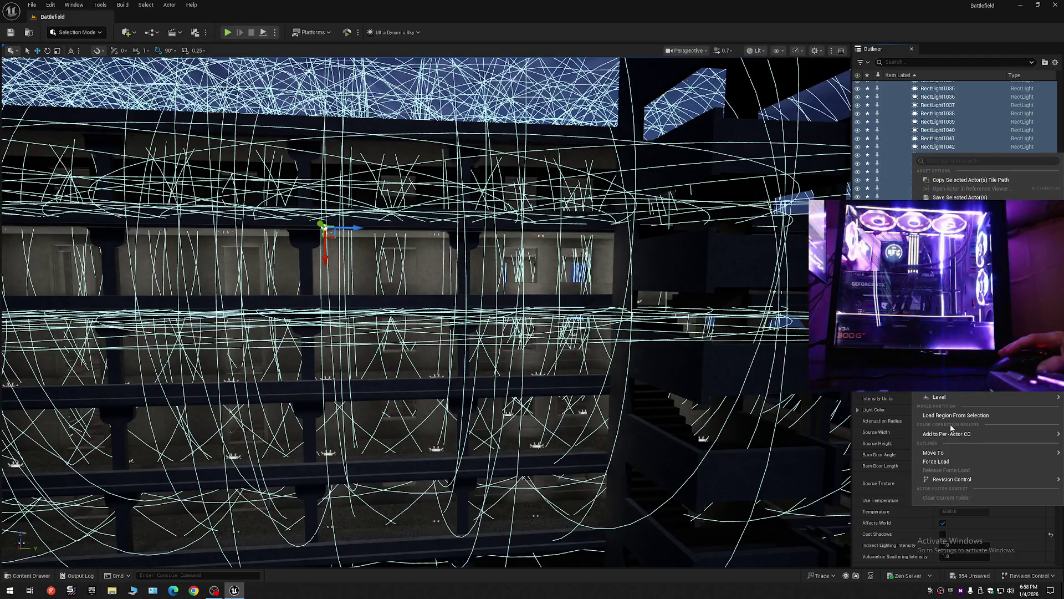
pyautogui.moveTo(939, 453)
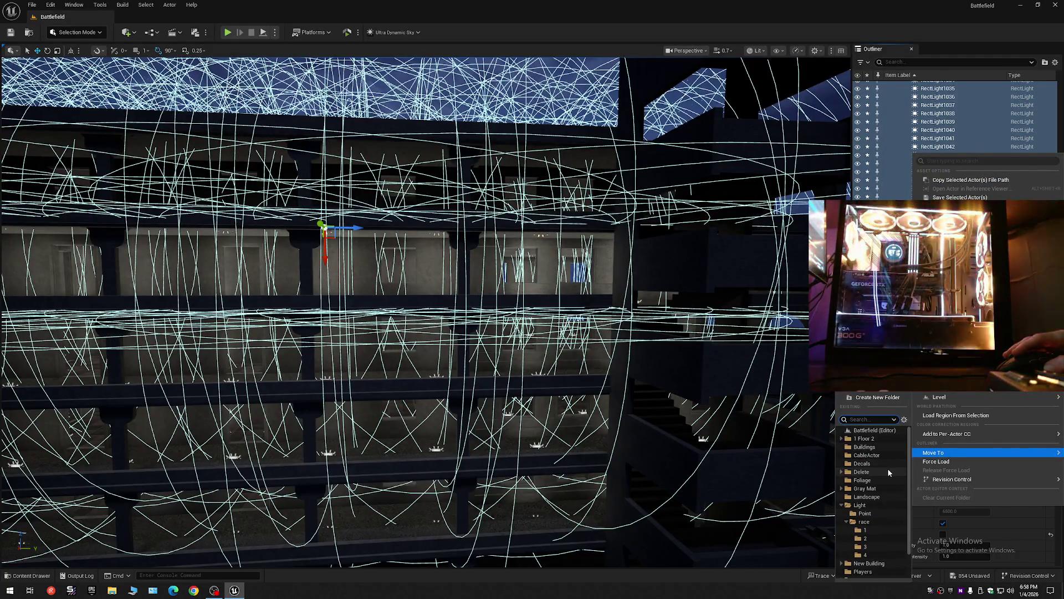
pyautogui.click(845, 505)
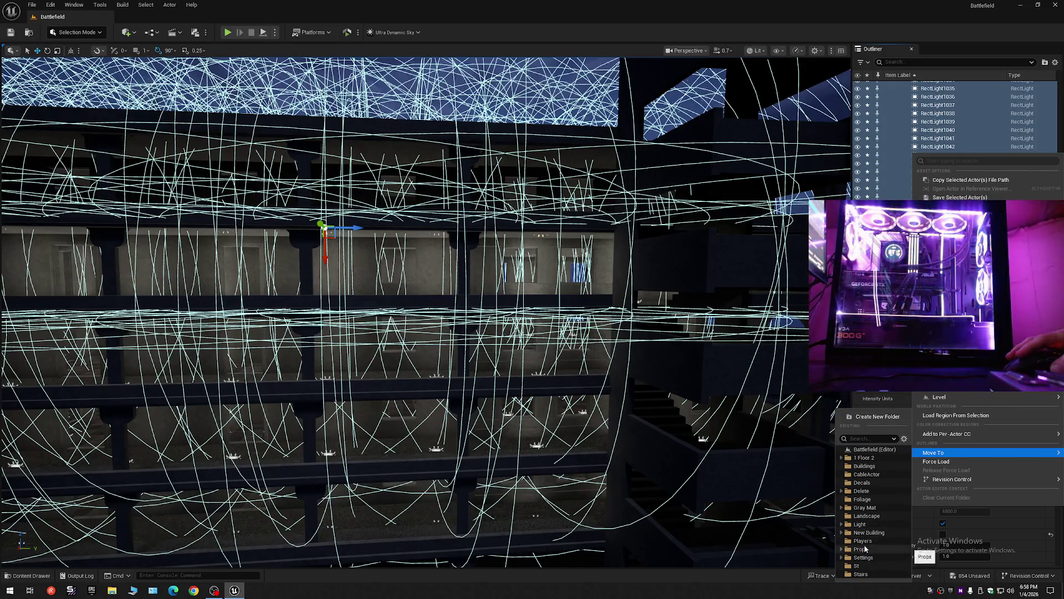
pyautogui.click(865, 548)
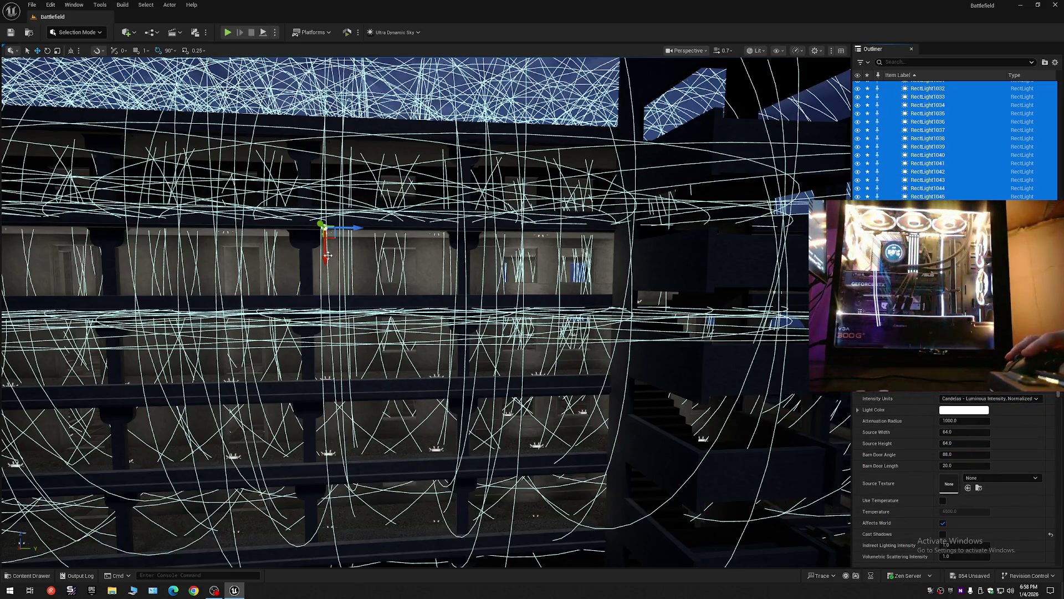
# Step: Raise the copied rect lights higher, then inspect them from above and inside the corridor
pyautogui.moveTo(328, 255)
pyautogui.mouseDown()
pyautogui.moveTo(314, 165)
pyautogui.moveTo(344, 131)
pyautogui.moveTo(308, 214)
pyautogui.moveTo(162, 261)
pyautogui.moveTo(416, 321)
pyautogui.mouseUp()
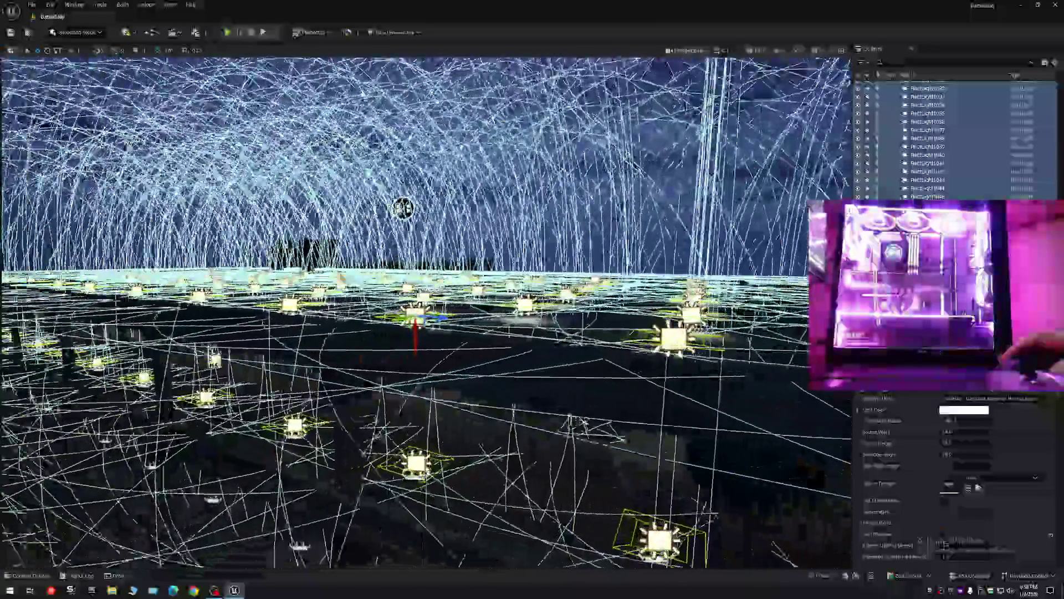
pyautogui.moveTo(403, 208)
pyautogui.mouseDown()
pyautogui.moveTo(577, 154)
pyautogui.moveTo(667, 157)
pyautogui.moveTo(492, 157)
pyautogui.moveTo(481, 225)
pyautogui.moveTo(472, 190)
pyautogui.moveTo(455, 210)
pyautogui.moveTo(514, 150)
pyautogui.moveTo(665, 190)
pyautogui.moveTo(788, 166)
pyautogui.moveTo(829, 128)
pyautogui.moveTo(799, 114)
pyautogui.moveTo(780, 76)
pyautogui.mouseUp()
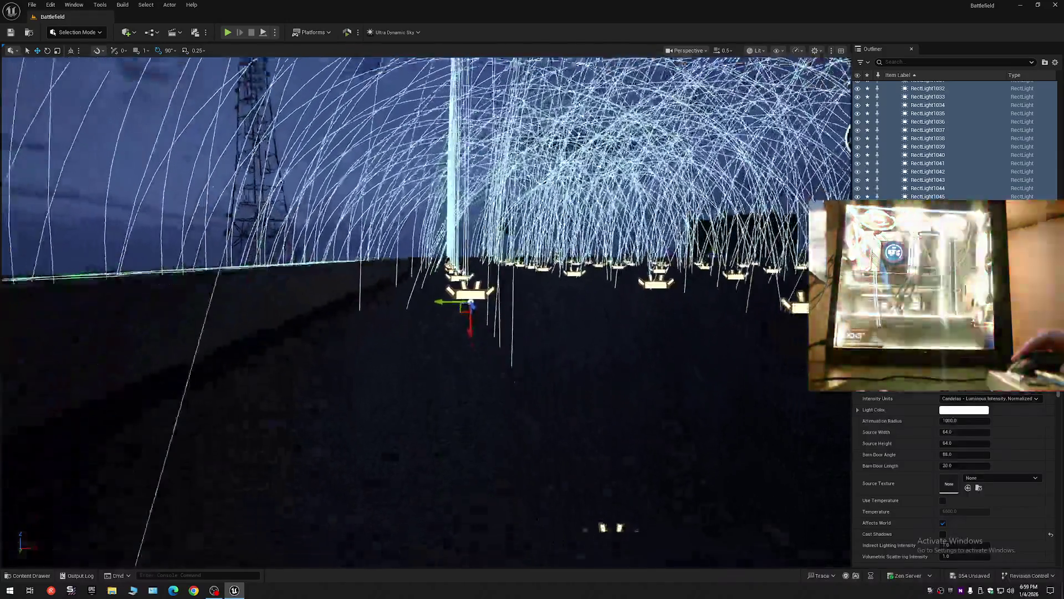
pyautogui.moveTo(425, 311); pyautogui.dragTo(432, 271)
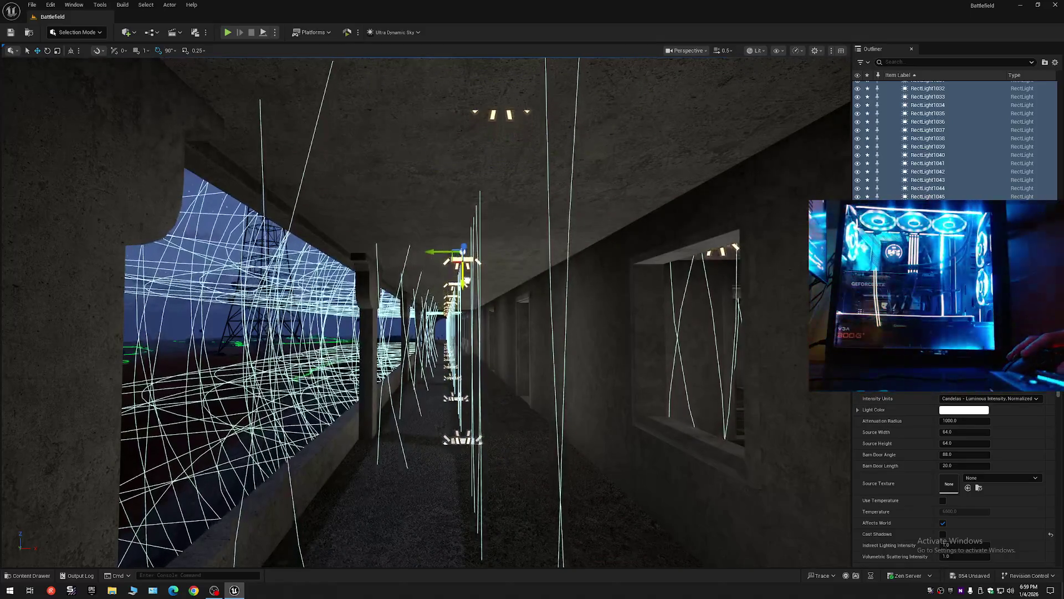
pyautogui.press('f')
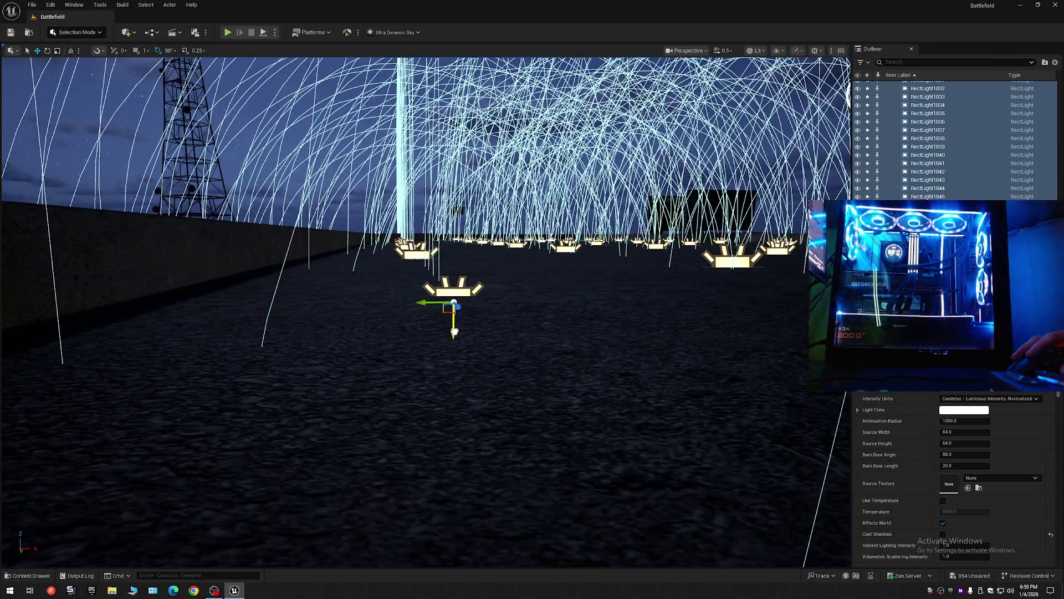
pyautogui.scroll(-10, 426, 310)
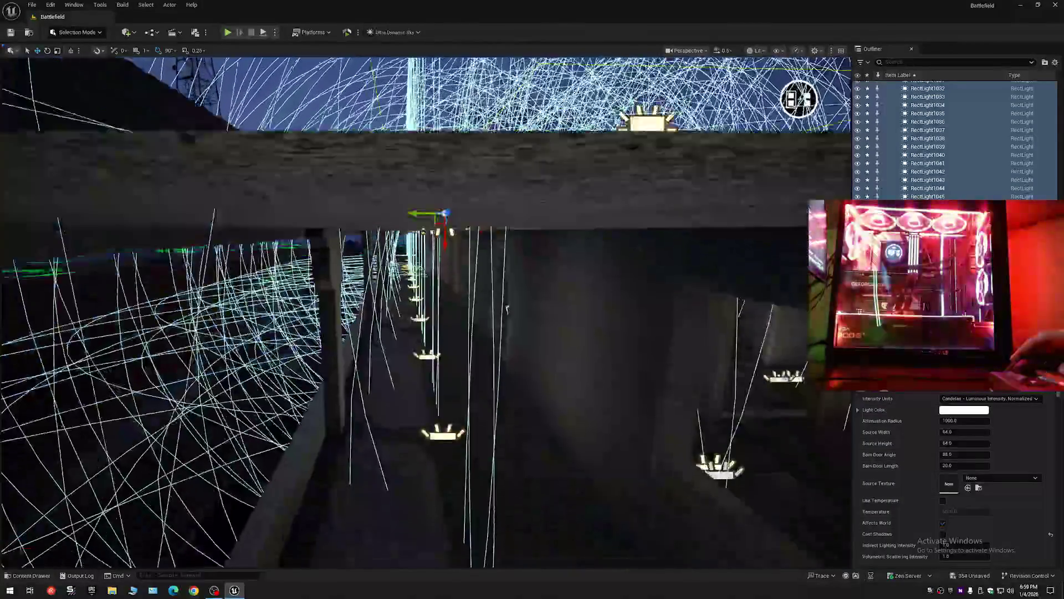
pyautogui.scroll(10, 426, 310)
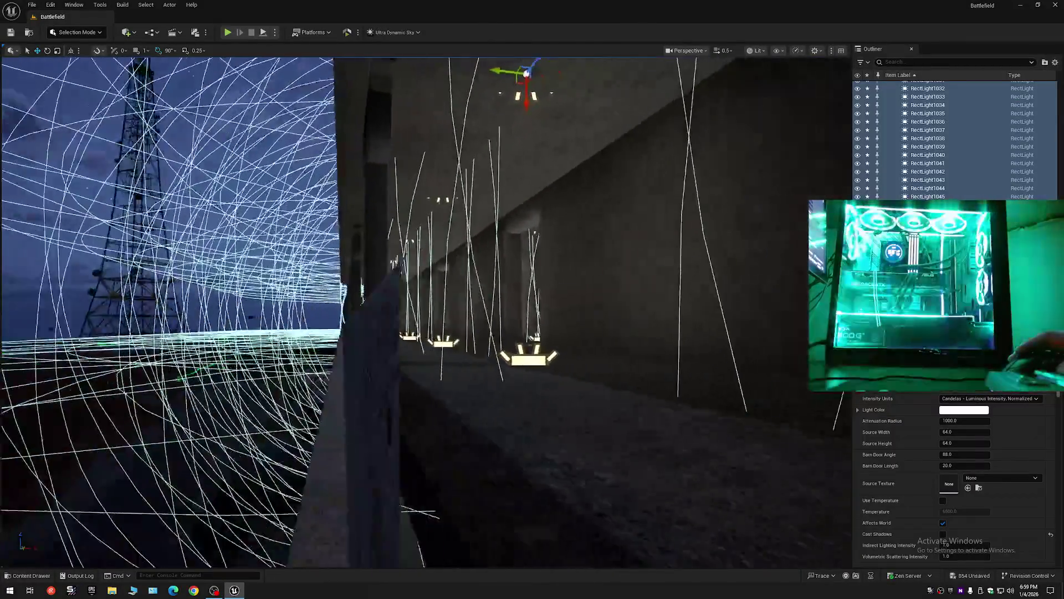
pyautogui.scroll(-10, 425, 310)
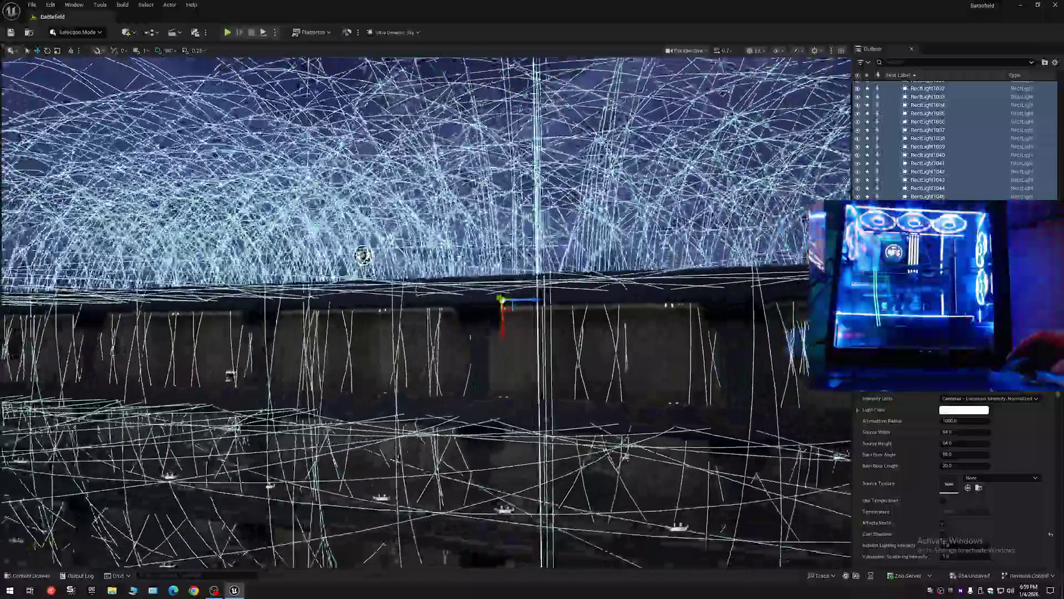
pyautogui.scroll(-10, 475, 331)
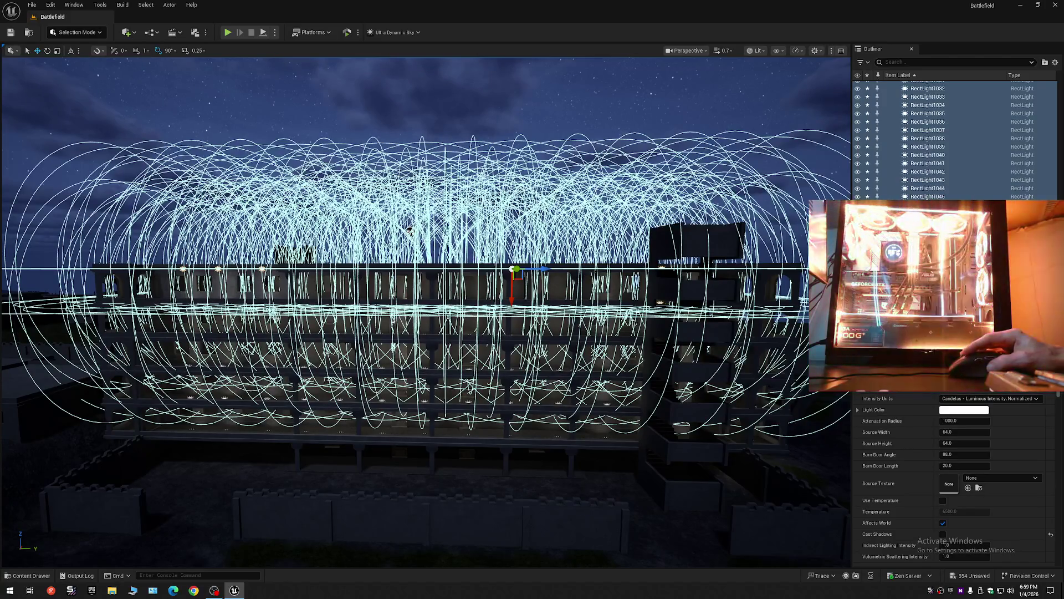
pyautogui.scroll(15, 1056, 83)
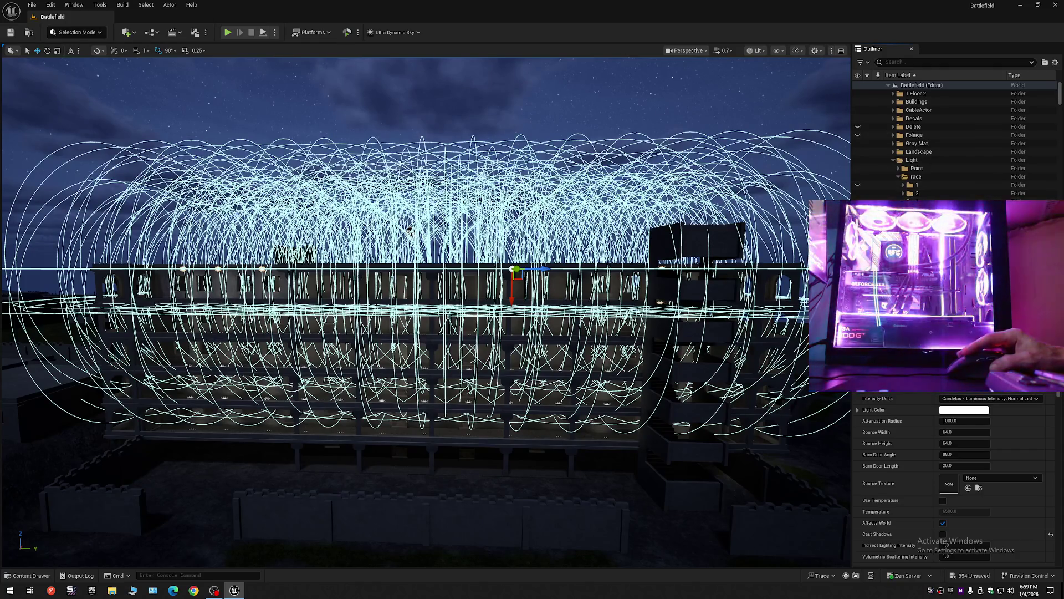
# Step: Copy the seven point lights onto each upper floor, reaching PointLight36
pyautogui.rightClick(911, 178)
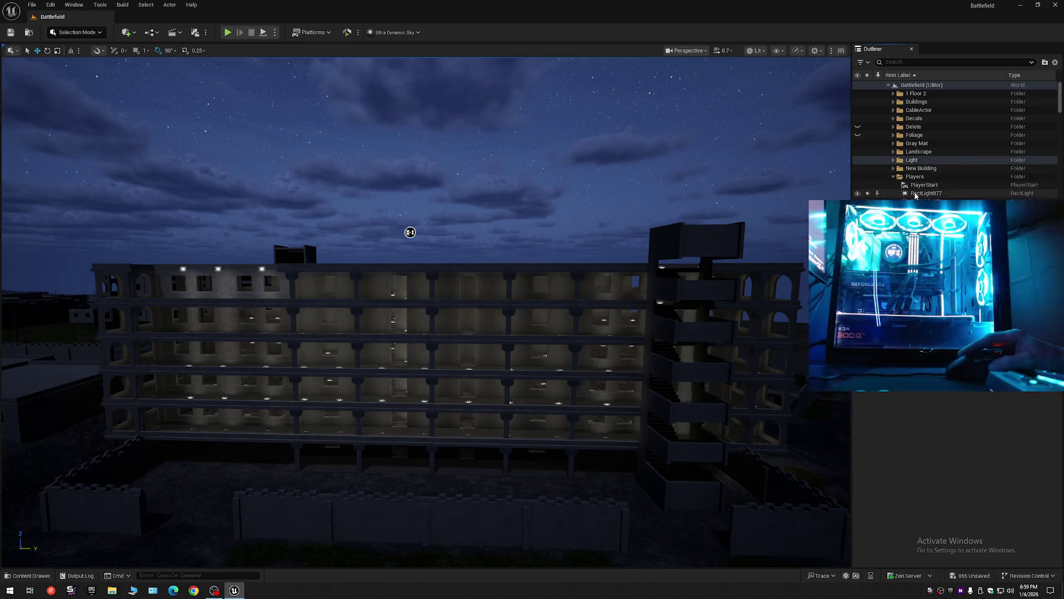
pyautogui.click(916, 193)
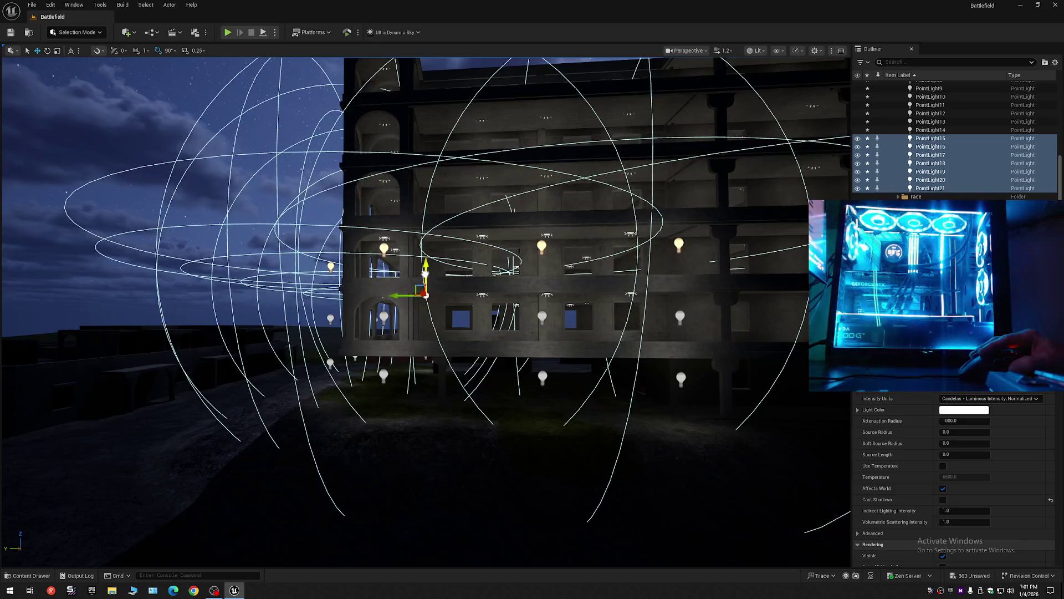
pyautogui.scroll(-5, 481, 296)
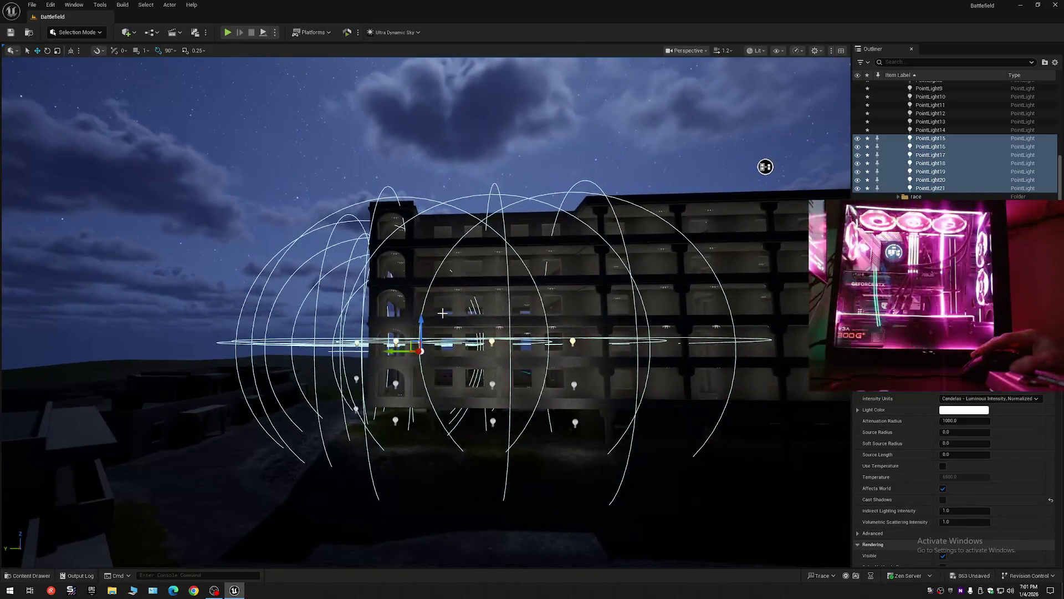
pyautogui.moveTo(422, 328); pyautogui.dragTo(421, 302)
pyautogui.moveTo(765, 167)
pyautogui.mouseDown()
pyautogui.moveTo(773, 200)
pyautogui.moveTo(757, 208)
pyautogui.mouseUp()
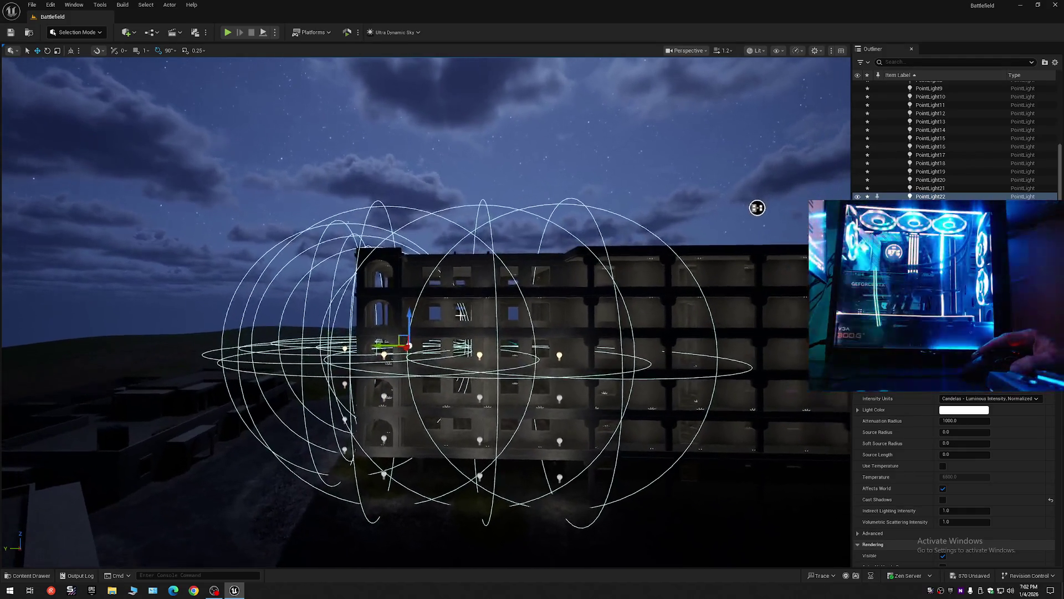
pyautogui.moveTo(412, 323); pyautogui.dragTo(408, 275)
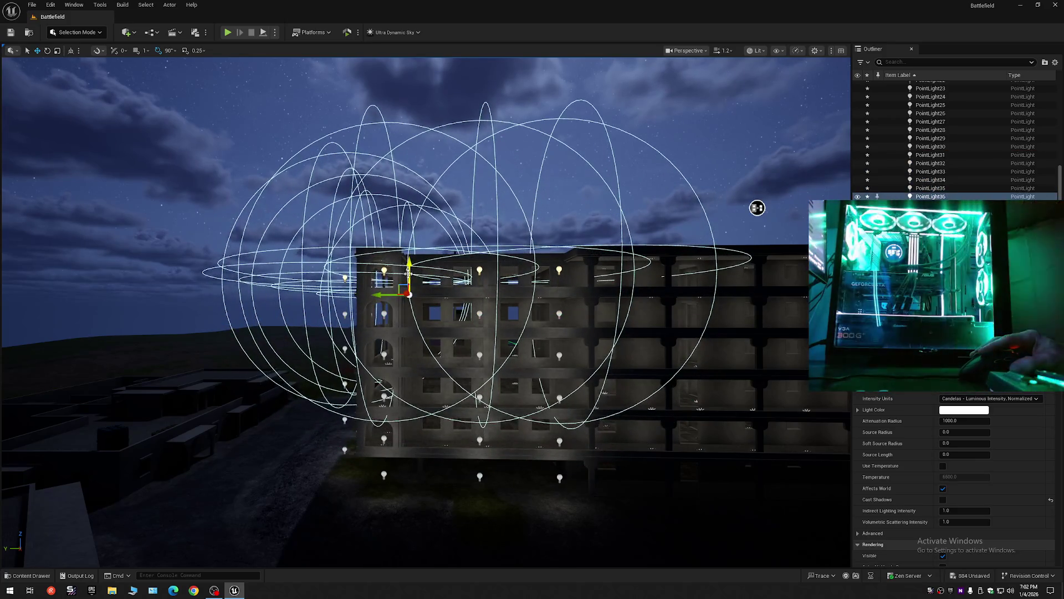
pyautogui.press('Escape')
pyautogui.moveTo(424, 318)
pyautogui.mouseDown()
pyautogui.moveTo(442, 182)
pyautogui.moveTo(435, 421)
pyautogui.moveTo(468, 468)
pyautogui.moveTo(630, 503)
pyautogui.moveTo(584, 492)
pyautogui.mouseUp()
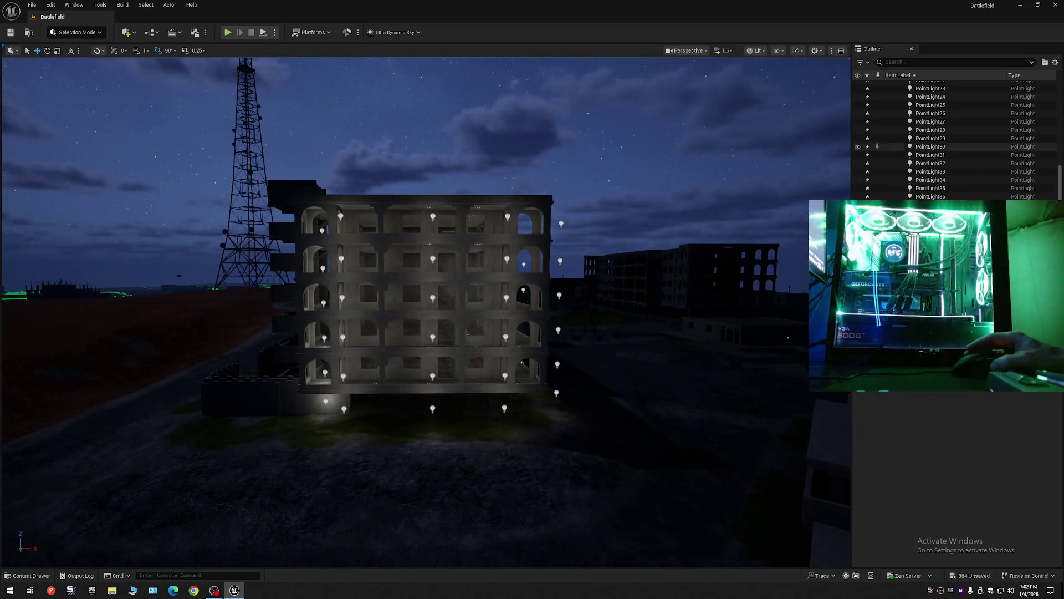
# Step: Collapse the Outliner and toggle the Point folder's lights off and on to compare, leaving them on
pyautogui.click(1055, 62)
pyautogui.click(971, 108)
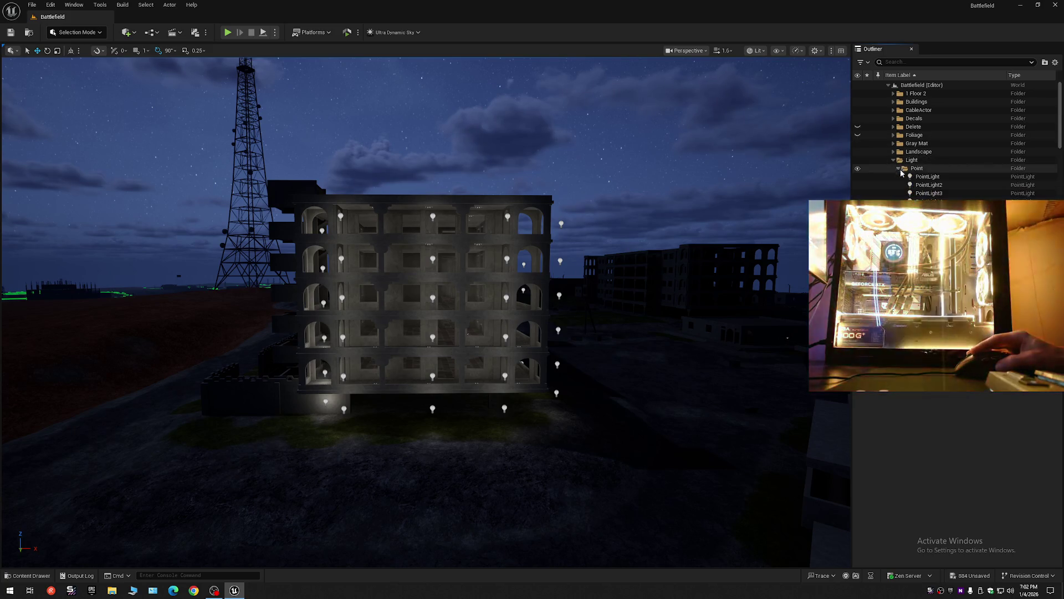
pyautogui.click(858, 168)
pyautogui.moveTo(713, 183)
pyautogui.mouseDown()
pyautogui.moveTo(666, 180)
pyautogui.moveTo(799, 404)
pyautogui.moveTo(447, 373)
pyautogui.moveTo(69, 311)
pyautogui.moveTo(69, 287)
pyautogui.moveTo(157, 268)
pyautogui.moveTo(333, 269)
pyautogui.moveTo(484, 240)
pyautogui.moveTo(494, 262)
pyautogui.moveTo(571, 209)
pyautogui.mouseUp()
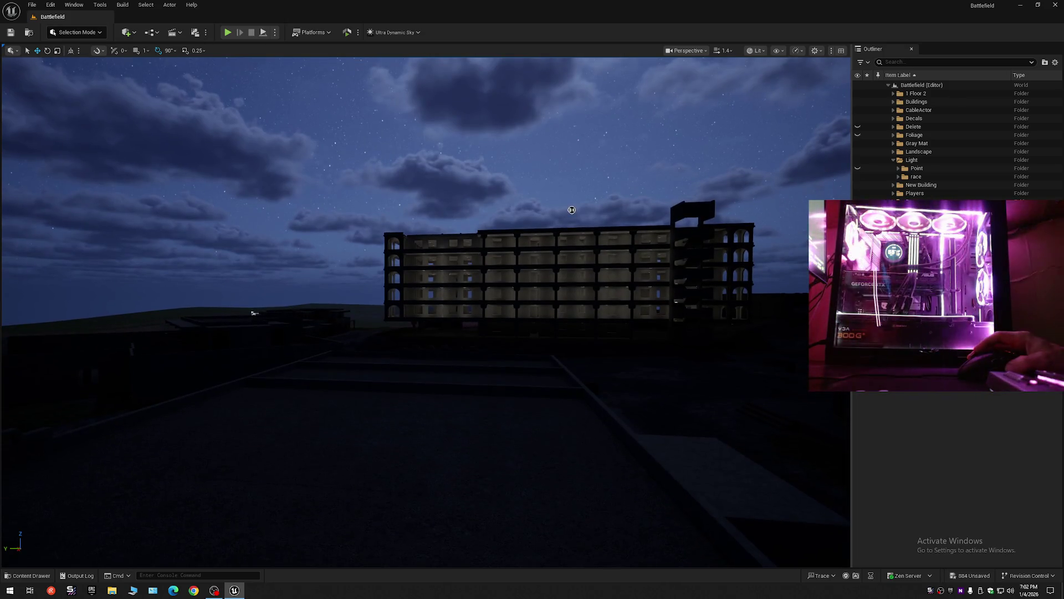
pyautogui.click(857, 169)
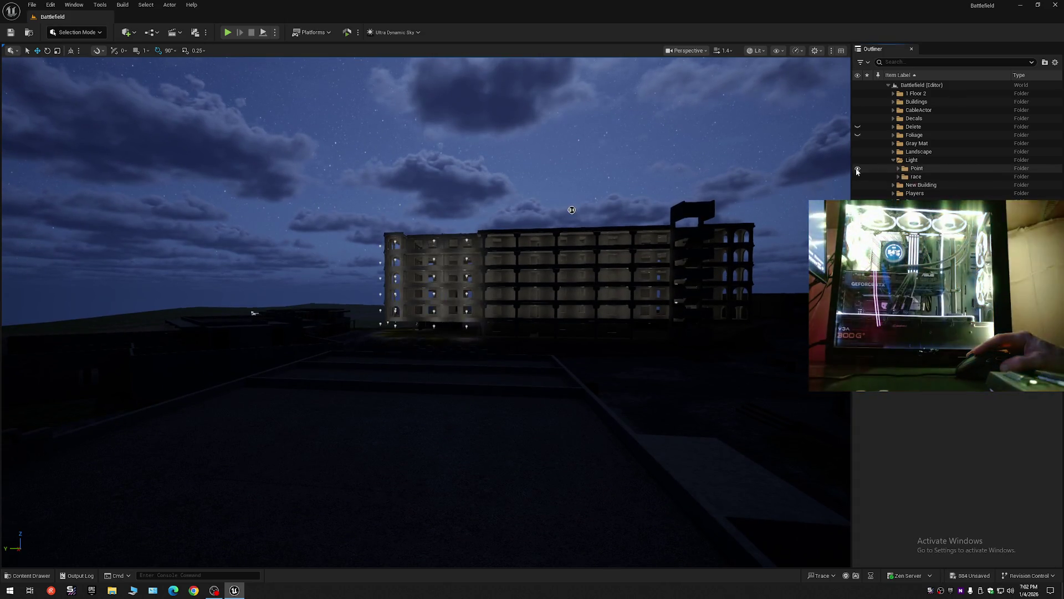
pyautogui.click(858, 169)
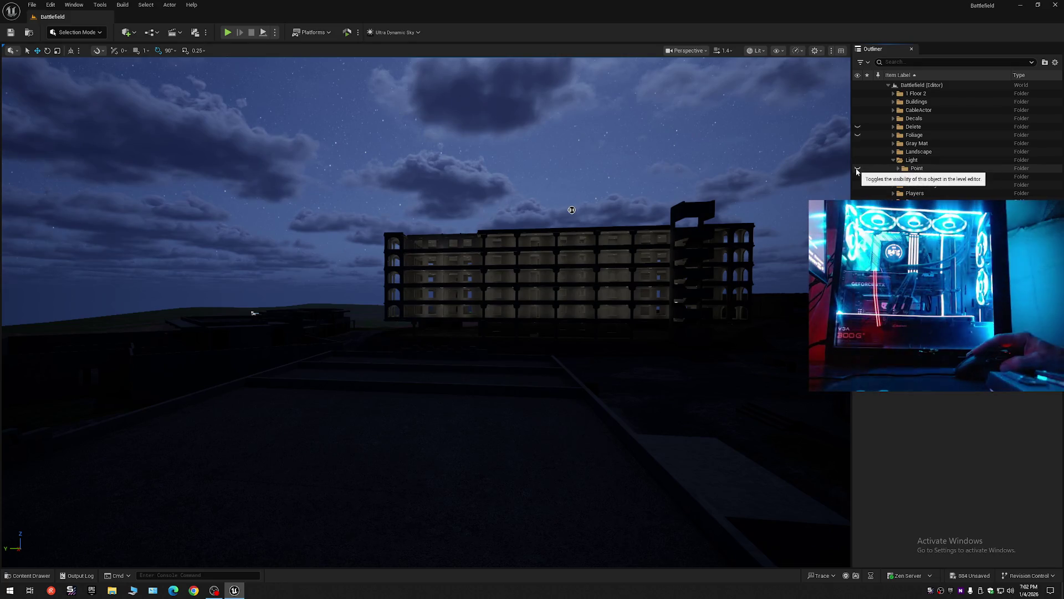
pyautogui.click(858, 169)
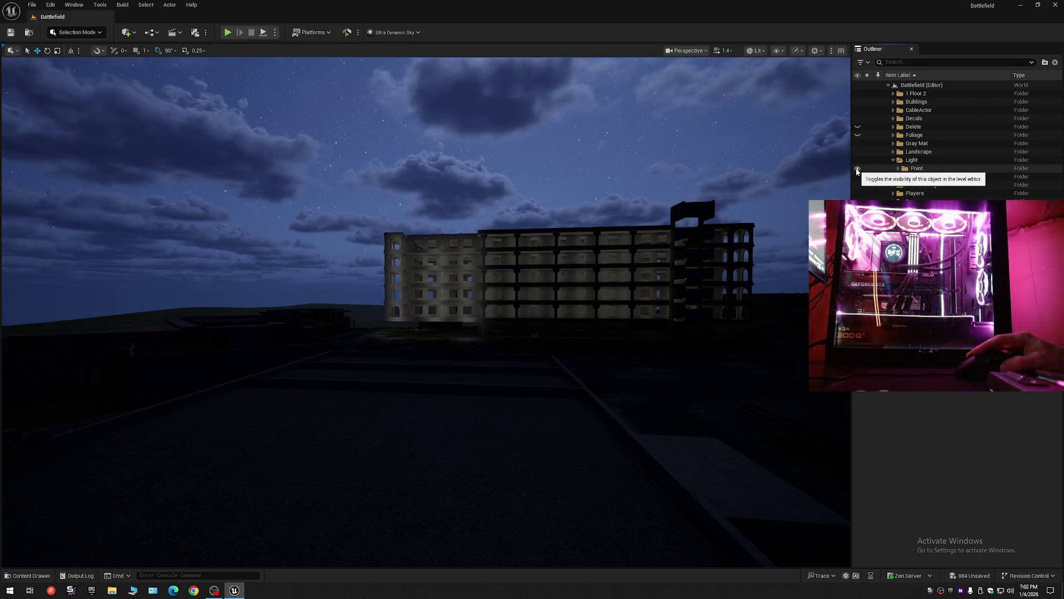
pyautogui.click(858, 168)
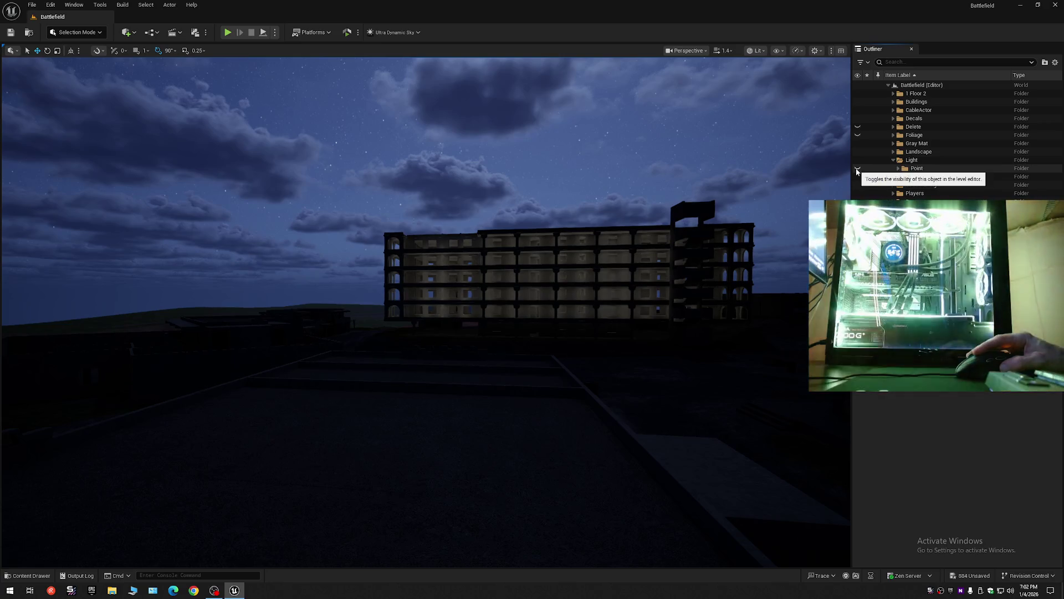
pyautogui.click(857, 168)
# Step: Expand the Point folder and select its first light
pyautogui.click(898, 168)
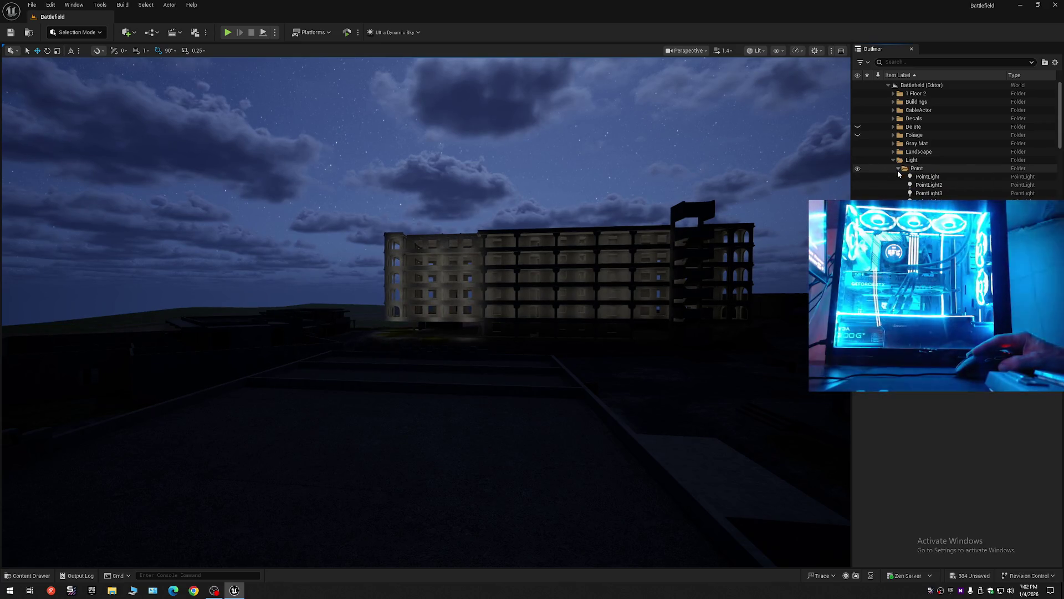
pyautogui.click(929, 177)
pyautogui.scroll(-10, 932, 182)
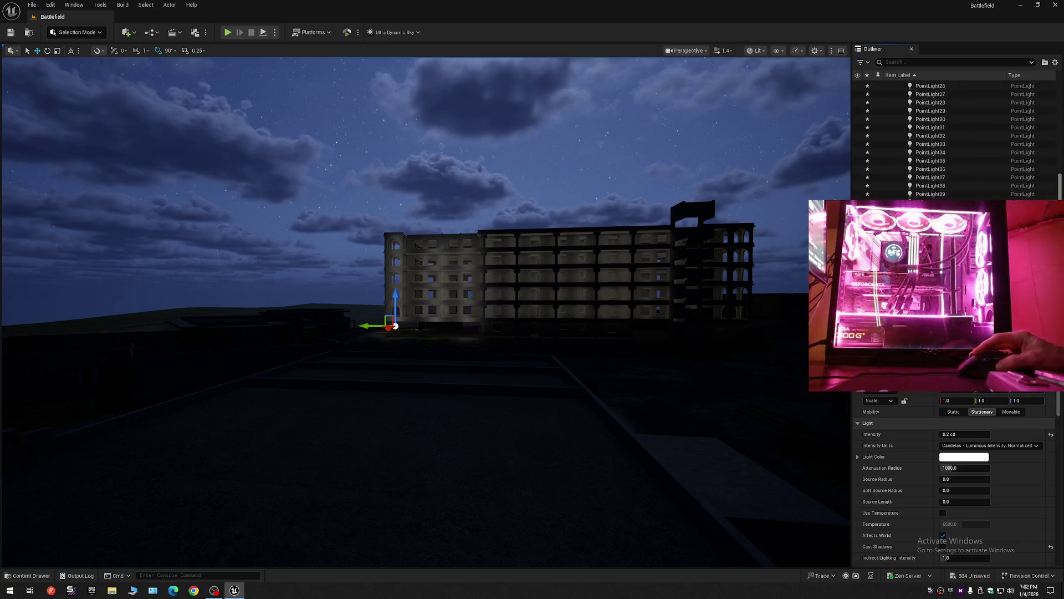
# Step: Set PointLight30–42's light colour to pink (FFB9E7FF) via the colour wheel
pyautogui.keyDown('shift'); pyautogui.click(930, 189); pyautogui.keyUp('shift')
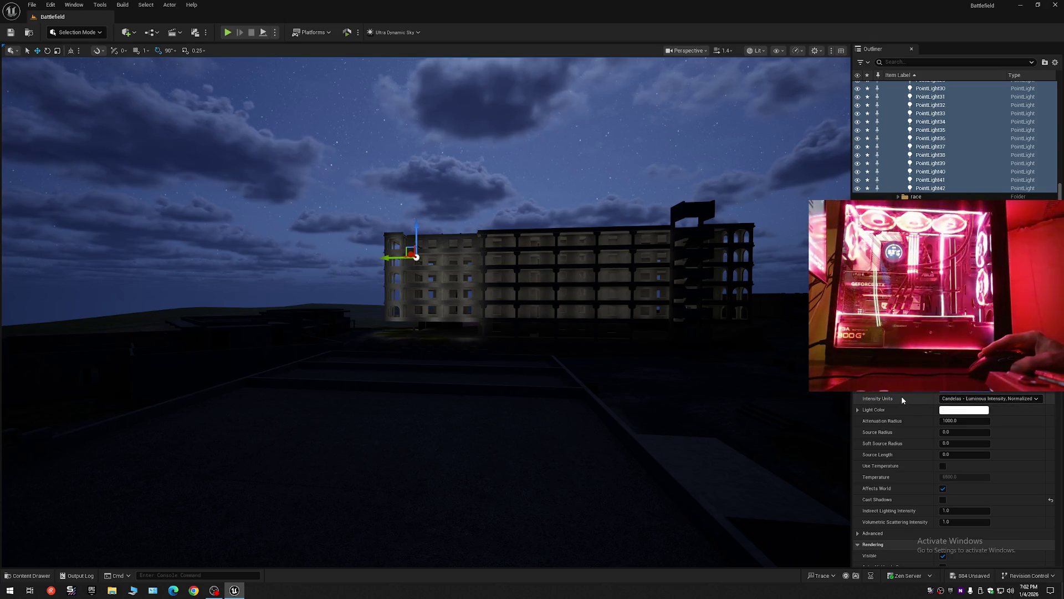
pyautogui.moveTo(670, 354)
pyautogui.mouseDown()
pyautogui.moveTo(740, 374)
pyautogui.moveTo(706, 370)
pyautogui.mouseUp()
pyautogui.click(964, 410)
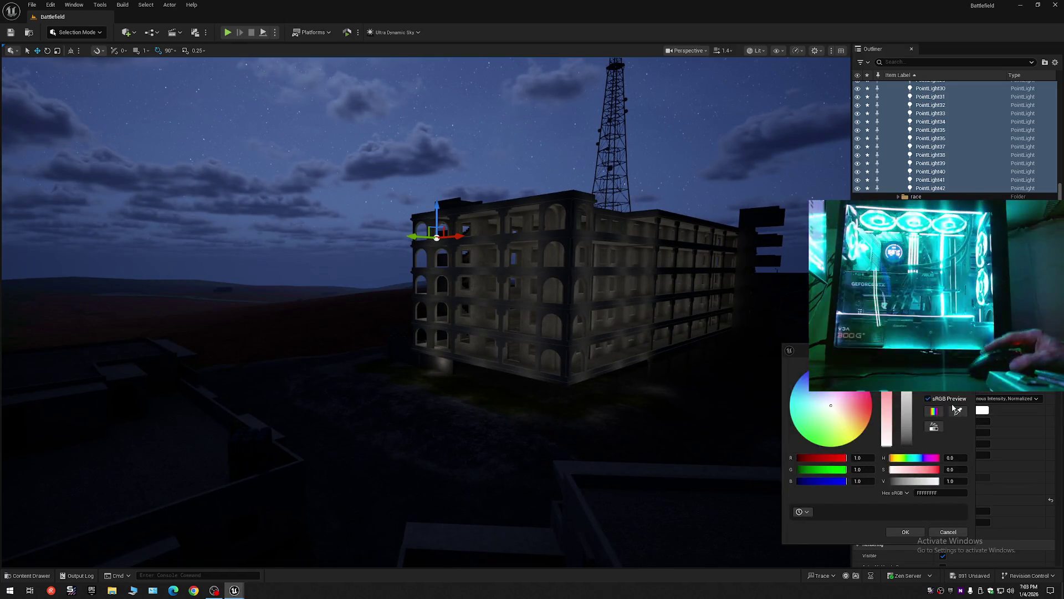
pyautogui.click(866, 409)
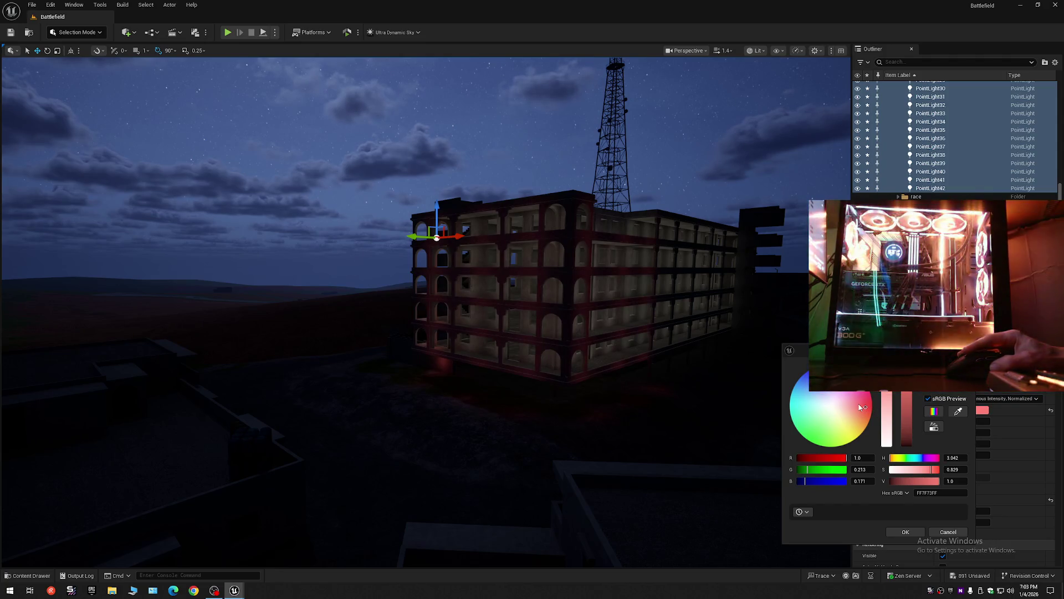
pyautogui.moveTo(864, 408); pyautogui.dragTo(872, 406)
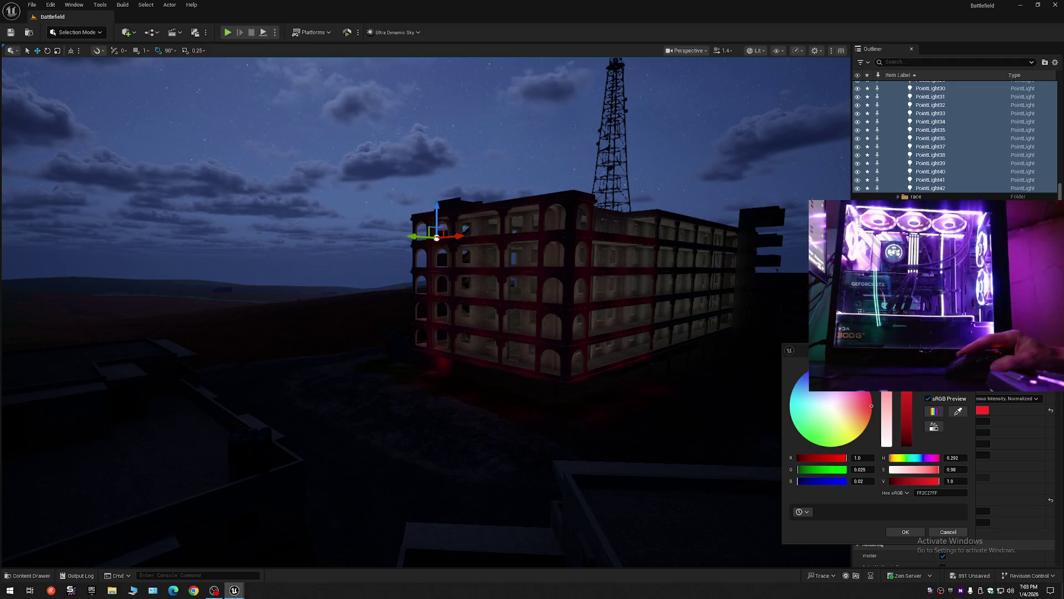
pyautogui.moveTo(872, 406); pyautogui.dragTo(848, 395)
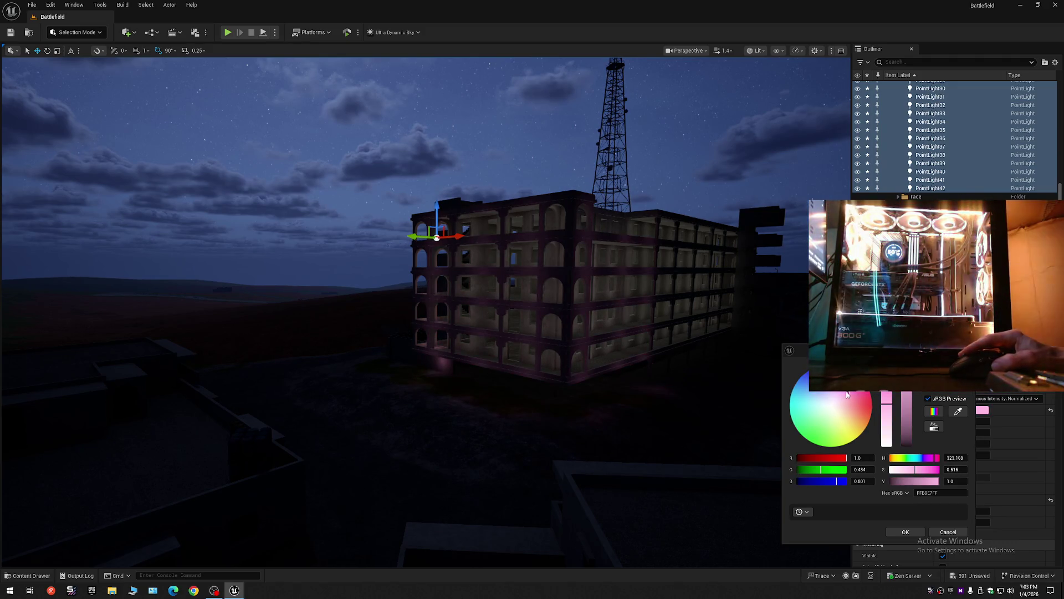
# Step: Collapse the Outliner back to the level's top-level folders
pyautogui.click(1055, 62)
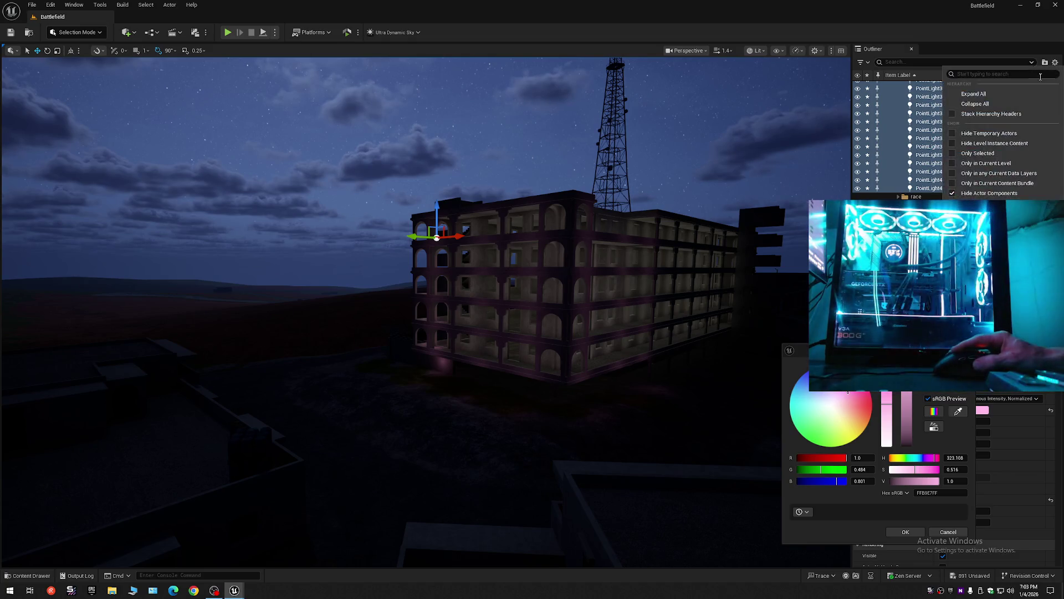
pyautogui.click(978, 103)
pyautogui.click(889, 85)
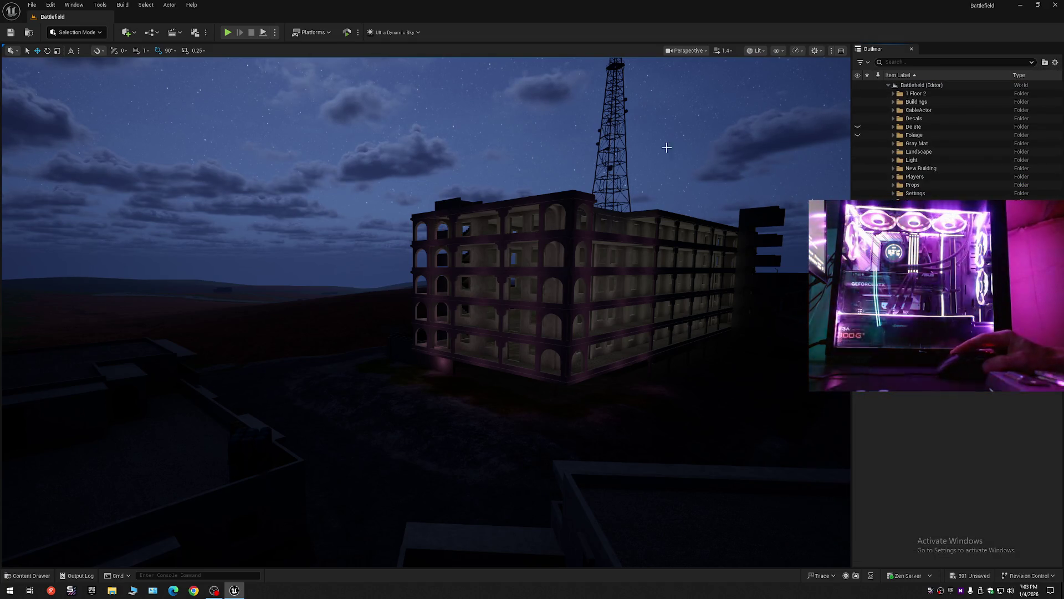
# Step: Save all Battlefield level changes, then open Save Current Level As on the Maps folder
pyautogui.click(11, 33)
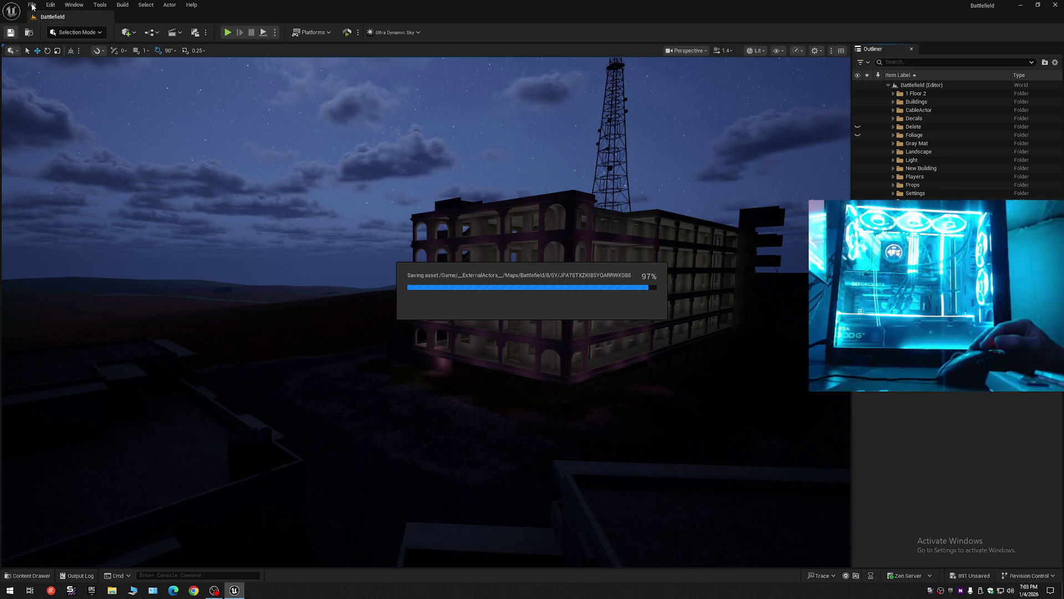
pyautogui.click(32, 6)
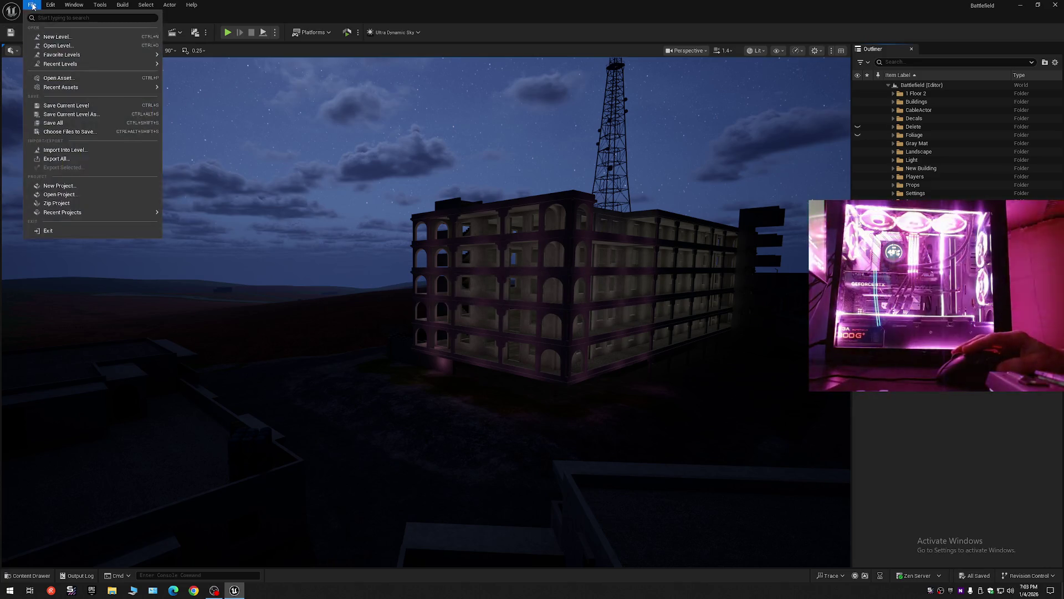
pyautogui.click(66, 106)
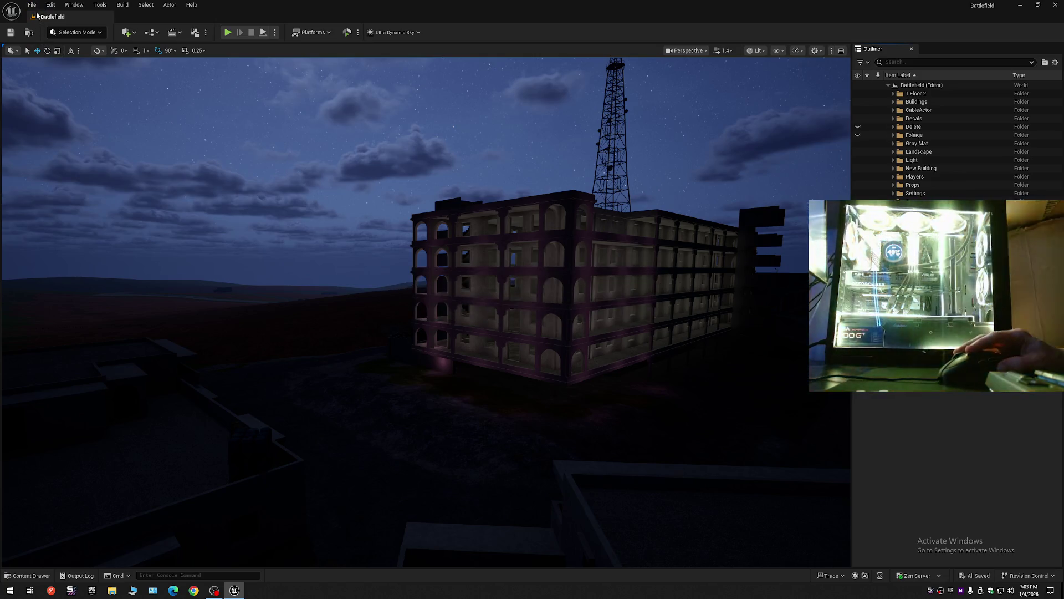
pyautogui.click(33, 6)
pyautogui.click(48, 123)
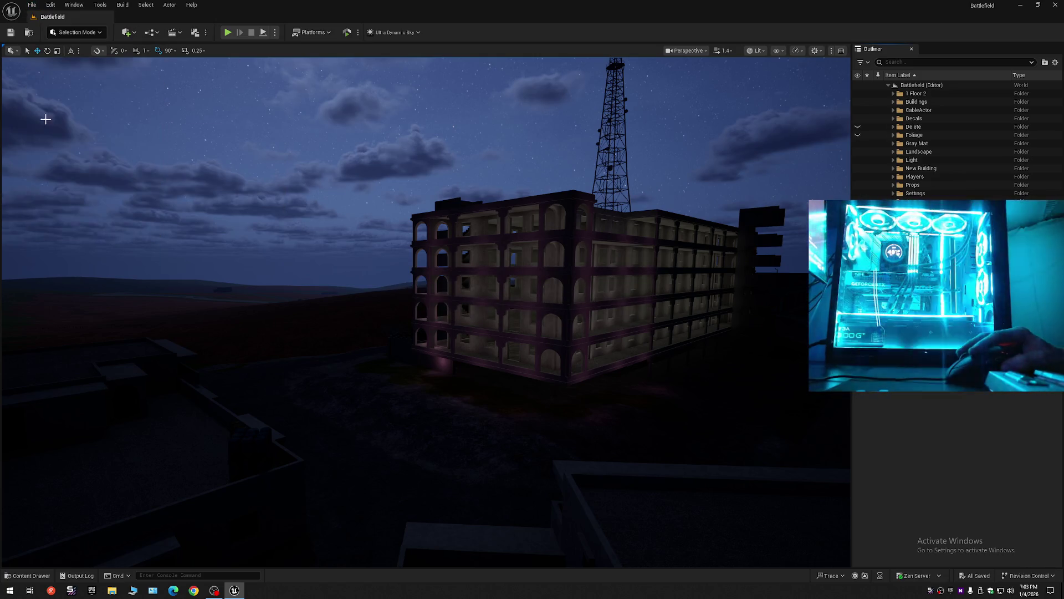
pyautogui.click(32, 7)
pyautogui.click(55, 116)
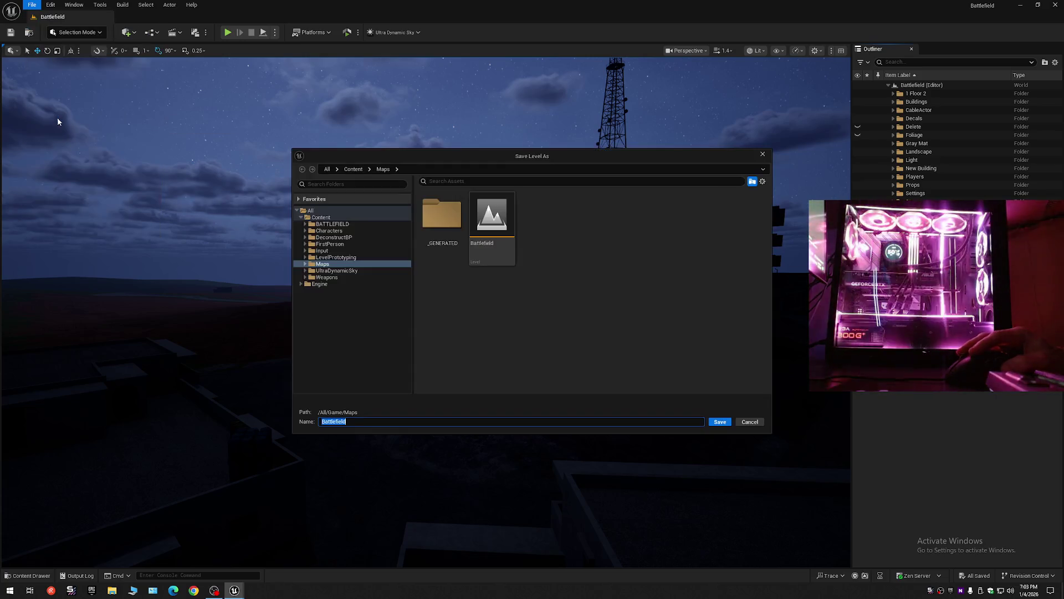
# Step: Overwrite the existing Battlefield level in Maps and confirm the replacement
pyautogui.doubleClick(501, 220)
pyautogui.click(551, 309)
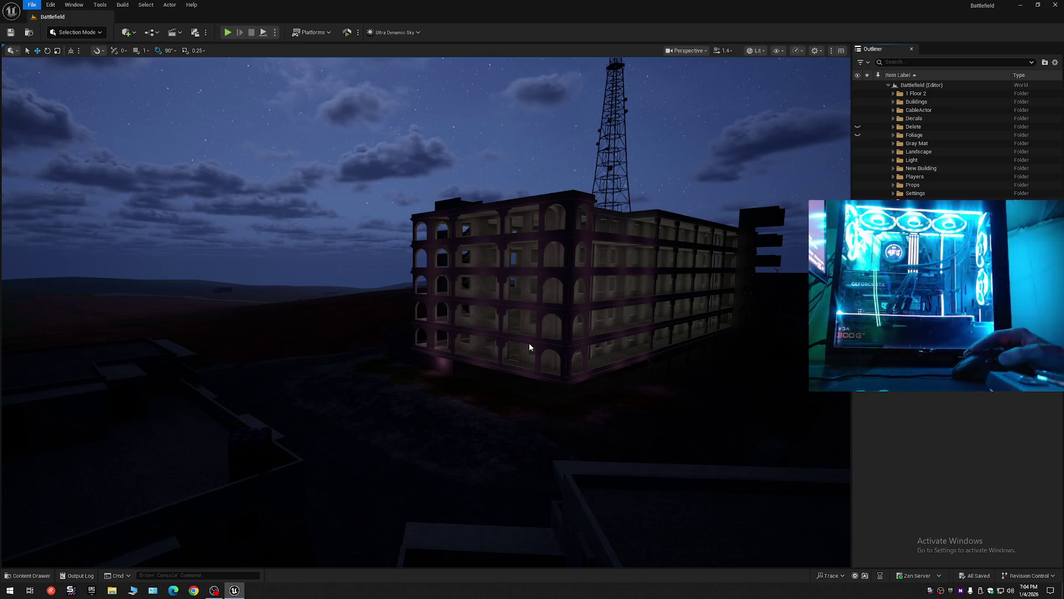
# Step: Fly over the rooftops to view the pink-lit building front-on beside the palm trees
pyautogui.press('Escape')
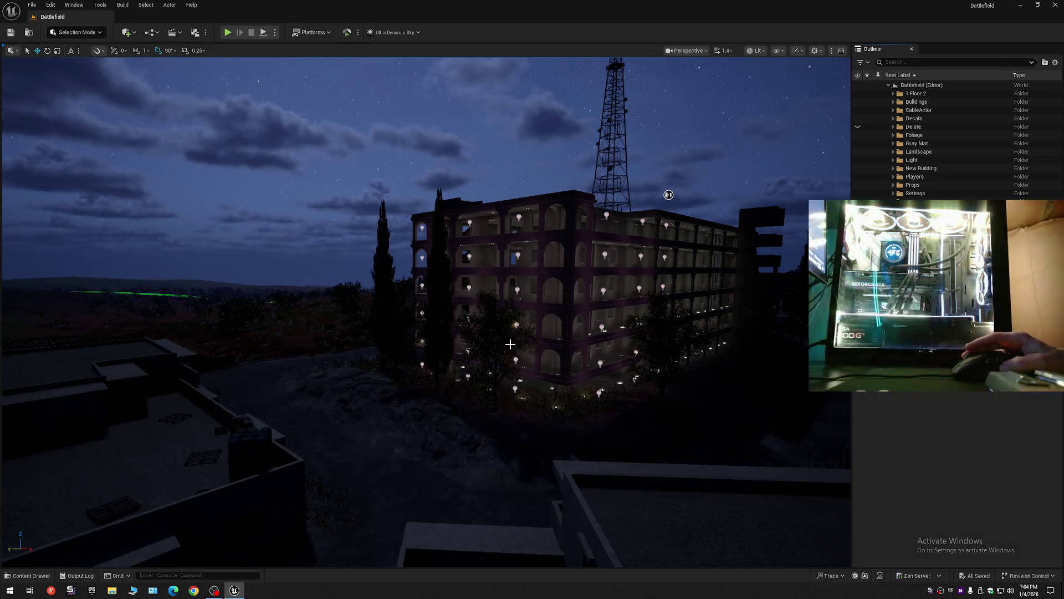
pyautogui.moveTo(546, 363)
pyautogui.mouseDown()
pyautogui.moveTo(682, 420)
pyautogui.moveTo(343, 332)
pyautogui.moveTo(326, 277)
pyautogui.mouseUp()
pyautogui.moveTo(620, 178)
pyautogui.mouseDown()
pyautogui.moveTo(695, 132)
pyautogui.moveTo(464, 171)
pyautogui.moveTo(523, 166)
pyautogui.moveTo(569, 178)
pyautogui.moveTo(606, 143)
pyautogui.moveTo(581, 167)
pyautogui.mouseUp()
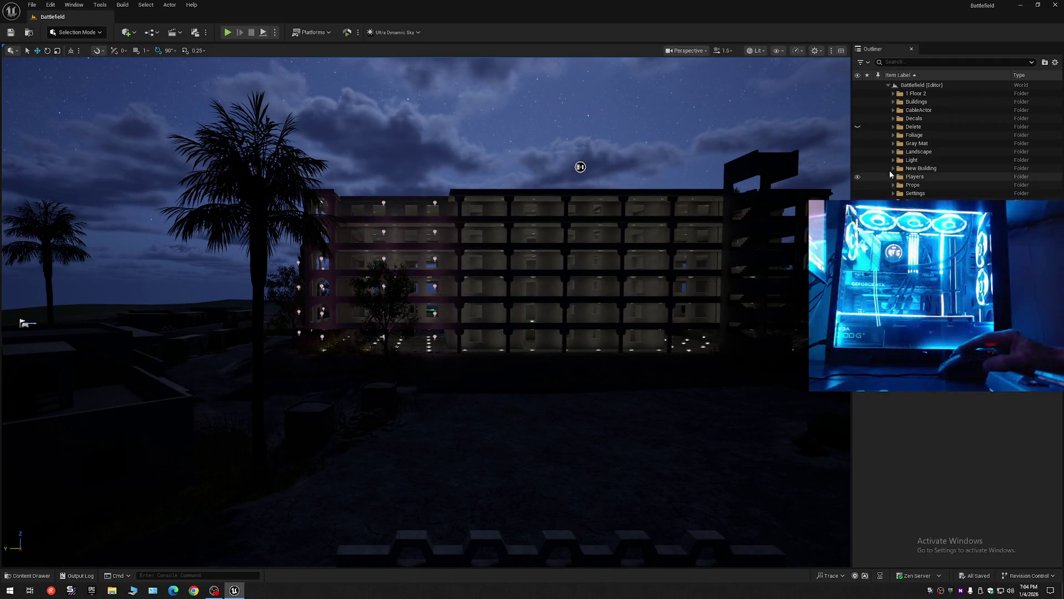
# Step: Select the point lights in the Outliner's Light > Point folder through PointLight42
pyautogui.click(893, 160)
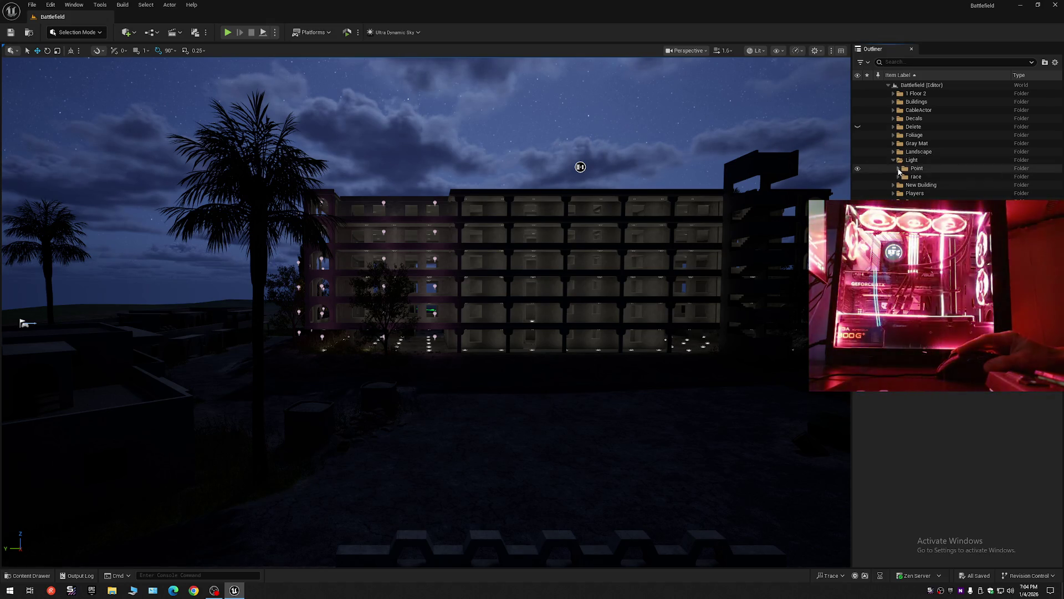
pyautogui.click(898, 168)
pyautogui.click(928, 177)
pyautogui.scroll(-12, 937, 186)
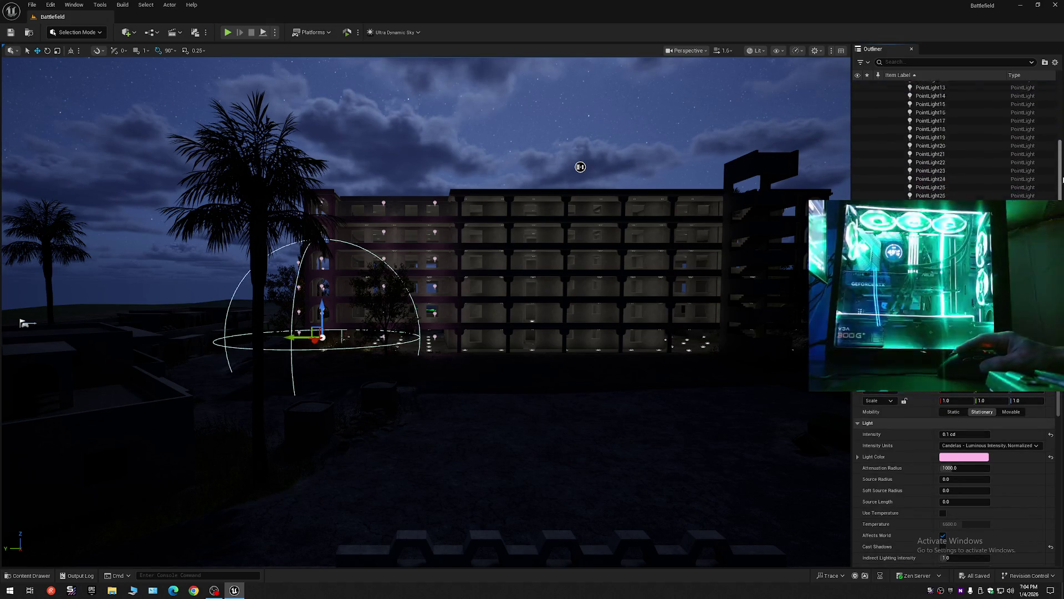
pyautogui.keyDown('shift'); pyautogui.click(929, 188); pyautogui.keyUp('shift')
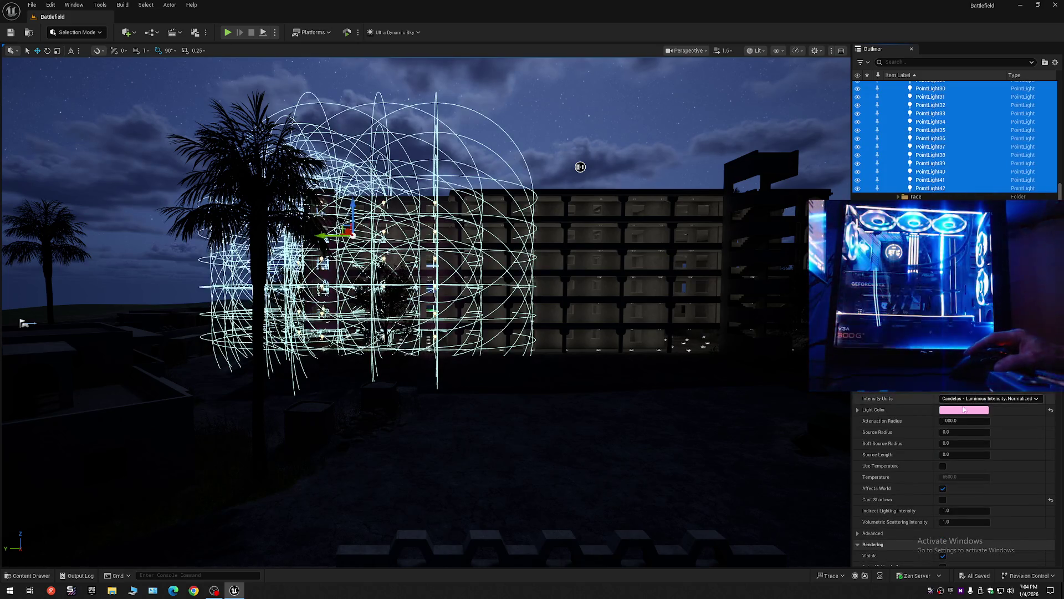
# Step: Try blue, then magenta, as the selected point lights' Light Color
pyautogui.click(976, 410)
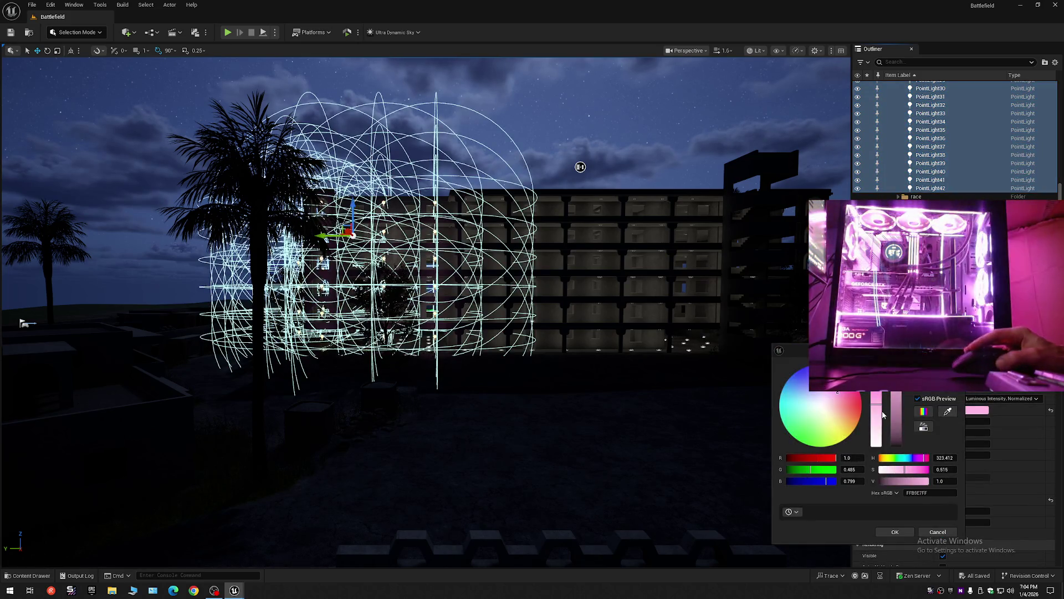
pyautogui.click(801, 373)
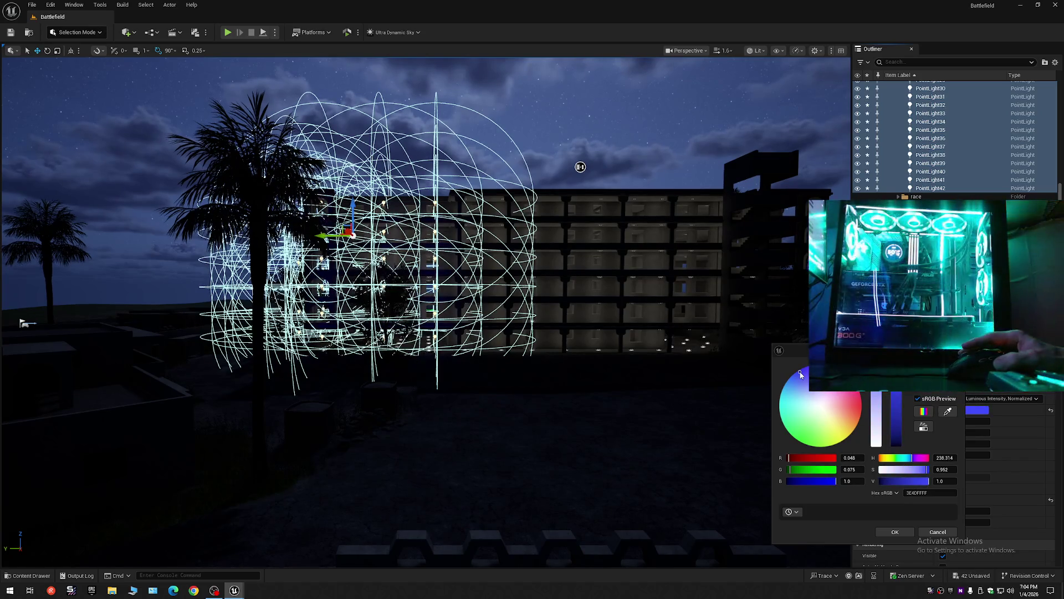
pyautogui.moveTo(657, 374)
pyautogui.mouseDown()
pyautogui.moveTo(650, 364)
pyautogui.moveTo(629, 368)
pyautogui.moveTo(659, 357)
pyautogui.moveTo(753, 403)
pyautogui.mouseUp()
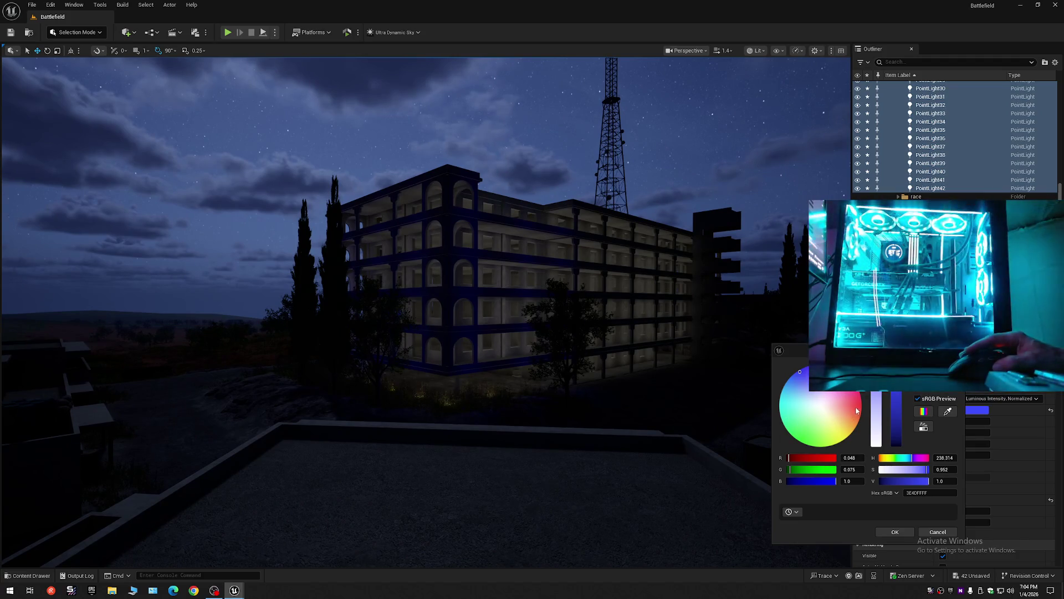
pyautogui.moveTo(800, 371)
pyautogui.mouseDown()
pyautogui.moveTo(837, 379)
pyautogui.moveTo(842, 391)
pyautogui.mouseUp()
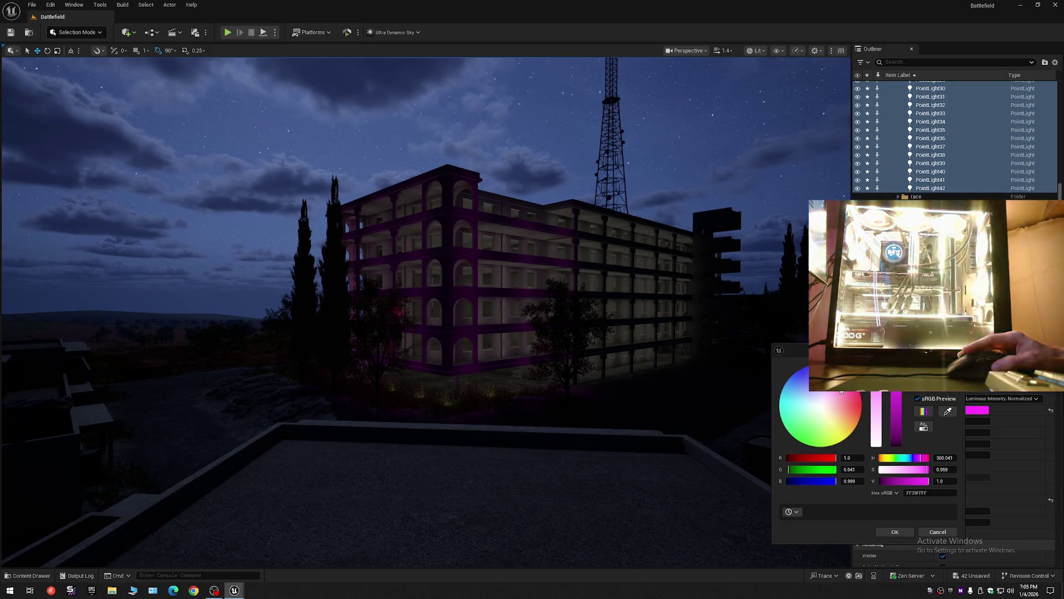
pyautogui.moveTo(499, 332); pyautogui.dragTo(610, 355)
pyautogui.moveTo(422, 311); pyautogui.dragTo(510, 321)
pyautogui.moveTo(693, 388); pyautogui.dragTo(713, 392)
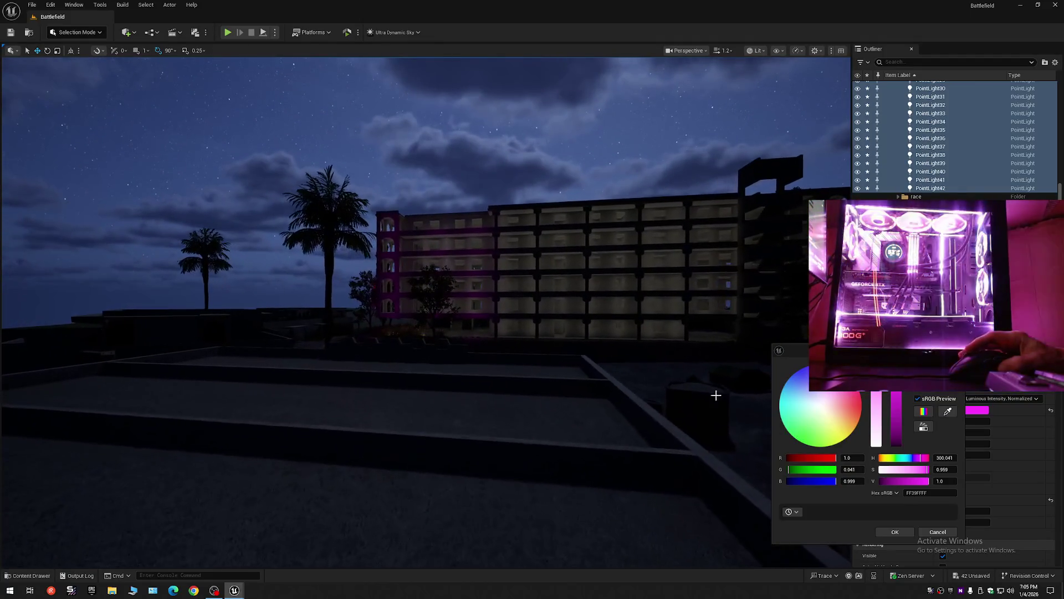
# Step: Briefly try red, then settle the point lights on pale pink (FFC0C6)
pyautogui.click(861, 405)
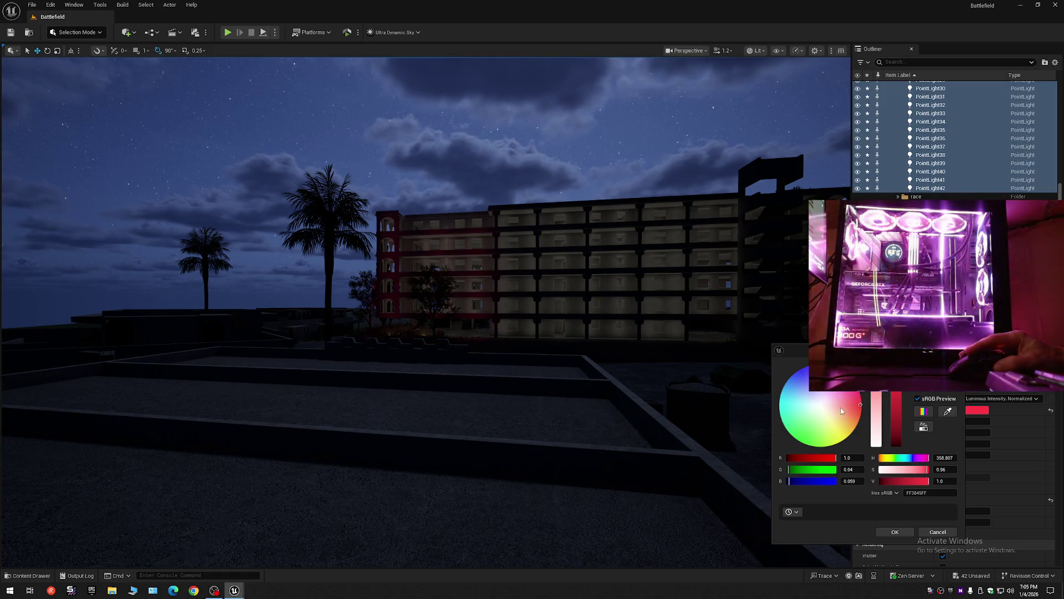
pyautogui.click(841, 406)
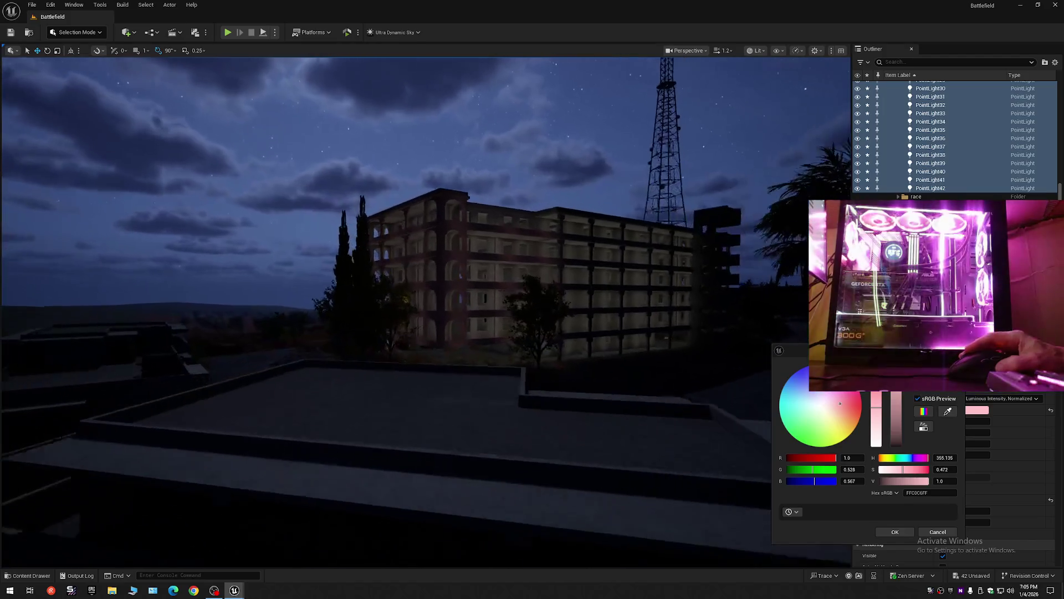
pyautogui.scroll(2, 426, 311)
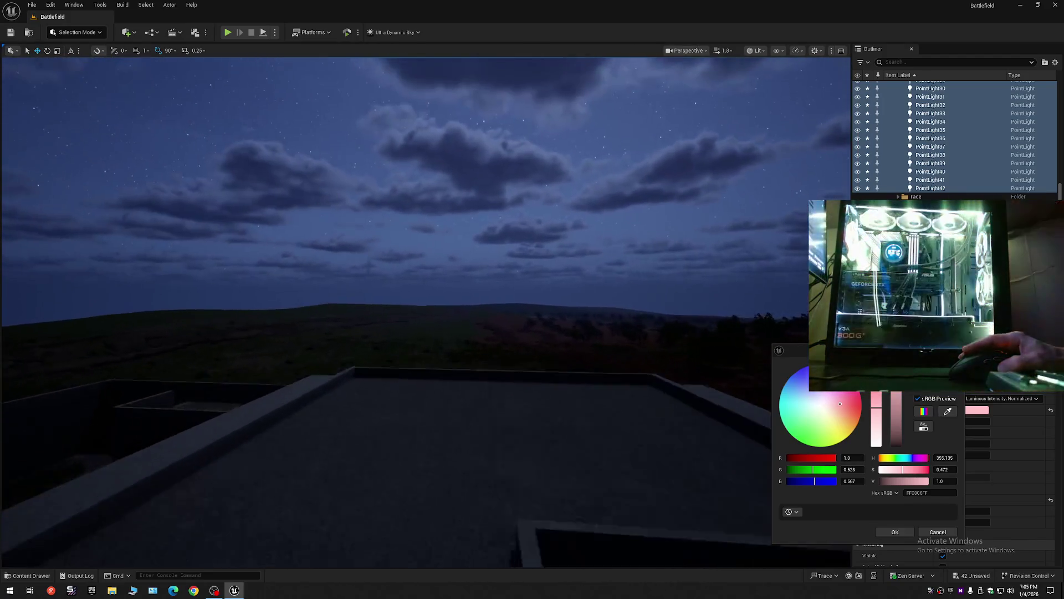
pyautogui.scroll(-1, 425, 311)
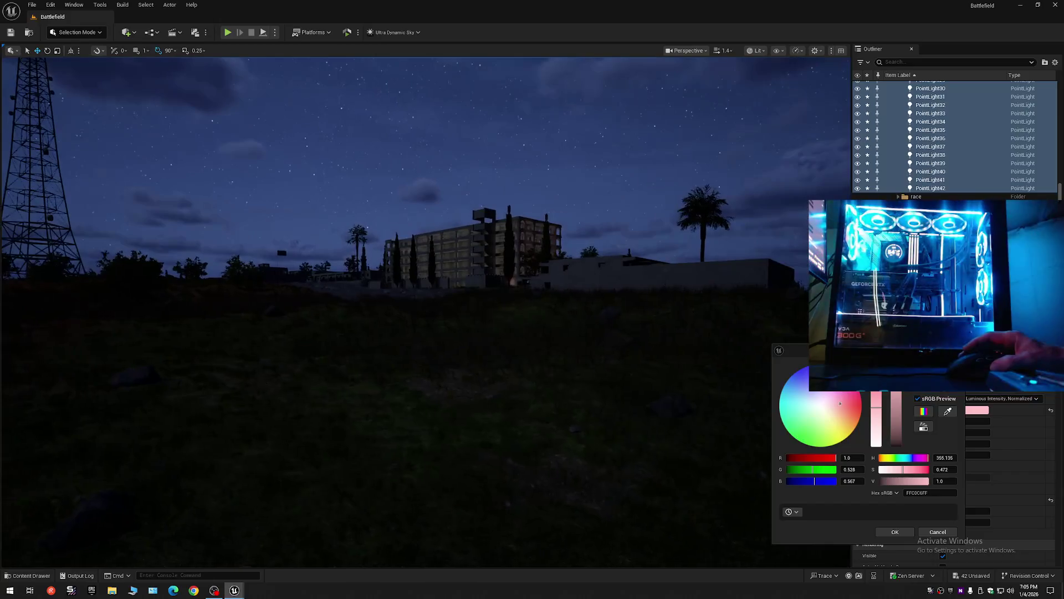
pyautogui.scroll(1, 426, 311)
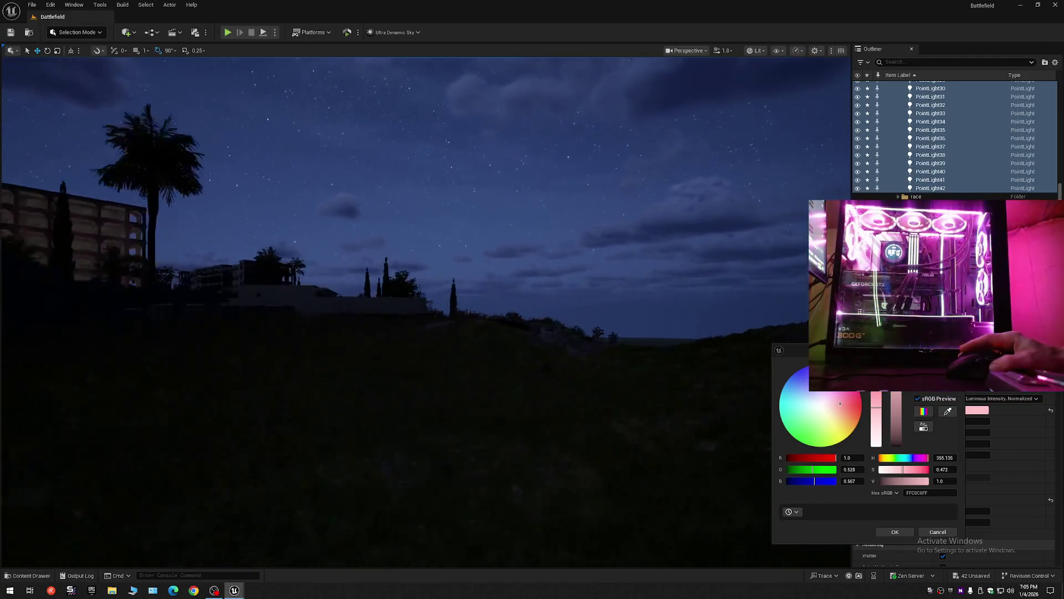
pyautogui.scroll(-1, 426, 310)
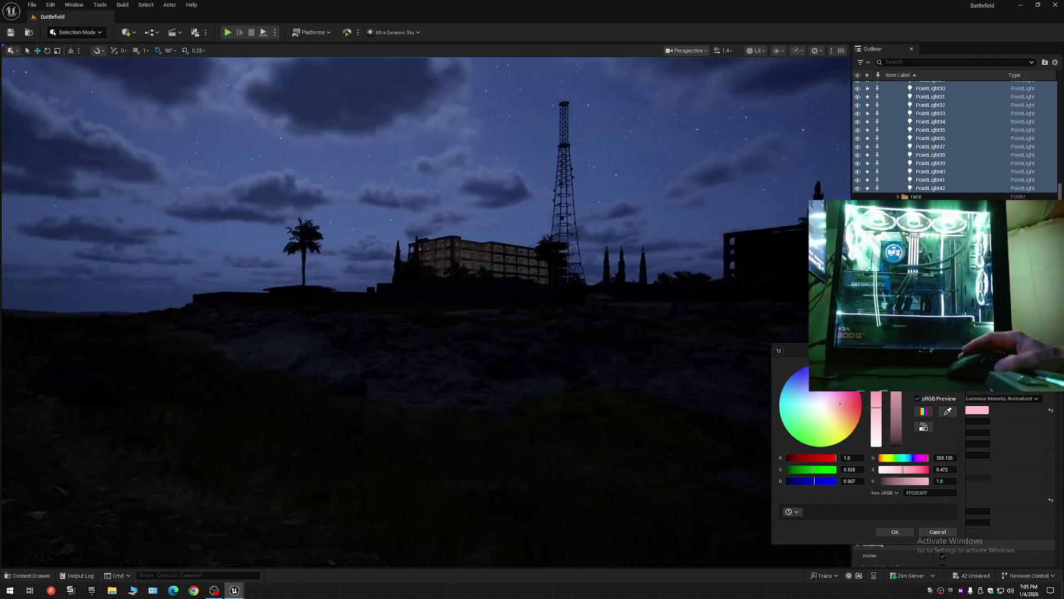
pyautogui.scroll(-1, 426, 311)
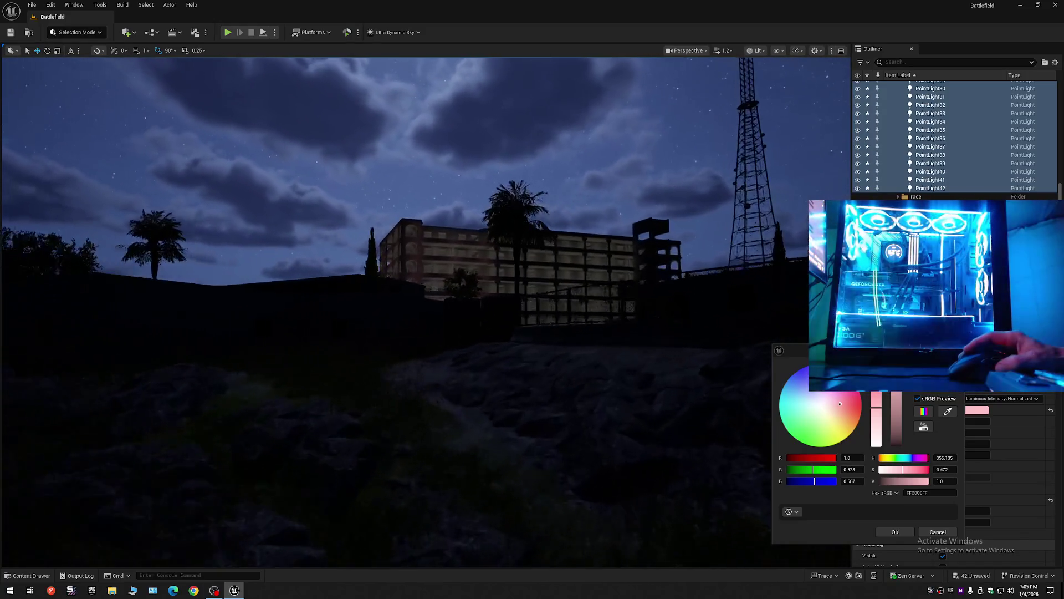
pyautogui.scroll(2, 426, 311)
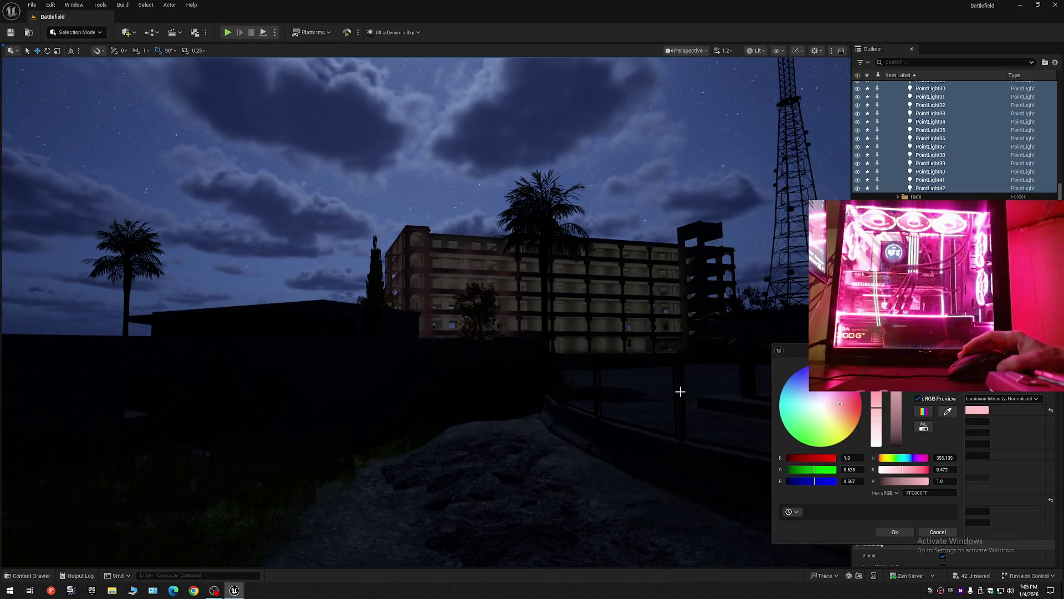
# Step: Cycle the light colour through green, red, magenta and purple, ending on cyan (30EFFF)
pyautogui.click(804, 441)
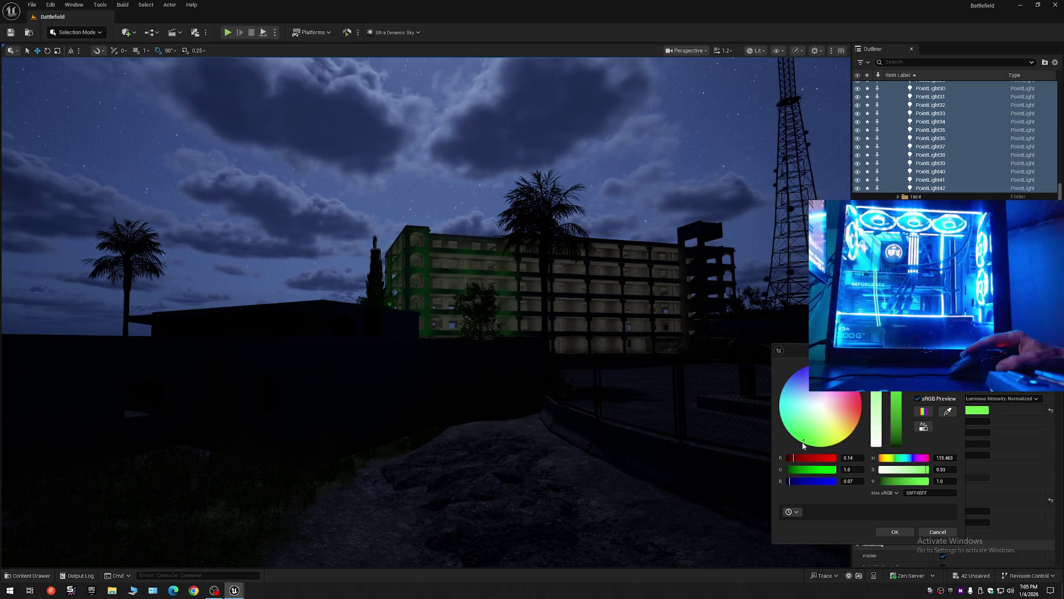
pyautogui.moveTo(756, 435); pyautogui.dragTo(828, 443)
pyautogui.scroll(-1, 804, 439)
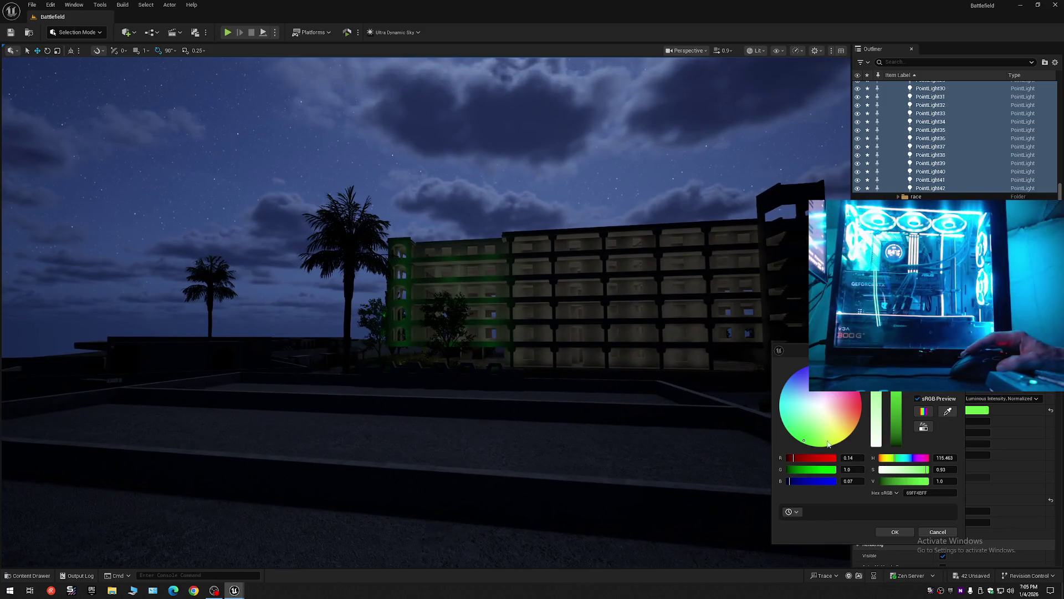
pyautogui.click(862, 407)
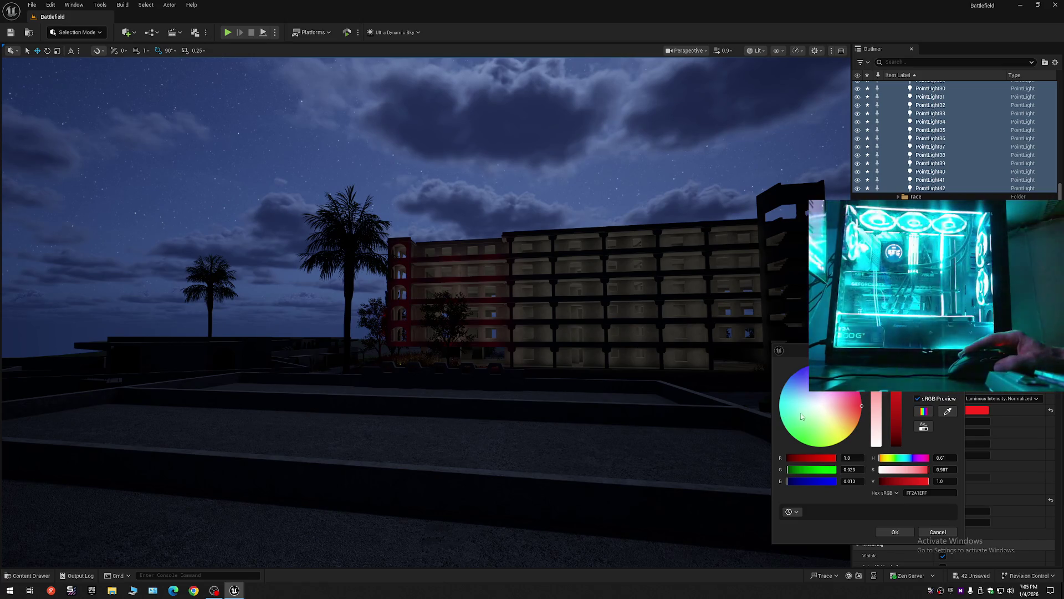
pyautogui.click(848, 376)
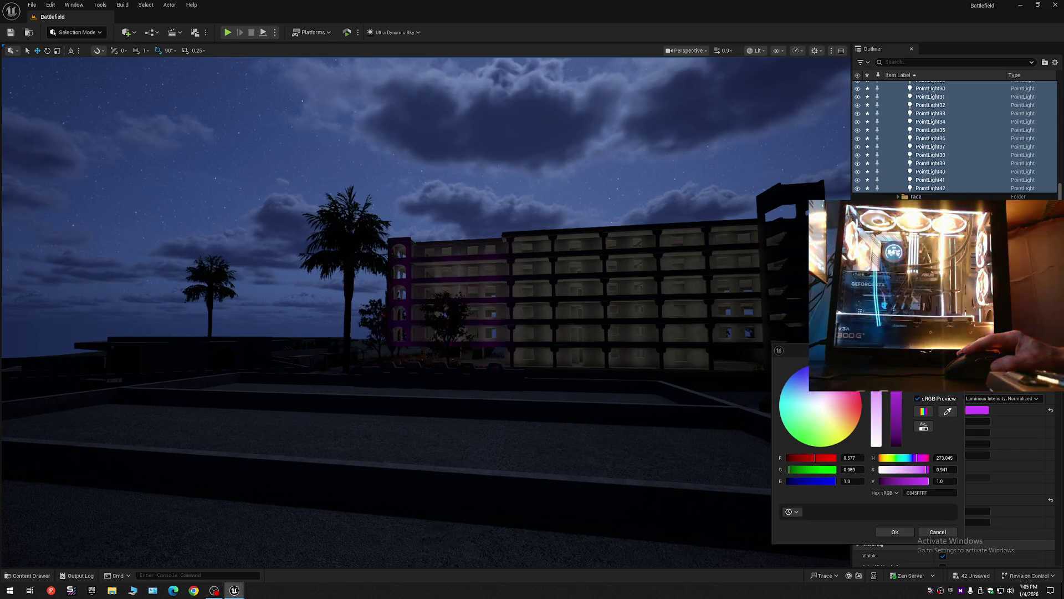
pyautogui.click(823, 367)
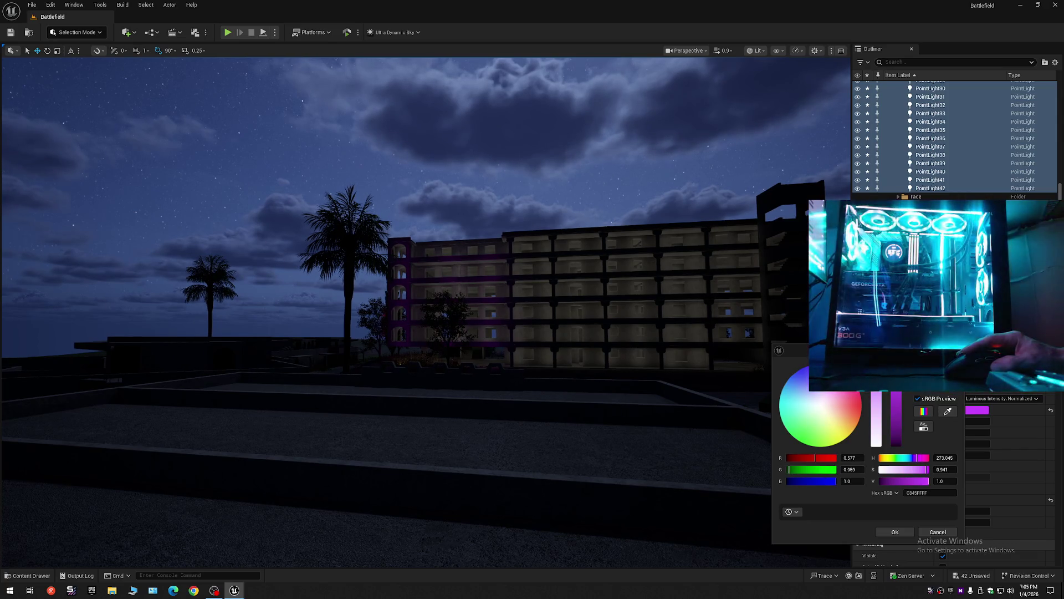
pyautogui.click(782, 402)
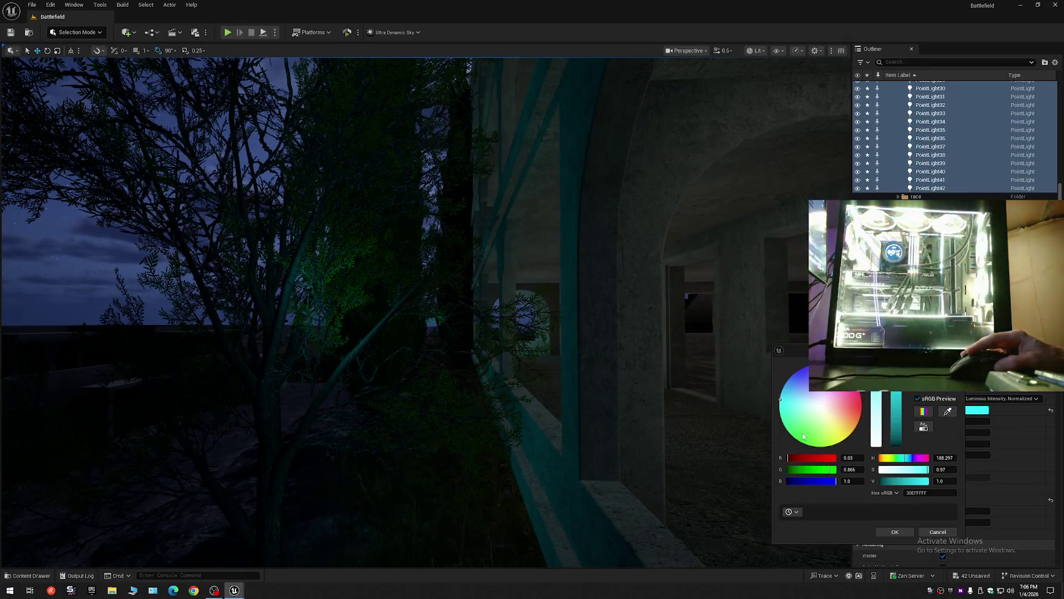
# Step: Try green, yellow, magenta and purple on the colour wheel before landing on red (FF002FFF)
pyautogui.click(802, 434)
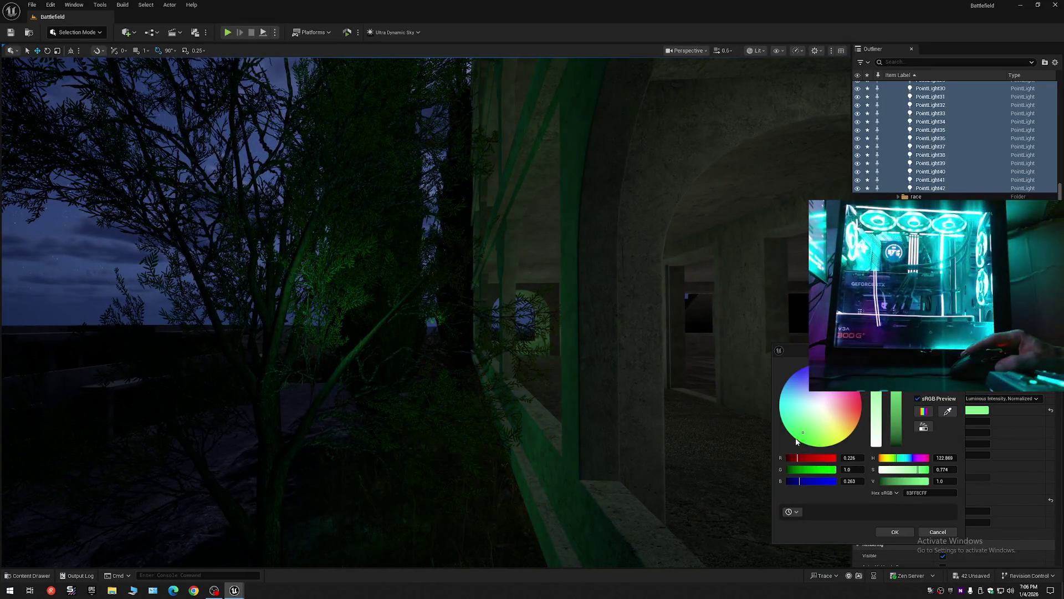
pyautogui.click(840, 435)
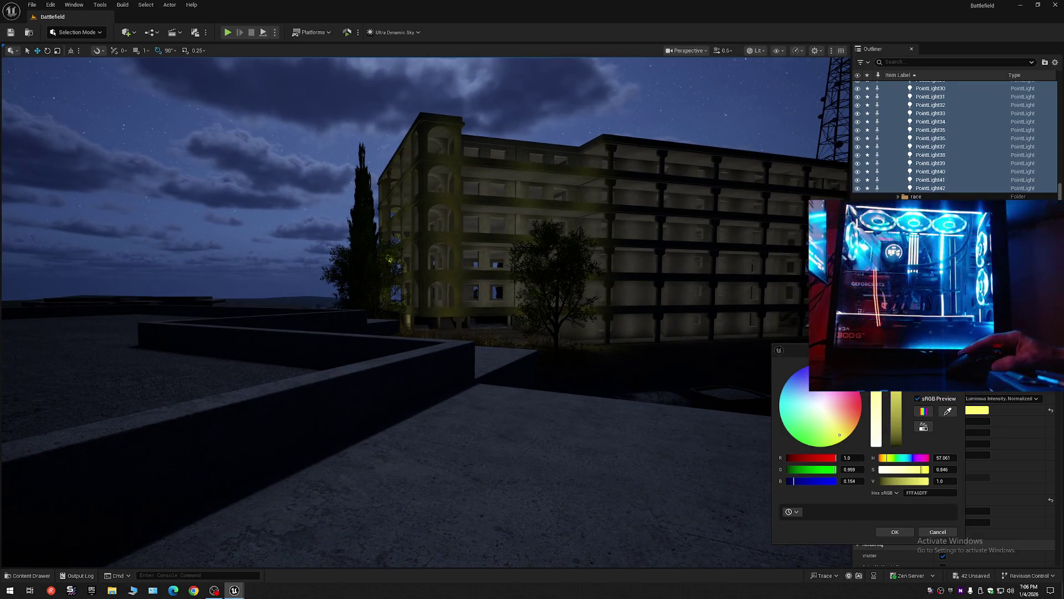
pyautogui.click(849, 405)
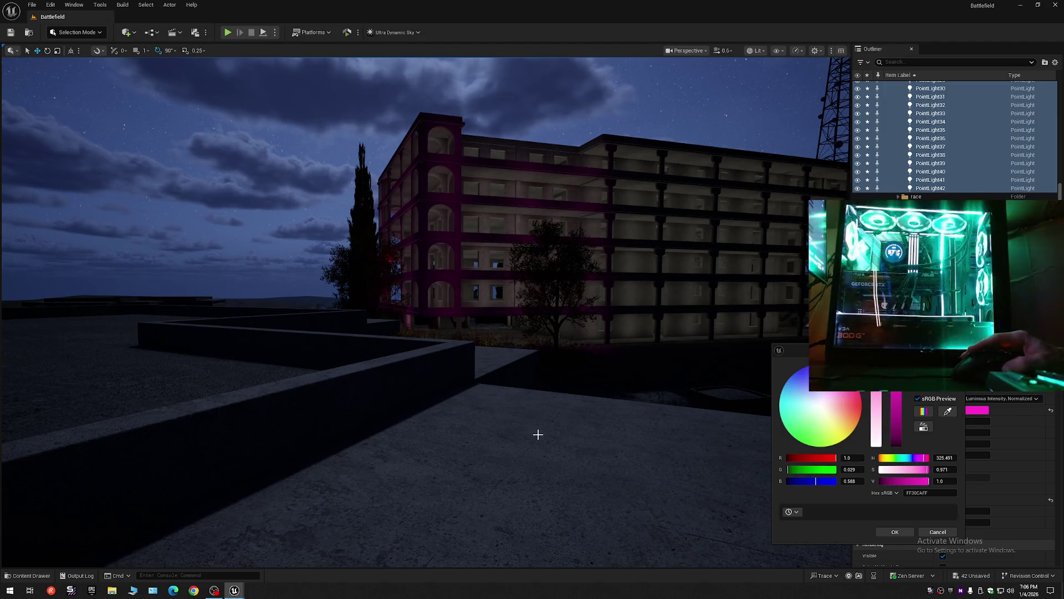
pyautogui.scroll(1, 426, 310)
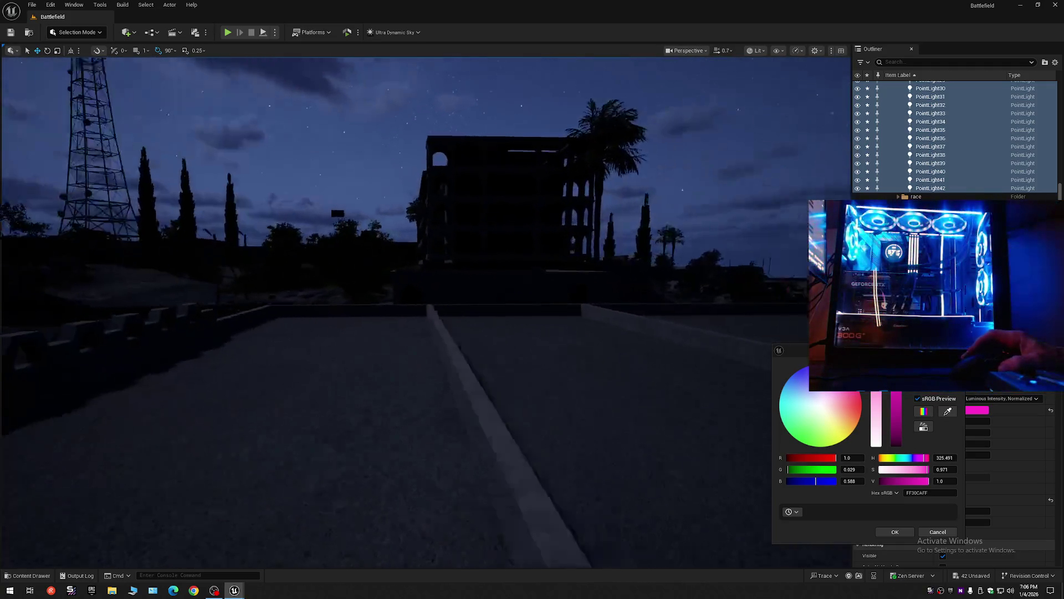
pyautogui.scroll(3, 426, 310)
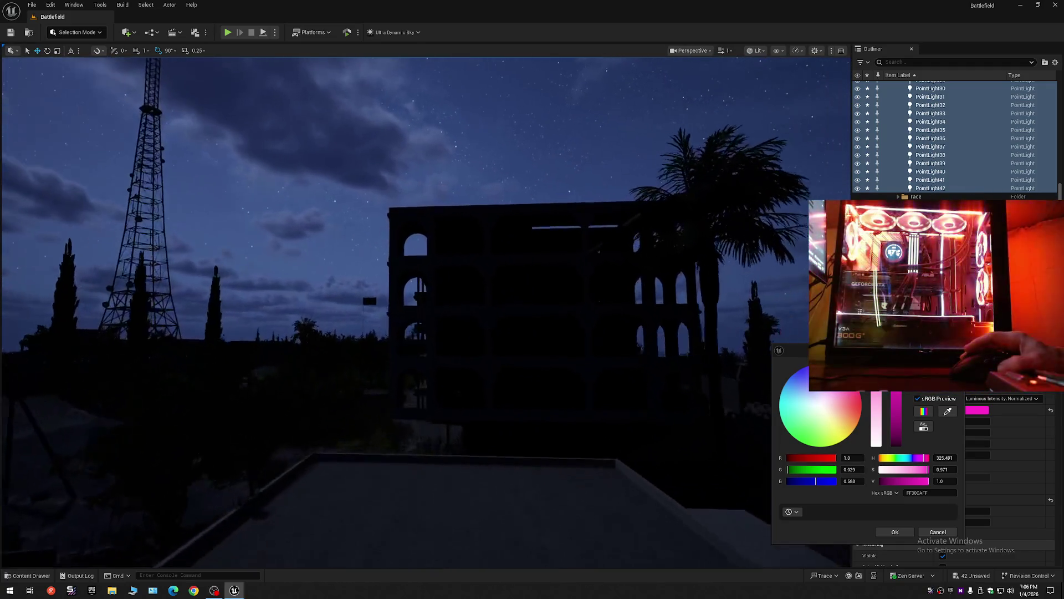
pyautogui.scroll(-6, 425, 311)
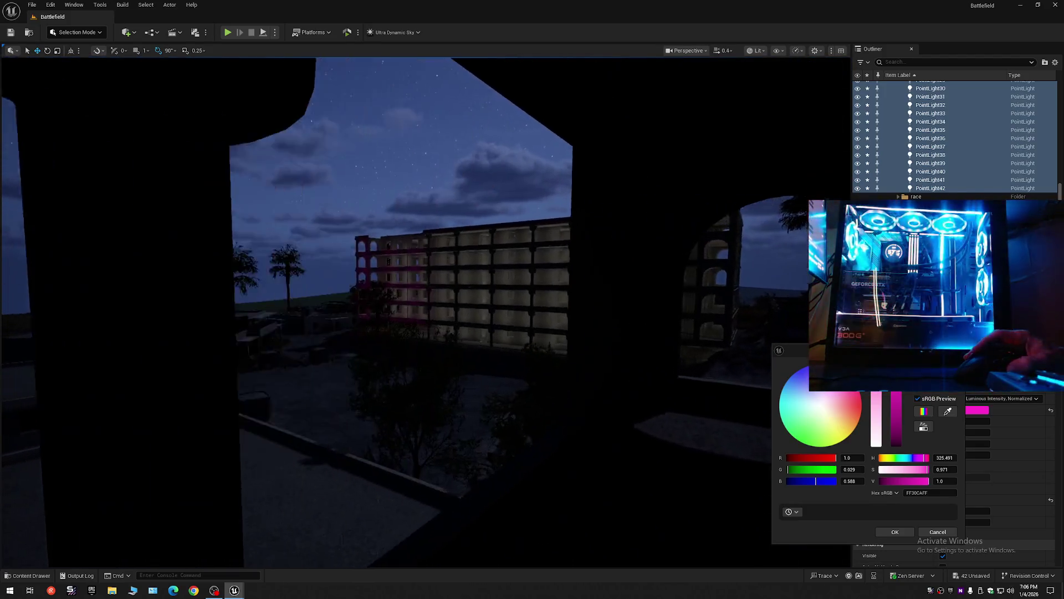
pyautogui.click(797, 398)
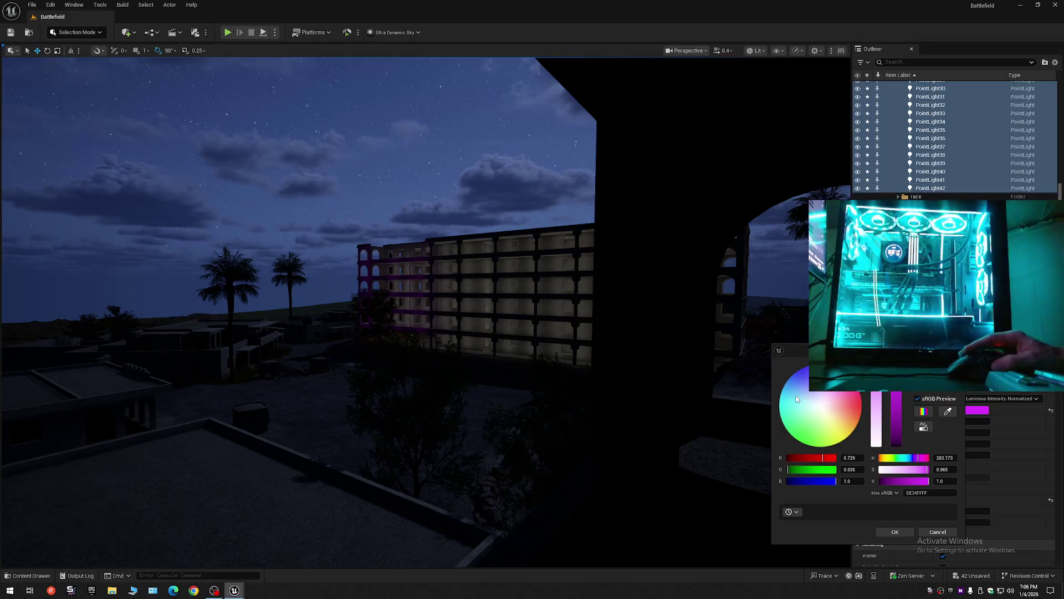
pyautogui.scroll(5, 426, 310)
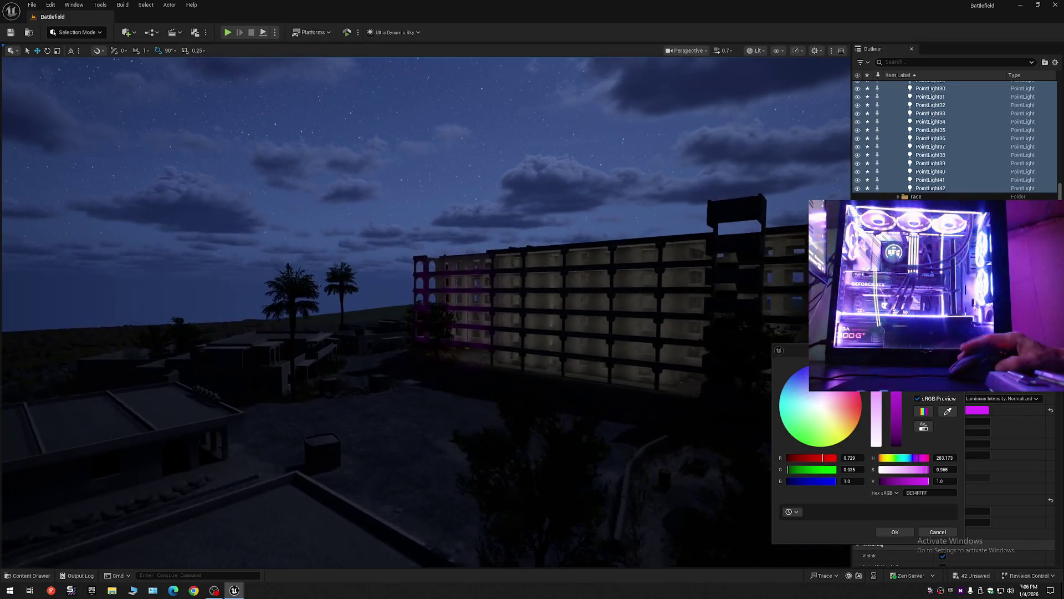
pyautogui.moveTo(426, 311)
pyautogui.mouseDown()
pyautogui.moveTo(426, 360)
pyautogui.moveTo(426, 321)
pyautogui.moveTo(410, 311)
pyautogui.moveTo(444, 277)
pyautogui.mouseUp()
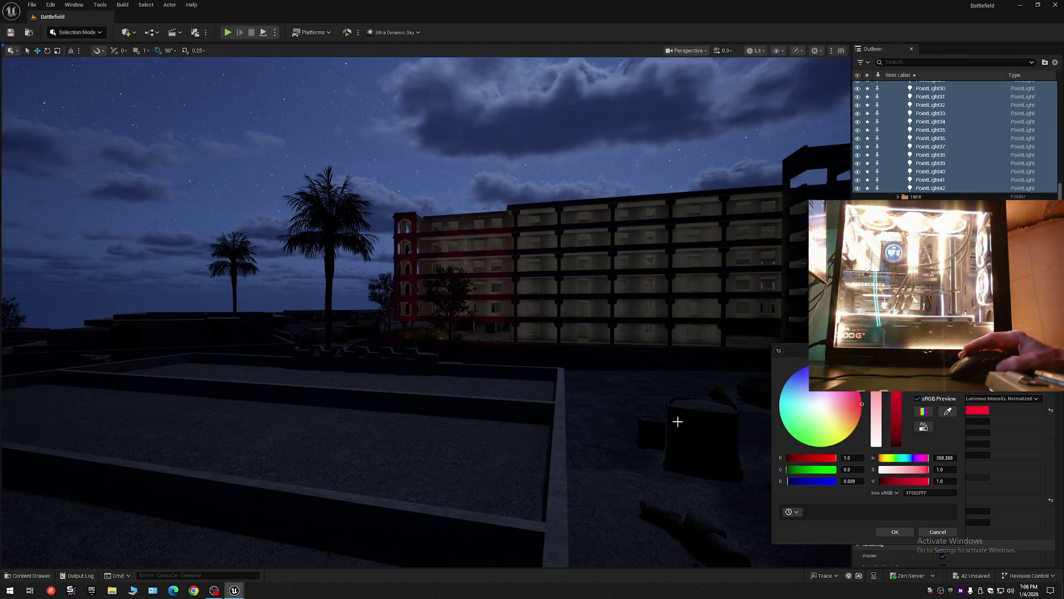
pyautogui.moveTo(613, 408)
pyautogui.mouseDown()
pyautogui.moveTo(627, 401)
pyautogui.moveTo(603, 277)
pyautogui.mouseUp()
pyautogui.scroll(-4, 532, 310)
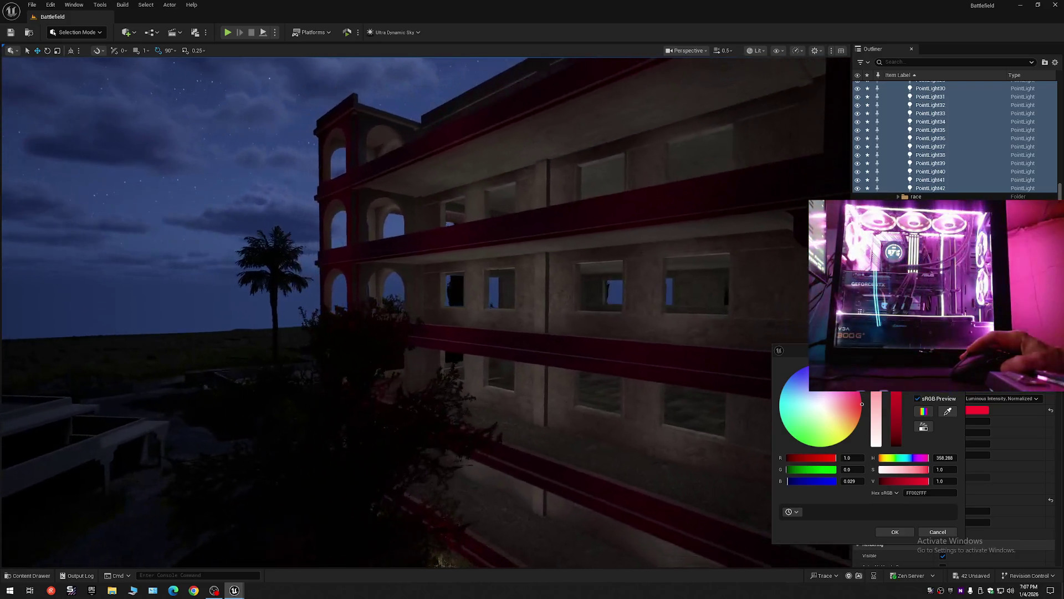
pyautogui.press('w')
pyautogui.scroll(-2, 421, 311)
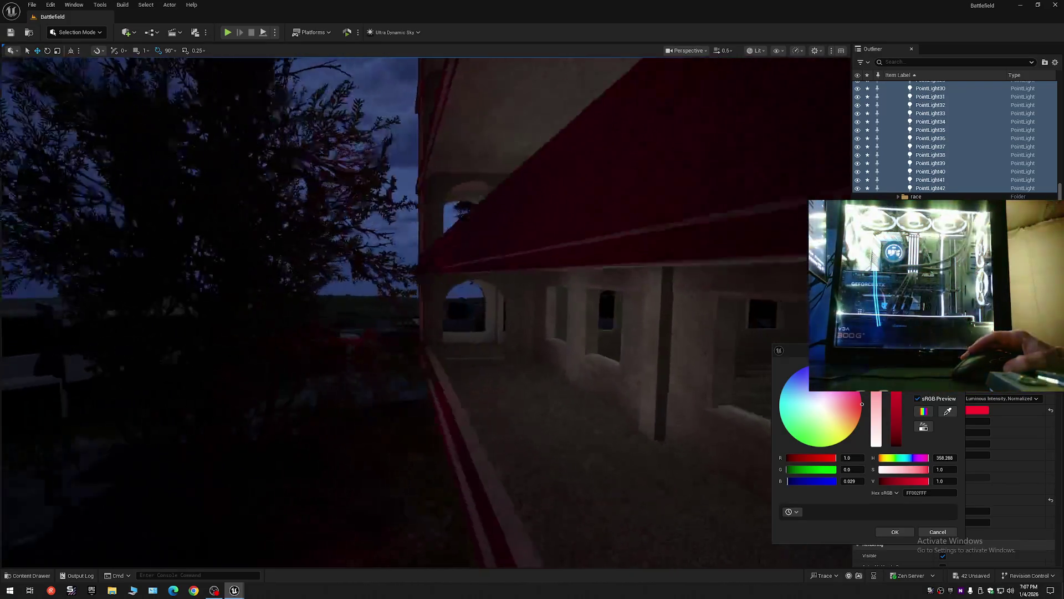
pyautogui.press('w')
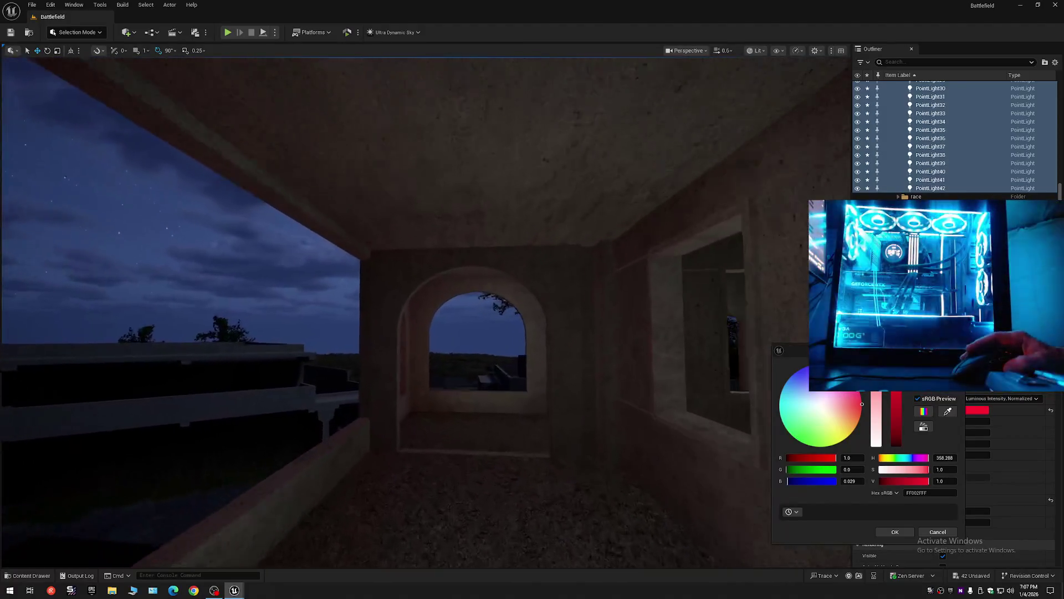
pyautogui.scroll(2, 422, 311)
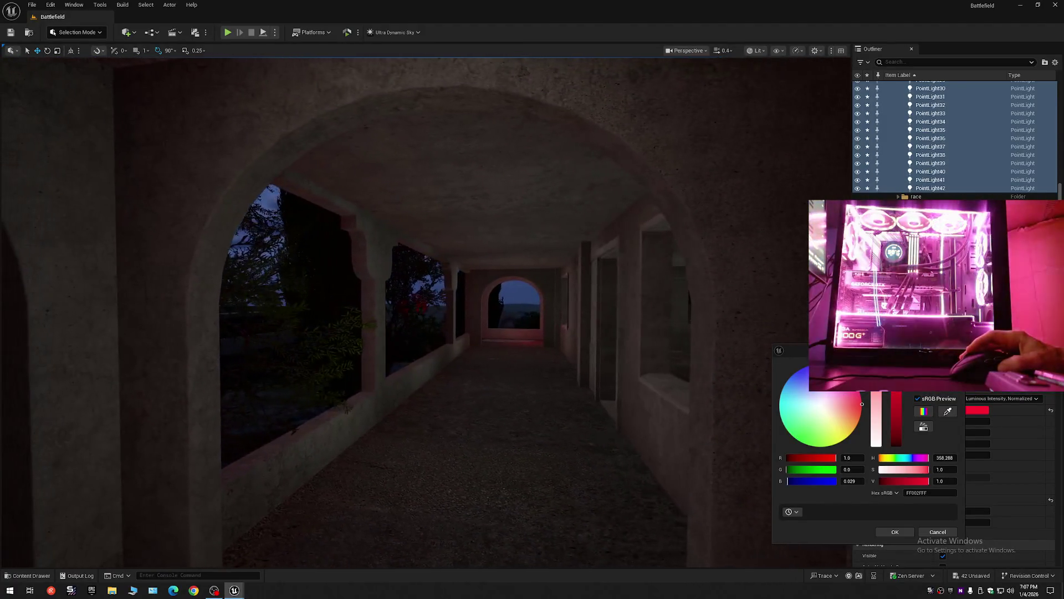
pyautogui.press('s')
pyautogui.press('s')
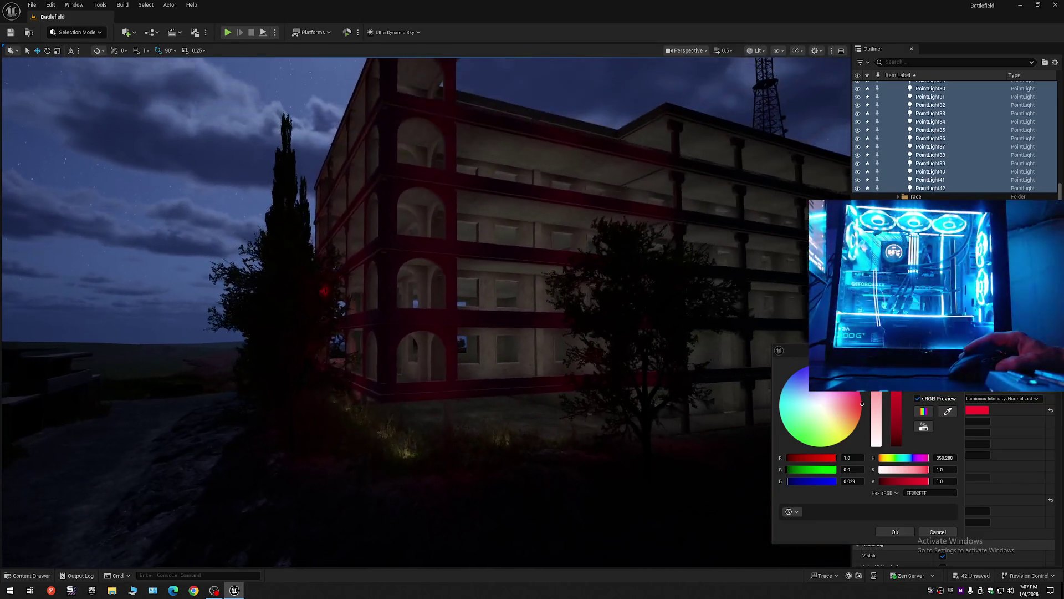
pyautogui.press('s')
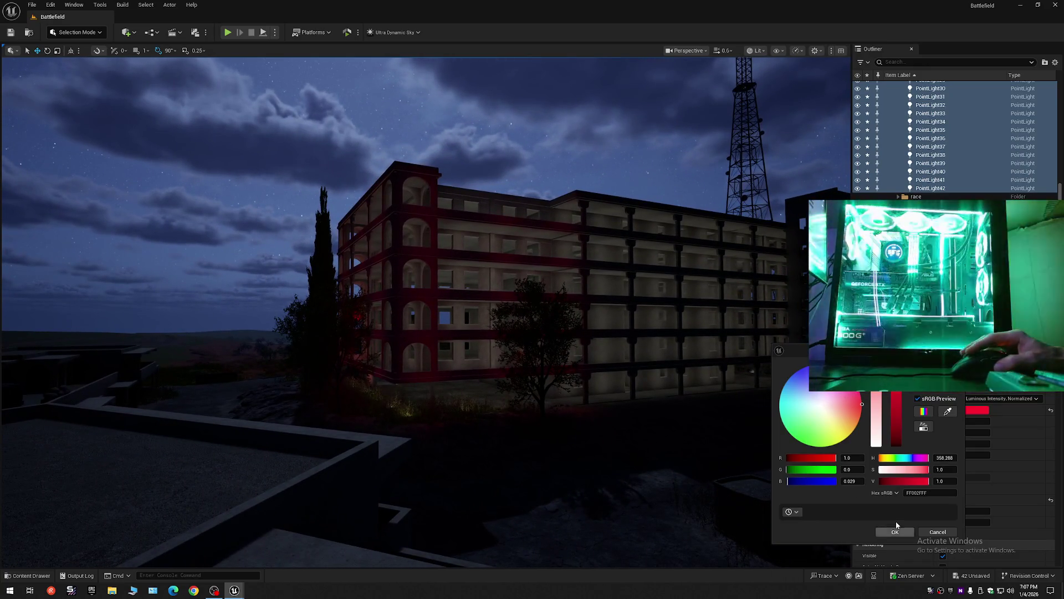
pyautogui.click(898, 531)
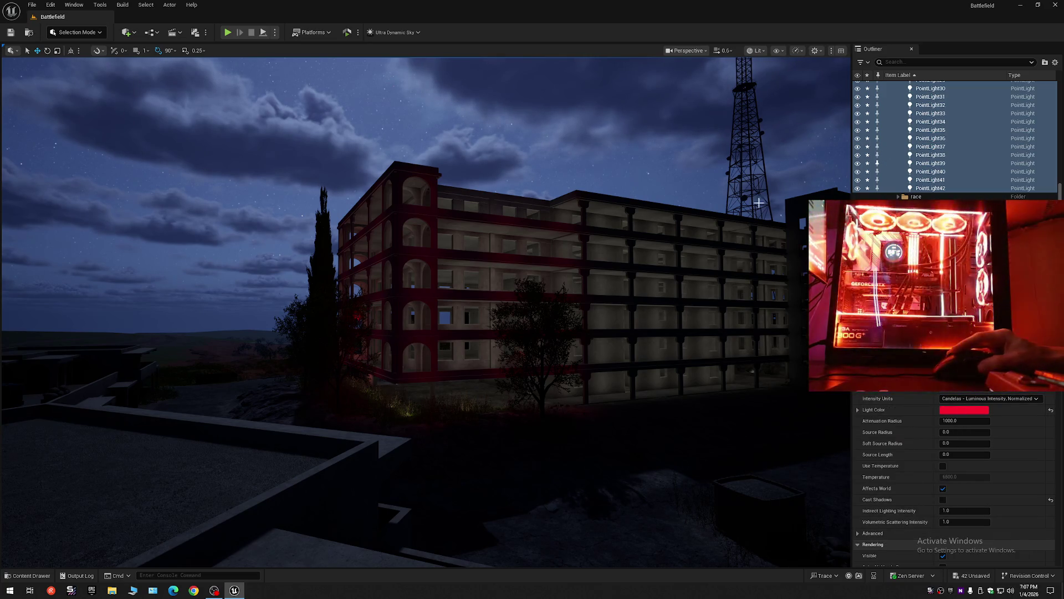
# Step: Show light icons with radius wireframes (G), move in close, and select an upper-floor point light
pyautogui.moveTo(758, 203); pyautogui.dragTo(718, 169)
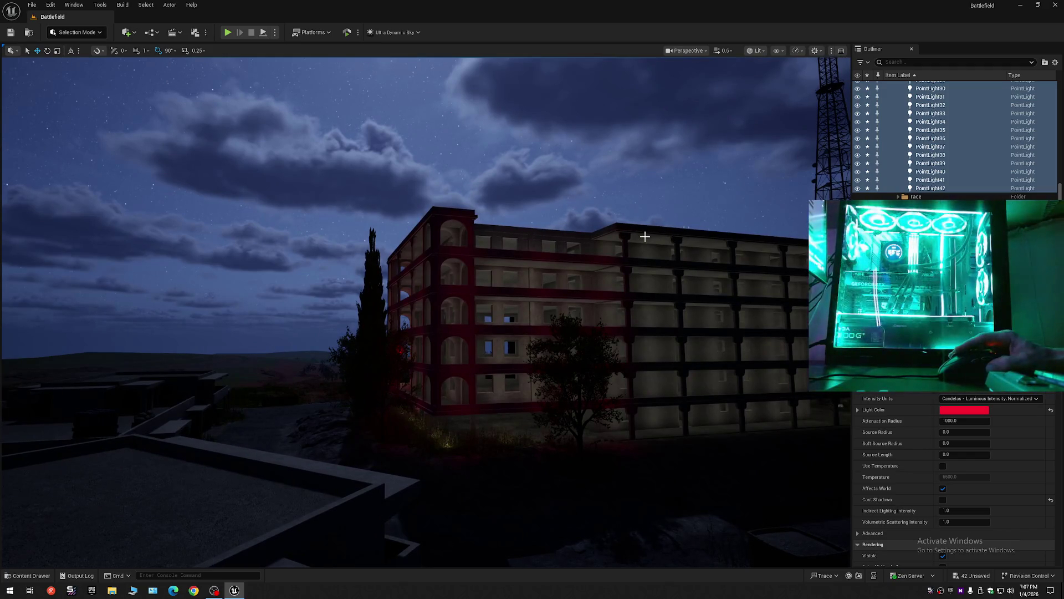
pyautogui.press('g')
pyautogui.moveTo(710, 209)
pyautogui.mouseDown()
pyautogui.moveTo(720, 211)
pyautogui.moveTo(666, 252)
pyautogui.moveTo(708, 307)
pyautogui.moveTo(791, 293)
pyautogui.mouseUp()
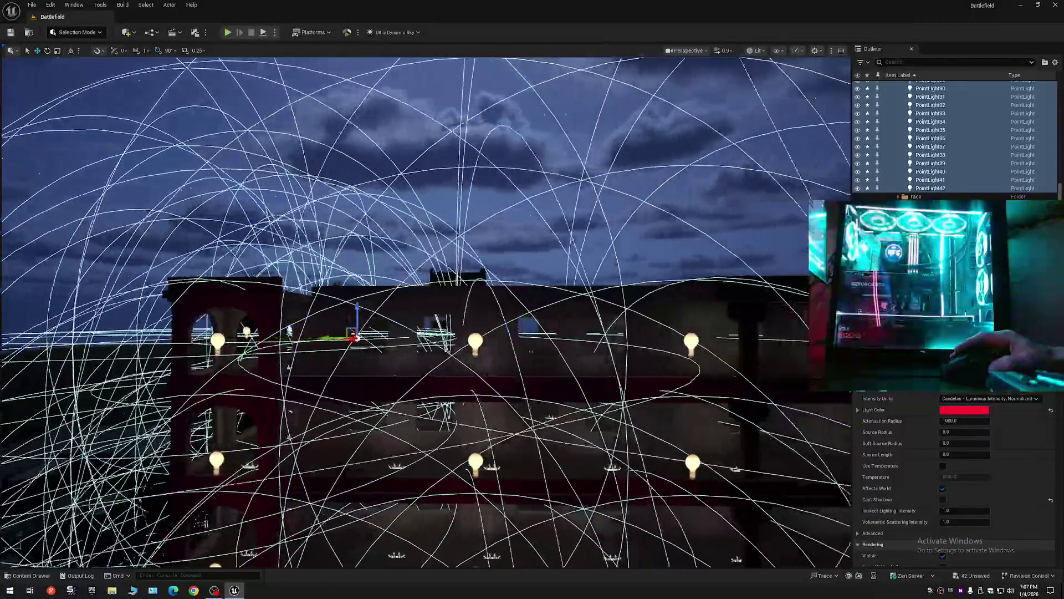
pyautogui.moveTo(757, 327); pyautogui.dragTo(757, 326)
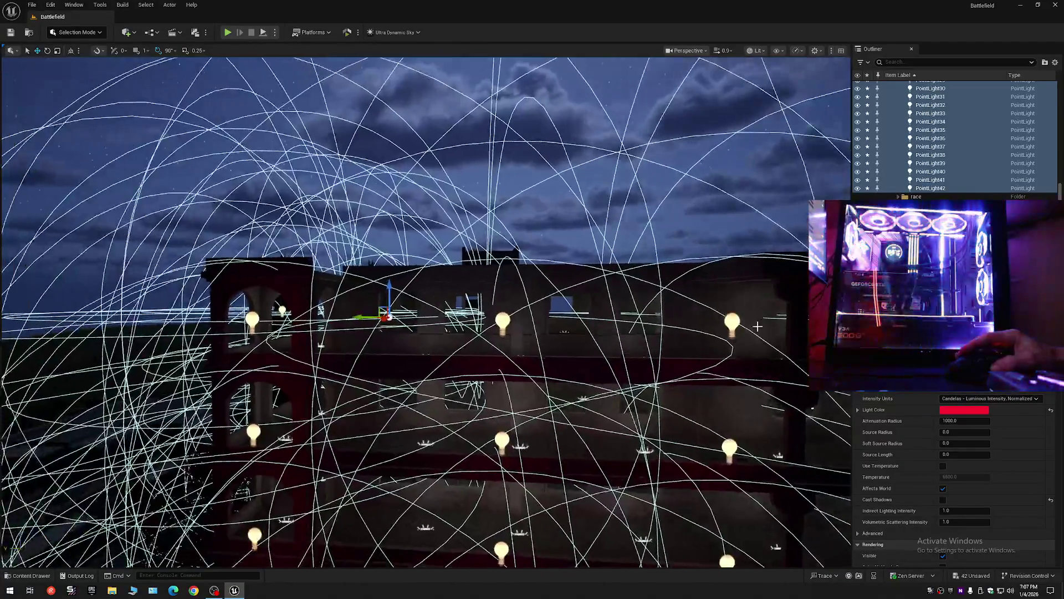
pyautogui.click(733, 322)
# Step: Add the neighbouring upper-floor lights through PointLight36 to the selection and duplicate the six
pyautogui.keyDown('ctrl'); pyautogui.click(502, 321); pyautogui.keyUp('ctrl')
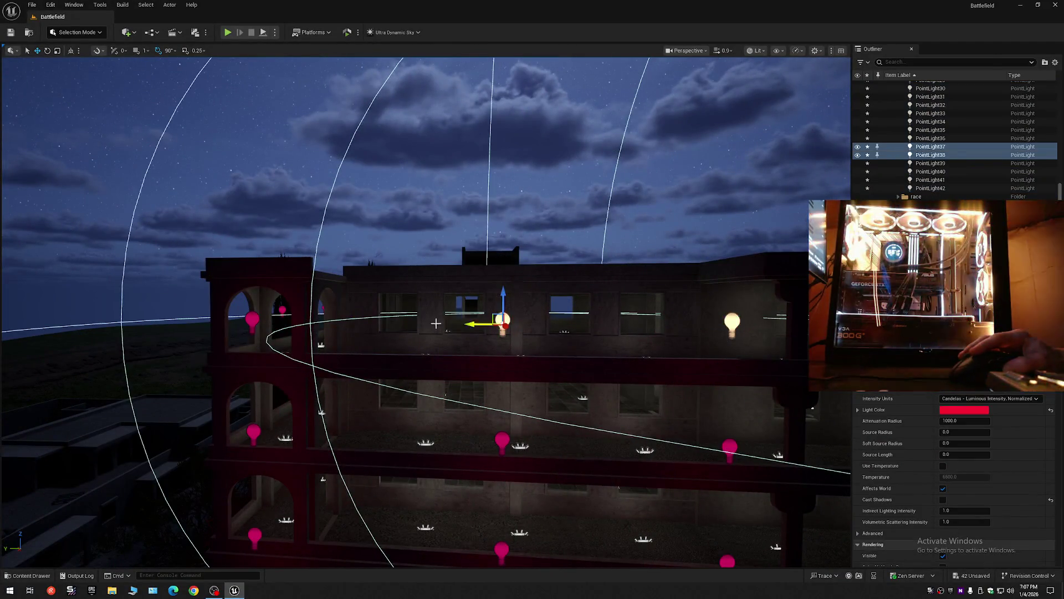
pyautogui.keyDown('ctrl'); pyautogui.click(246, 321); pyautogui.keyUp('ctrl')
pyautogui.moveTo(245, 322); pyautogui.dragTo(246, 321)
pyautogui.moveTo(782, 234); pyautogui.dragTo(501, 126)
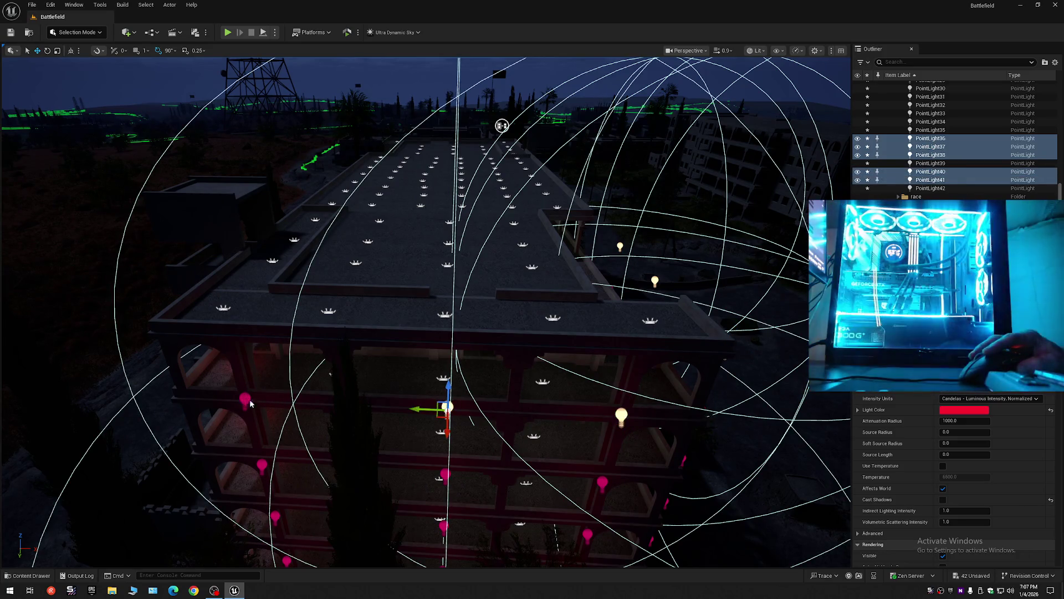
pyautogui.moveTo(502, 125)
pyautogui.mouseDown()
pyautogui.moveTo(551, 135)
pyautogui.moveTo(409, 148)
pyautogui.moveTo(462, 239)
pyautogui.mouseUp()
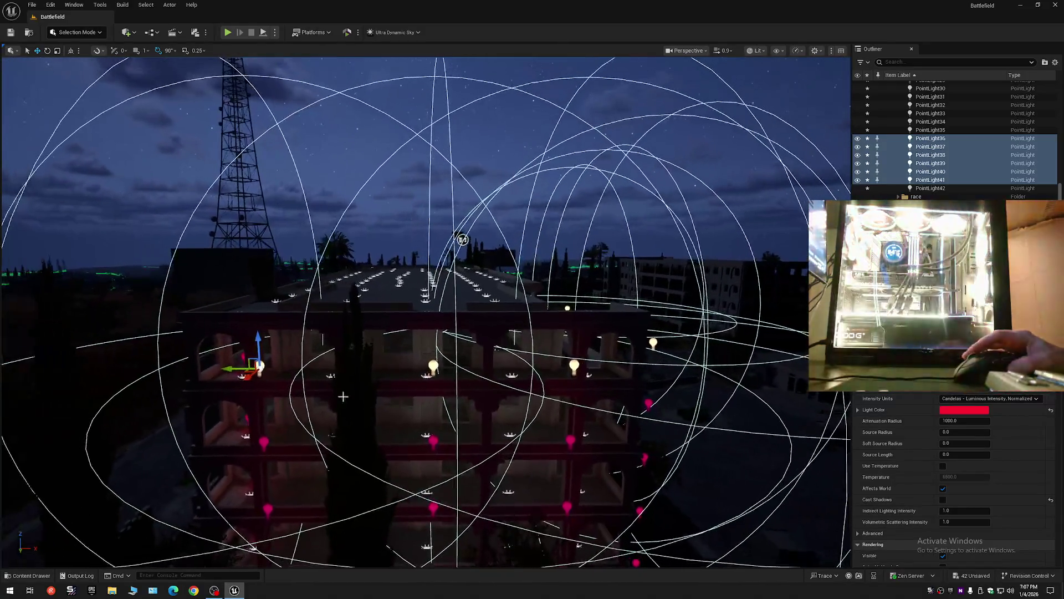
pyautogui.hotkey('ctrl', 'd')
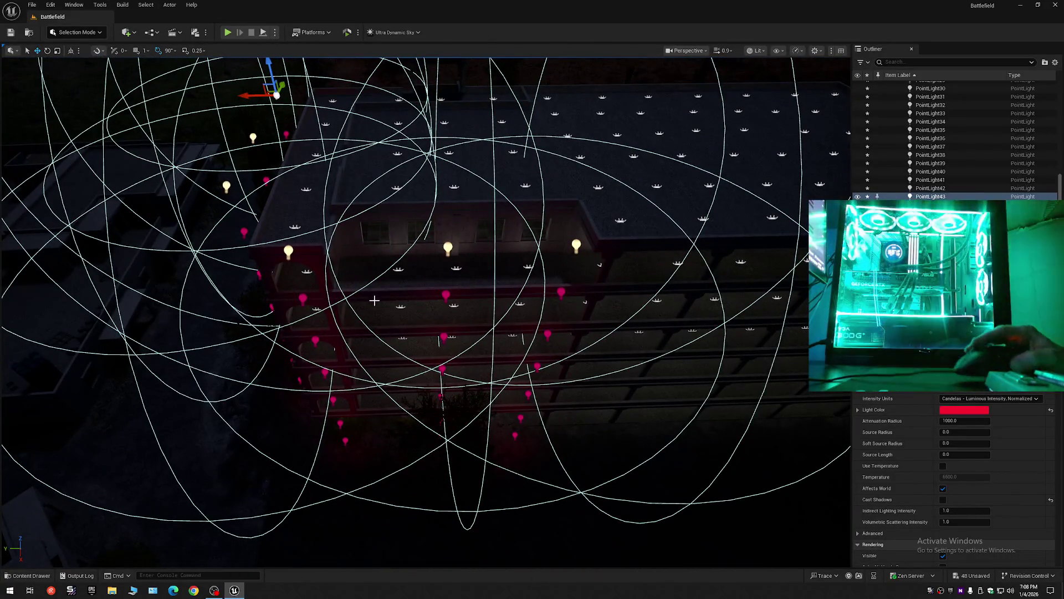
# Step: Review the duplicated red lights around the building, clear the selection, and pick a base-floor light
pyautogui.press('w')
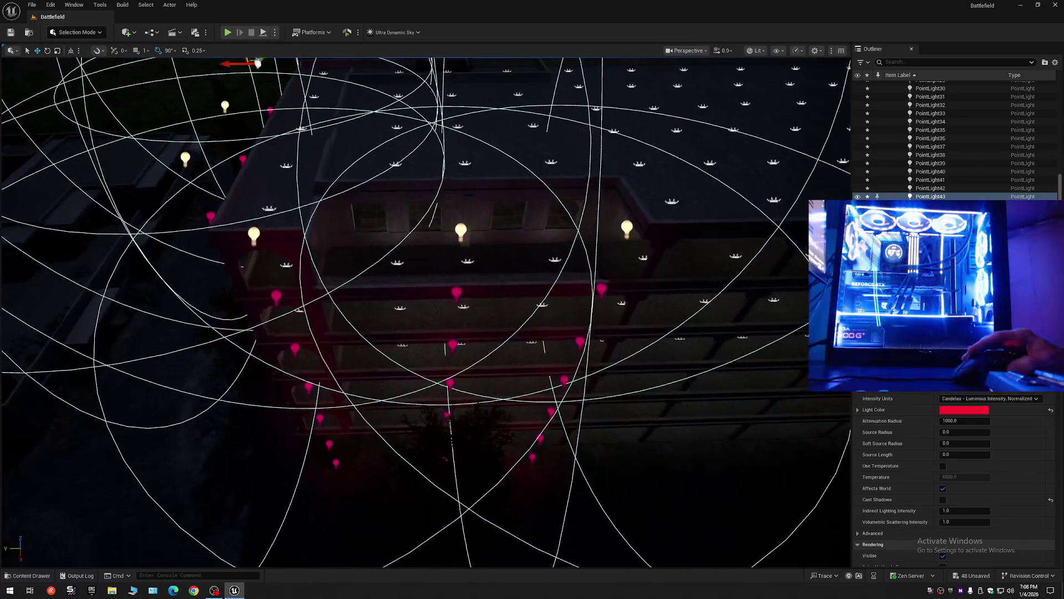
pyautogui.press('s')
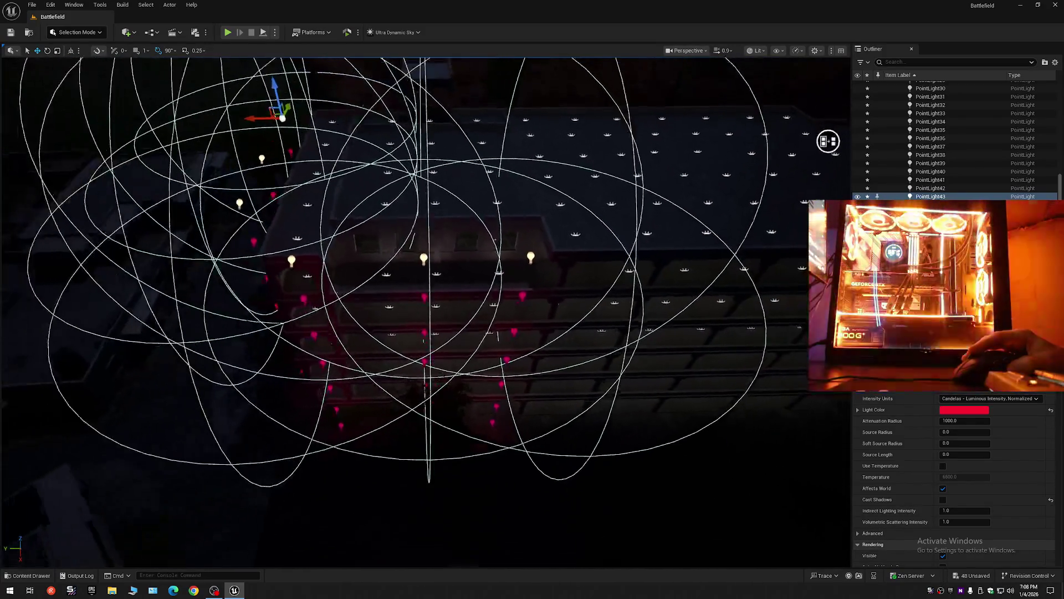
pyautogui.press('s')
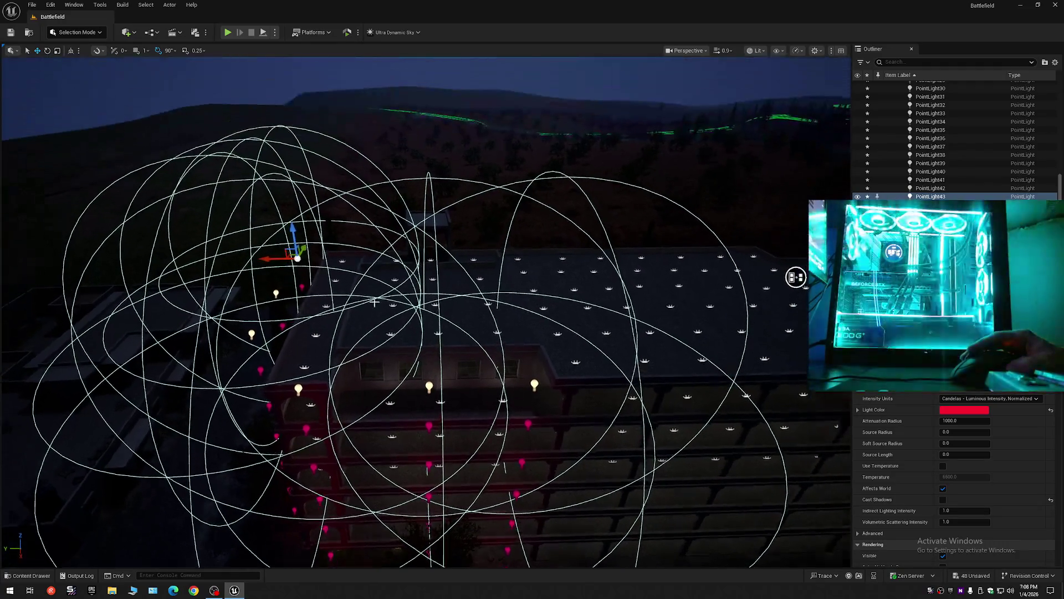
pyautogui.press('Escape')
pyautogui.moveTo(787, 257)
pyautogui.mouseDown()
pyautogui.moveTo(737, 242)
pyautogui.moveTo(763, 171)
pyautogui.moveTo(724, 134)
pyautogui.mouseUp()
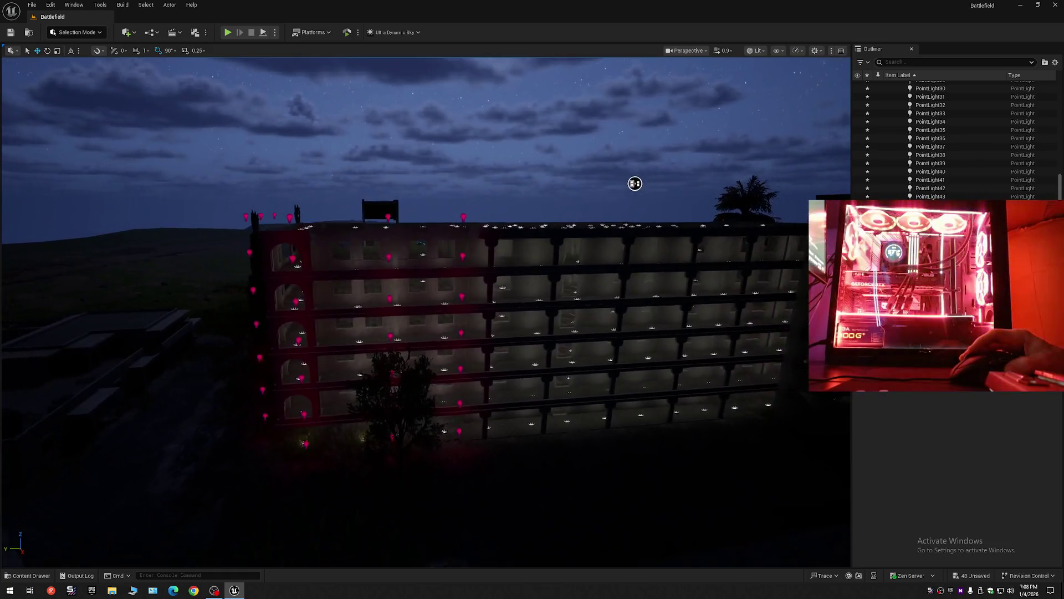
pyautogui.moveTo(635, 183)
pyautogui.mouseDown()
pyautogui.moveTo(647, 160)
pyautogui.moveTo(613, 181)
pyautogui.moveTo(632, 257)
pyautogui.moveTo(734, 294)
pyautogui.moveTo(737, 311)
pyautogui.mouseUp()
pyautogui.moveTo(406, 394)
pyautogui.mouseDown()
pyautogui.moveTo(202, 375)
pyautogui.moveTo(231, 373)
pyautogui.moveTo(241, 379)
pyautogui.moveTo(131, 384)
pyautogui.moveTo(388, 266)
pyautogui.moveTo(737, 151)
pyautogui.moveTo(731, 137)
pyautogui.mouseUp()
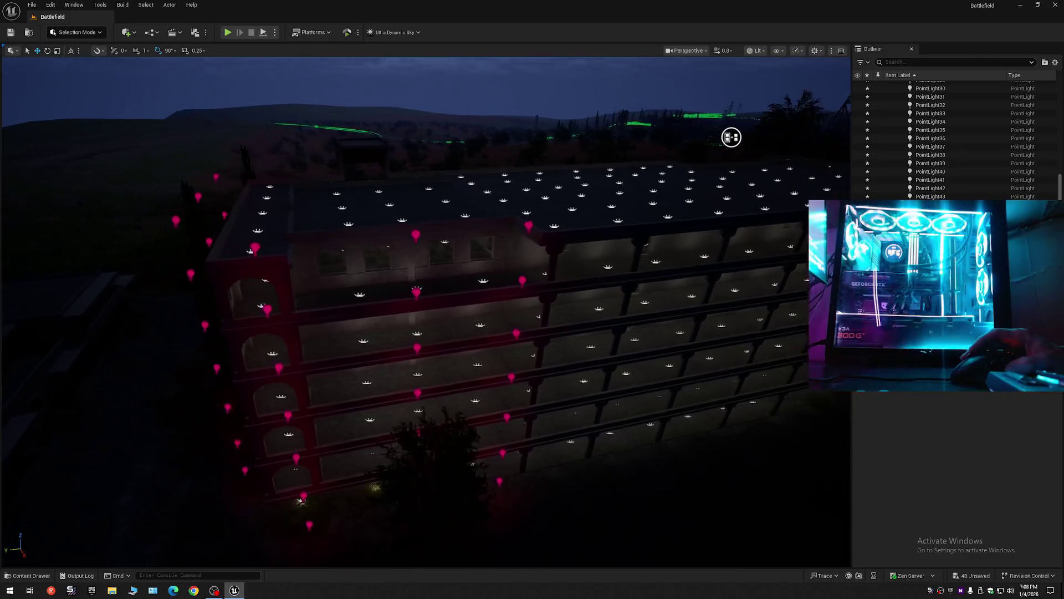
pyautogui.moveTo(737, 100); pyautogui.dragTo(679, 124)
pyautogui.moveTo(584, 164)
pyautogui.mouseDown()
pyautogui.moveTo(489, 188)
pyautogui.moveTo(247, 173)
pyautogui.mouseUp()
pyautogui.moveTo(505, 206)
pyautogui.mouseDown()
pyautogui.moveTo(549, 212)
pyautogui.moveTo(603, 143)
pyautogui.moveTo(848, 81)
pyautogui.moveTo(767, 130)
pyautogui.moveTo(649, 107)
pyautogui.moveTo(542, 114)
pyautogui.moveTo(358, 314)
pyautogui.moveTo(300, 189)
pyautogui.moveTo(397, 295)
pyautogui.mouseUp()
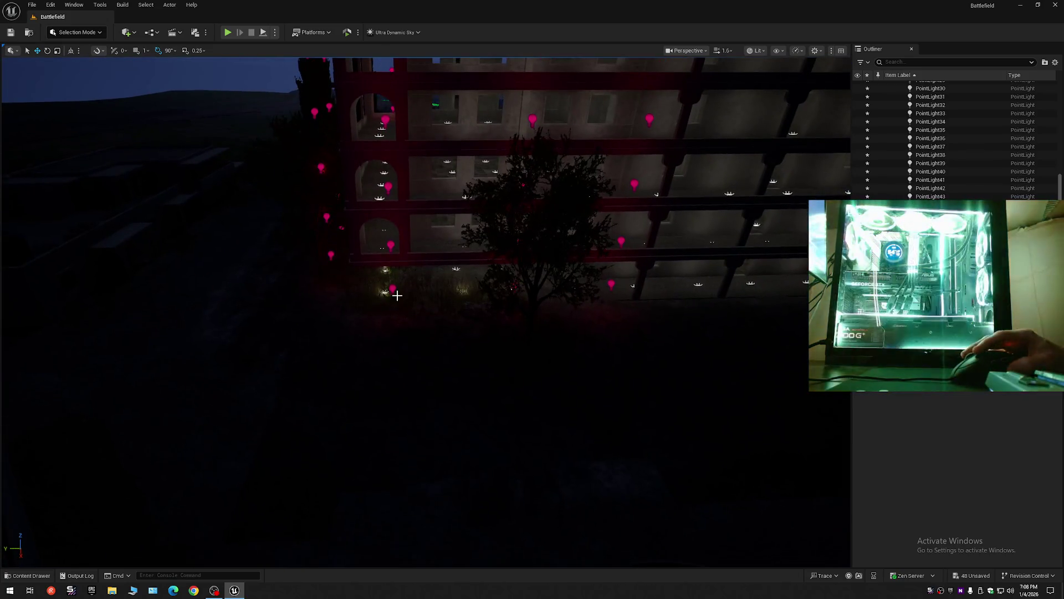
pyautogui.click(392, 291)
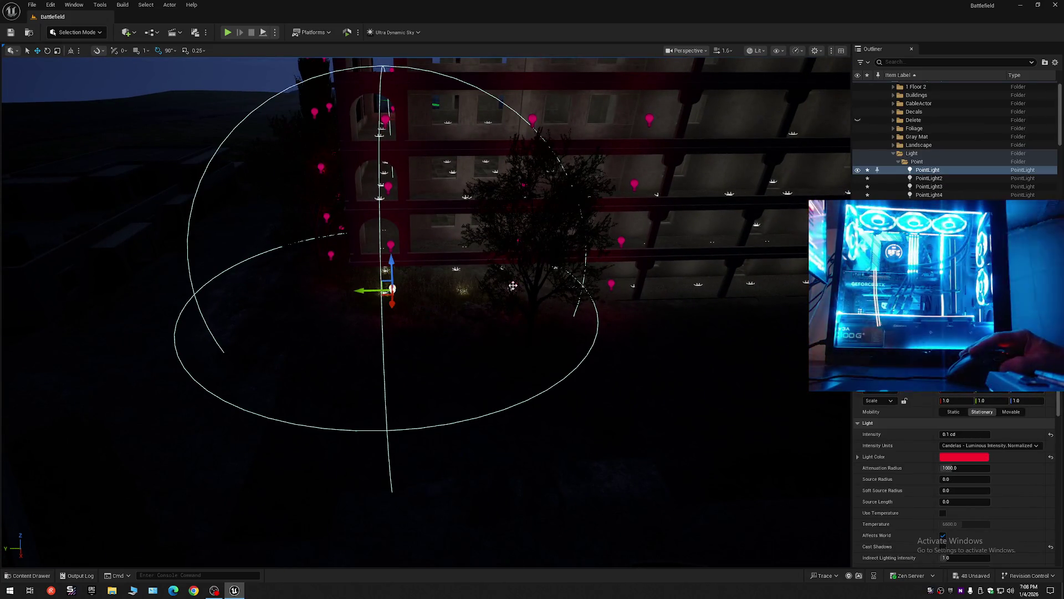
# Step: Add the lower-floor red point lights to the selection, undoing accidental foliage and mesh picks
pyautogui.keyDown('ctrl'); pyautogui.click(514, 285); pyautogui.keyUp('ctrl')
pyautogui.keyDown('ctrl'); pyautogui.click(610, 284); pyautogui.keyUp('ctrl')
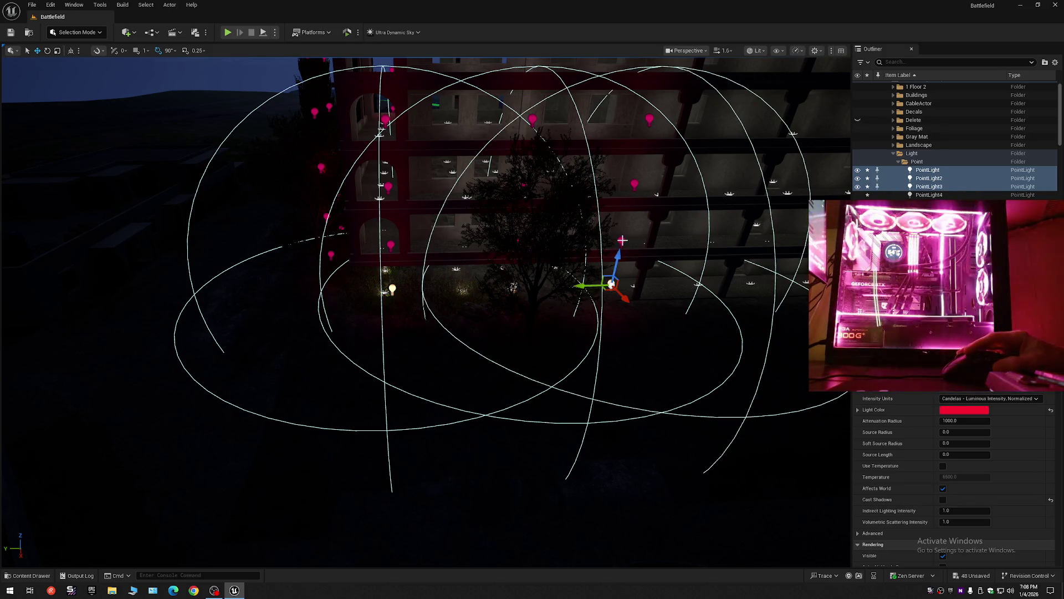
pyautogui.keyDown('ctrl'); pyautogui.click(620, 241); pyautogui.keyUp('ctrl')
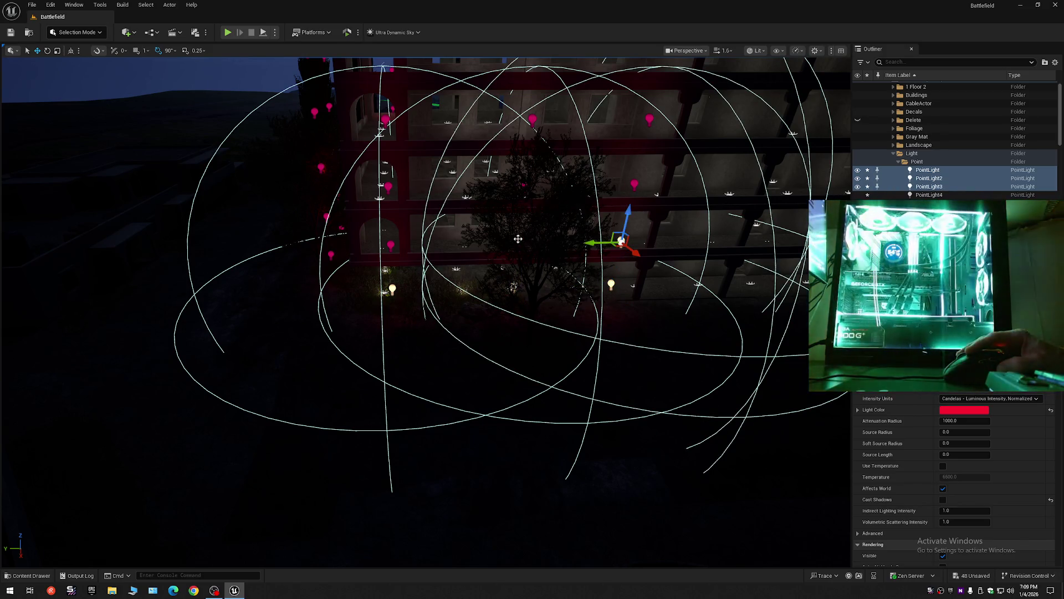
pyautogui.keyDown('ctrl'); pyautogui.click(518, 239); pyautogui.keyUp('ctrl')
pyautogui.keyDown('ctrl'); pyautogui.click(390, 244); pyautogui.keyUp('ctrl')
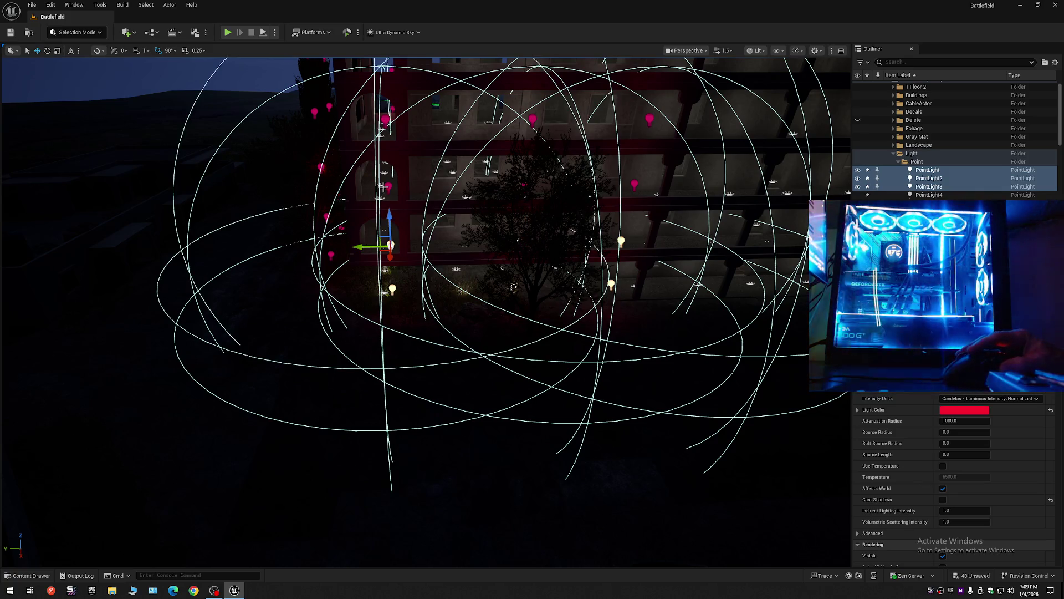
pyautogui.keyDown('ctrl'); pyautogui.click(386, 186); pyautogui.keyUp('ctrl')
pyautogui.keyDown('ctrl'); pyautogui.click(525, 187); pyautogui.keyUp('ctrl')
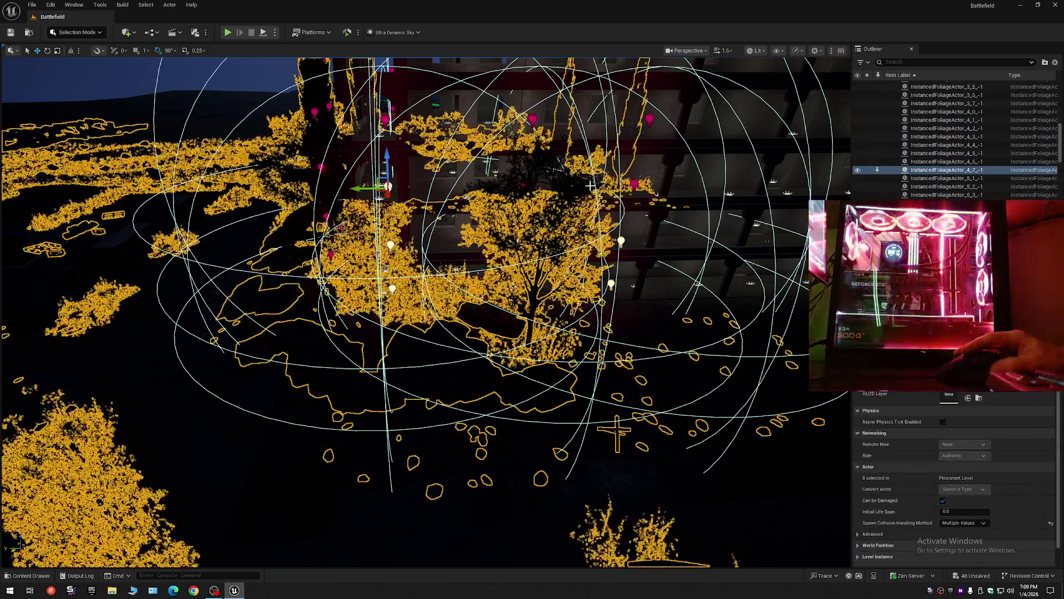
pyautogui.keyDown('ctrl'); pyautogui.click(634, 182); pyautogui.keyUp('ctrl')
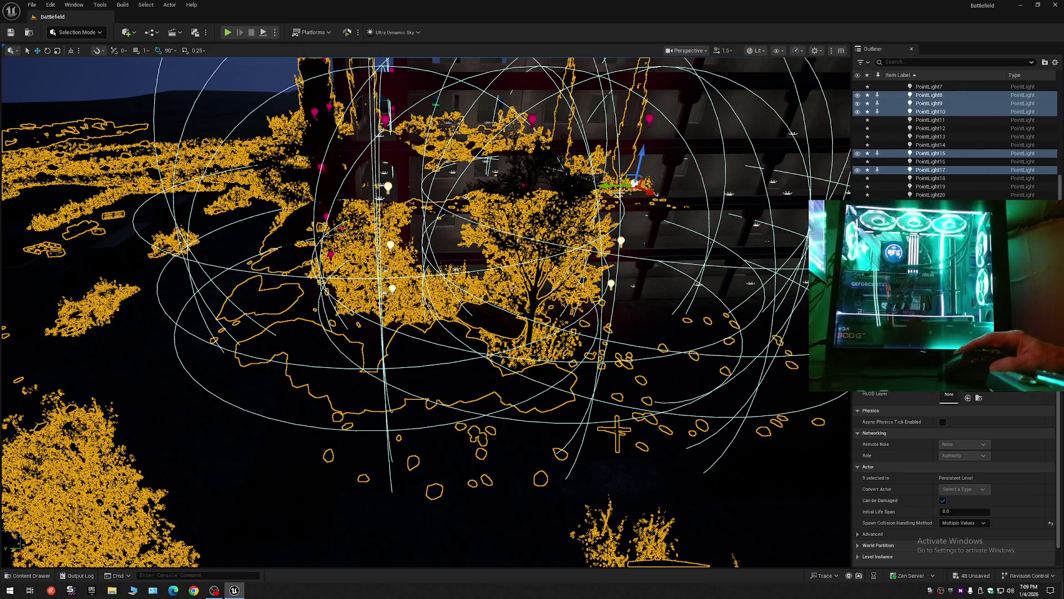
pyautogui.keyDown('ctrl'); pyautogui.click(530, 202); pyautogui.keyUp('ctrl')
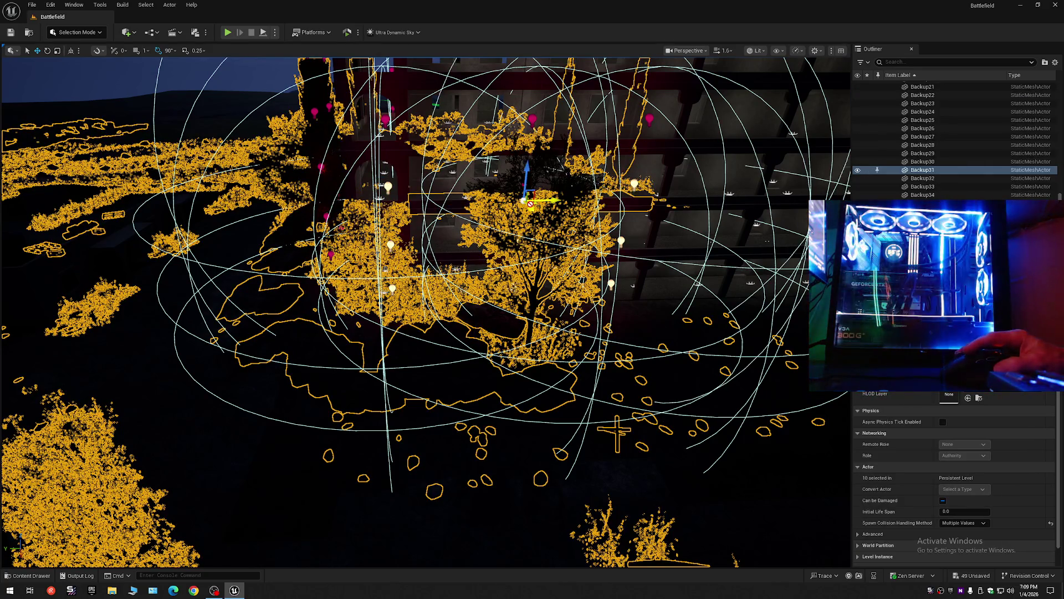
pyautogui.hotkey('ctrl', 'z')
pyautogui.hotkey('ctrl', 'z')
pyautogui.hotkey('ctrl', 'z')
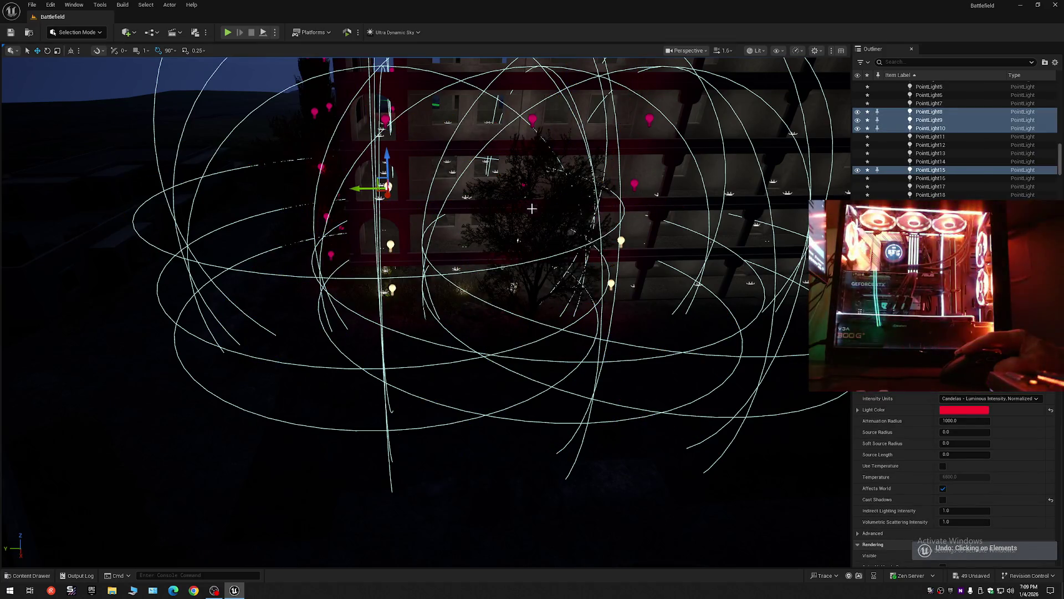
pyautogui.scroll(-10, 522, 232)
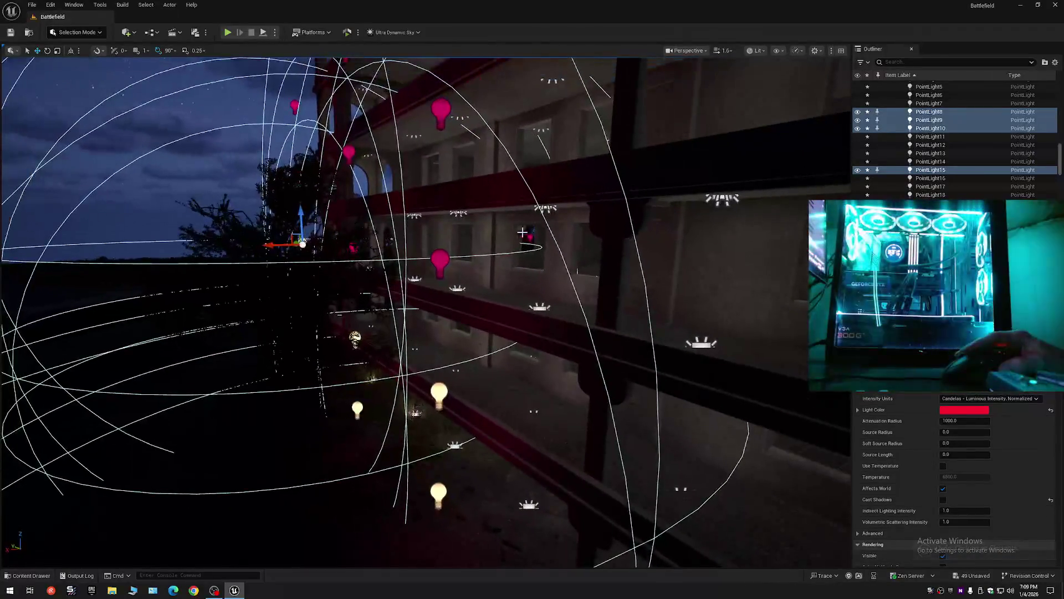
pyautogui.keyDown('ctrl'); pyautogui.click(353, 248); pyautogui.keyUp('ctrl')
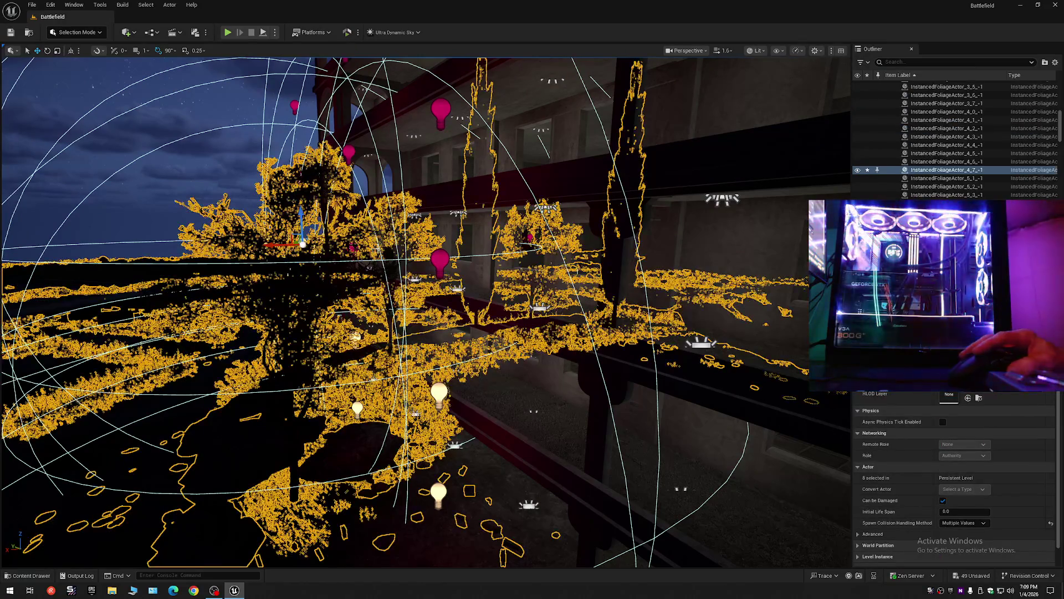
pyautogui.hotkey('ctrl', 'z')
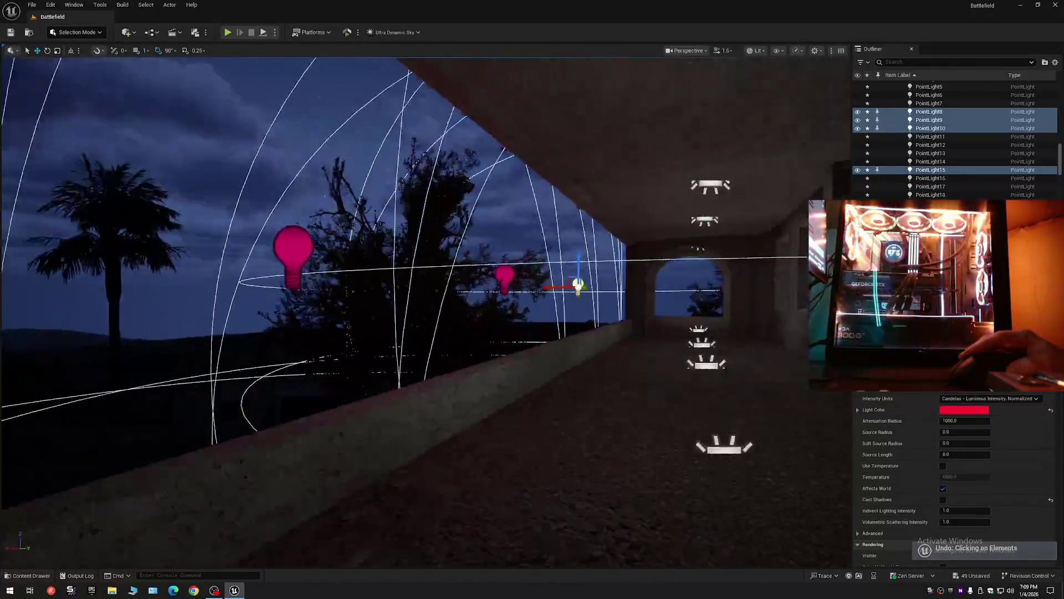
pyautogui.keyDown('ctrl'); pyautogui.click(487, 274); pyautogui.keyUp('ctrl')
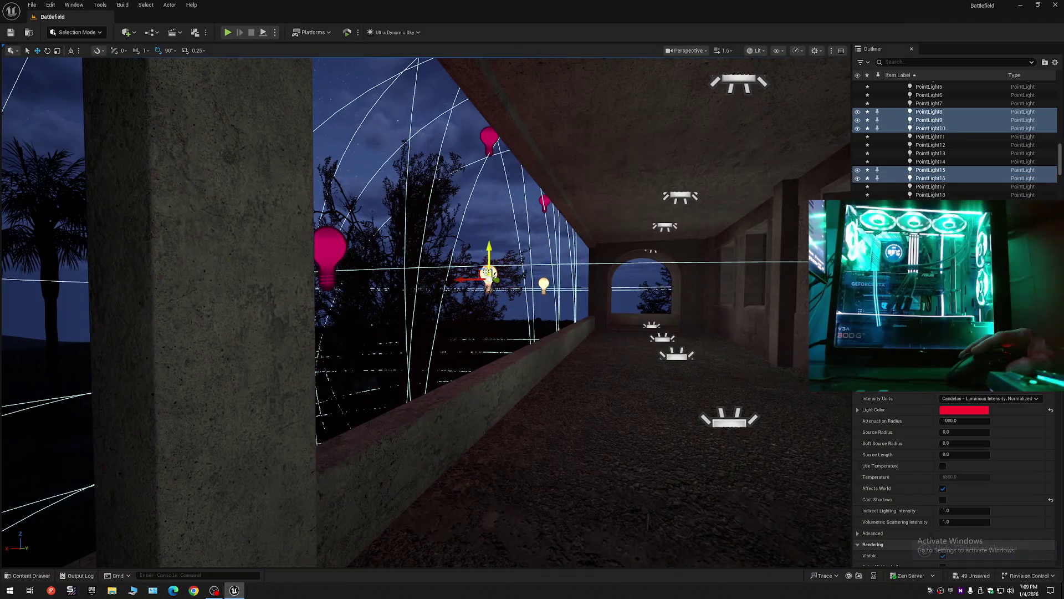
pyautogui.keyDown('ctrl'); pyautogui.click(336, 251); pyautogui.keyUp('ctrl')
# Step: Extend the selection across the upper floors, including PointLight29–31 and PointLight43–45
pyautogui.press('f')
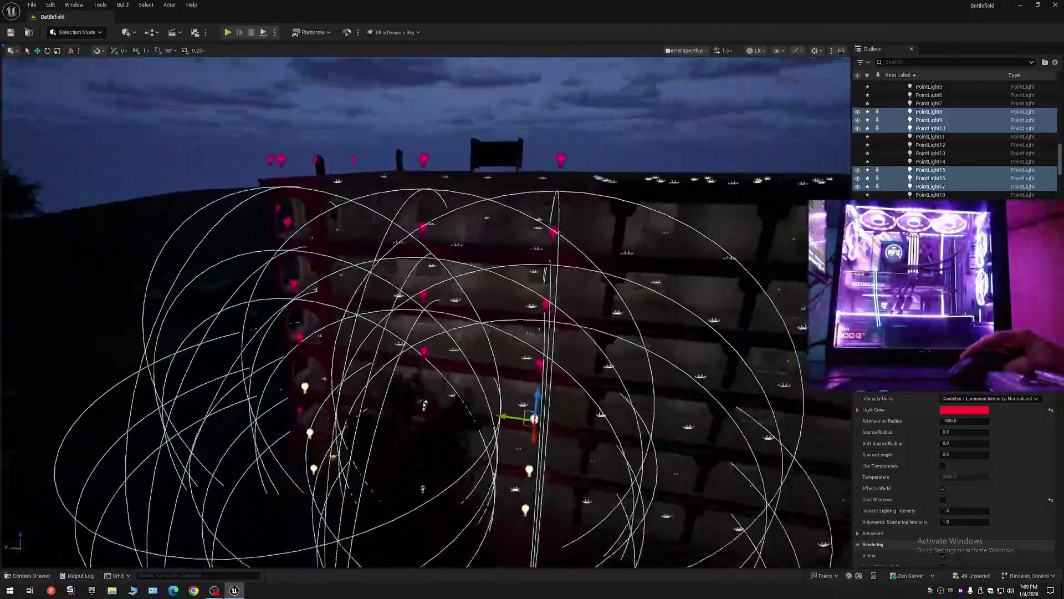
pyautogui.keyDown('ctrl'); pyautogui.click(293, 334); pyautogui.keyUp('ctrl')
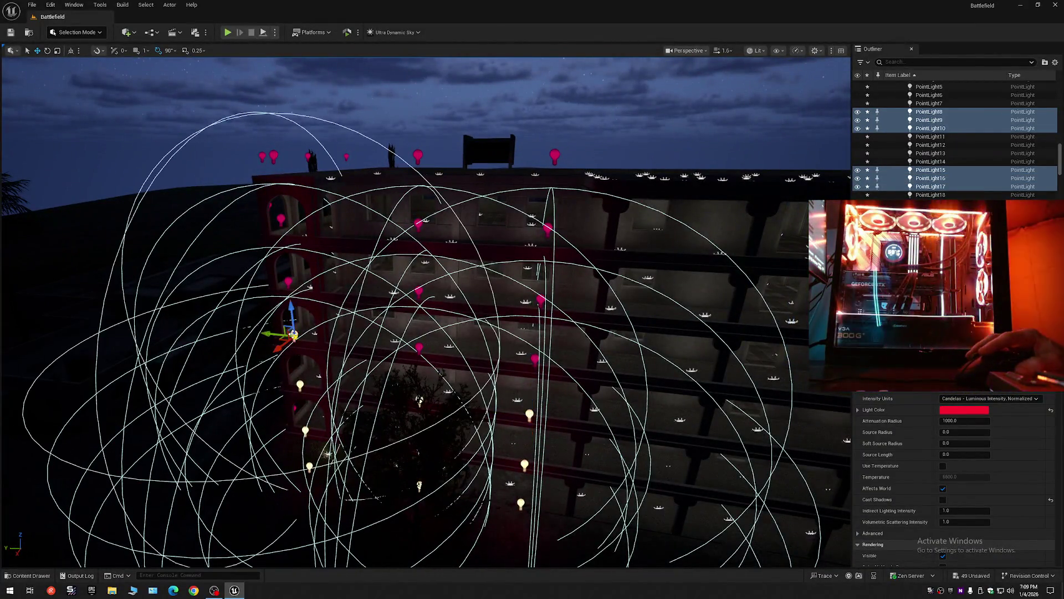
pyautogui.keyDown('ctrl'); pyautogui.click(417, 346); pyautogui.keyUp('ctrl')
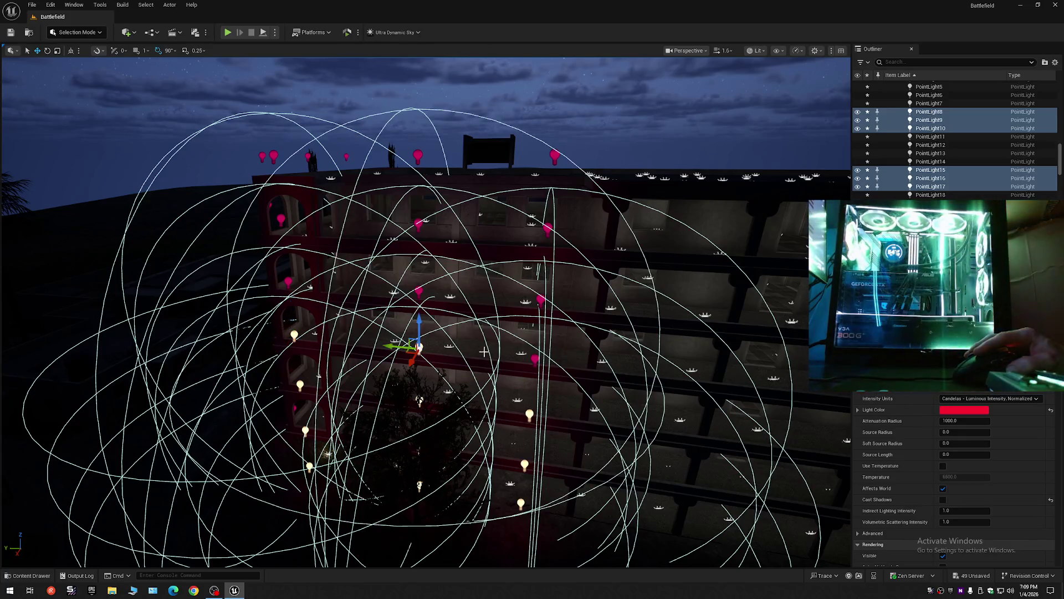
pyautogui.keyDown('ctrl'); pyautogui.click(535, 359); pyautogui.keyUp('ctrl')
pyautogui.keyDown('ctrl'); pyautogui.click(541, 300); pyautogui.keyUp('ctrl')
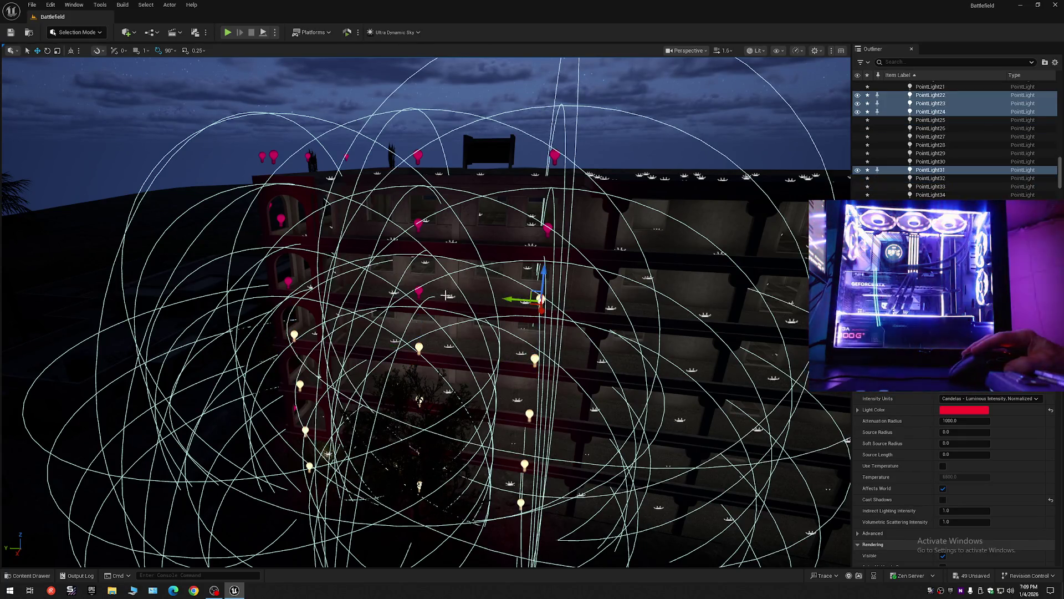
pyautogui.keyDown('ctrl'); pyautogui.click(419, 291); pyautogui.keyUp('ctrl')
pyautogui.keyDown('ctrl'); pyautogui.click(287, 282); pyautogui.keyUp('ctrl')
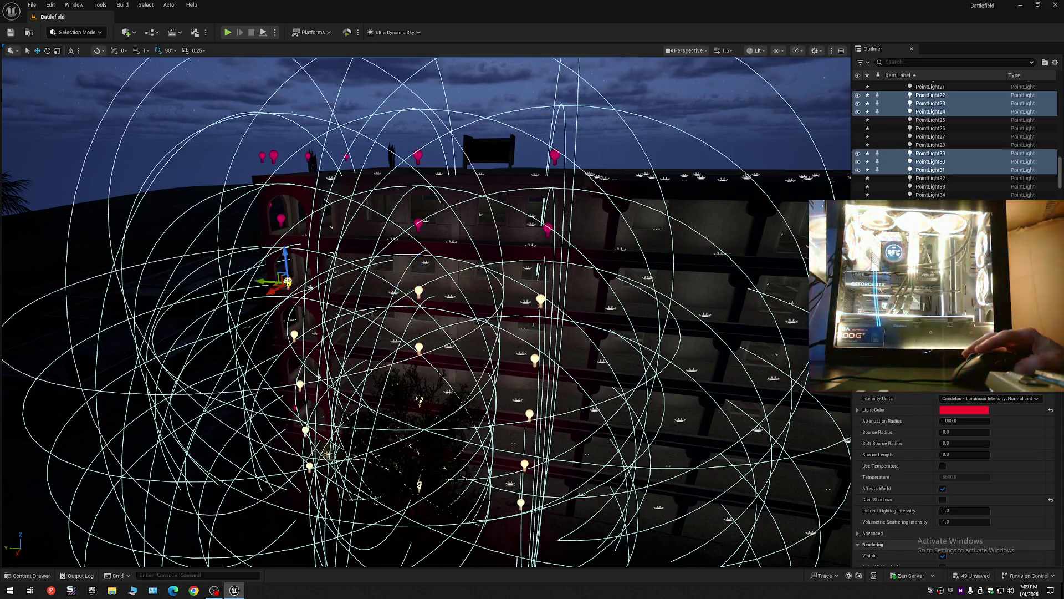
pyautogui.keyDown('ctrl'); pyautogui.click(282, 221); pyautogui.keyUp('ctrl')
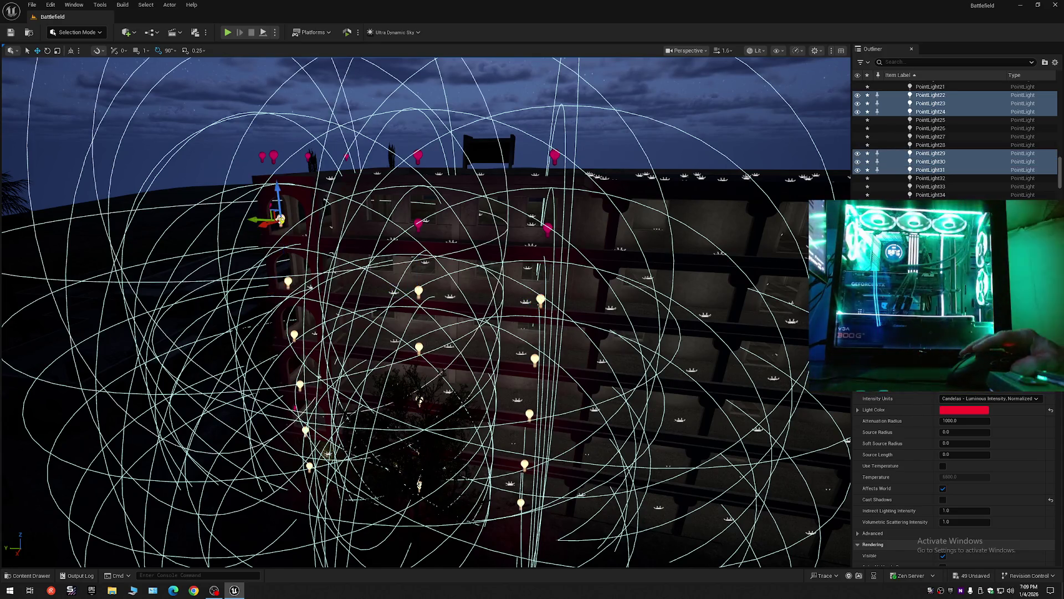
pyautogui.keyDown('ctrl'); pyautogui.click(417, 223); pyautogui.keyUp('ctrl')
pyautogui.keyDown('ctrl'); pyautogui.click(548, 227); pyautogui.keyUp('ctrl')
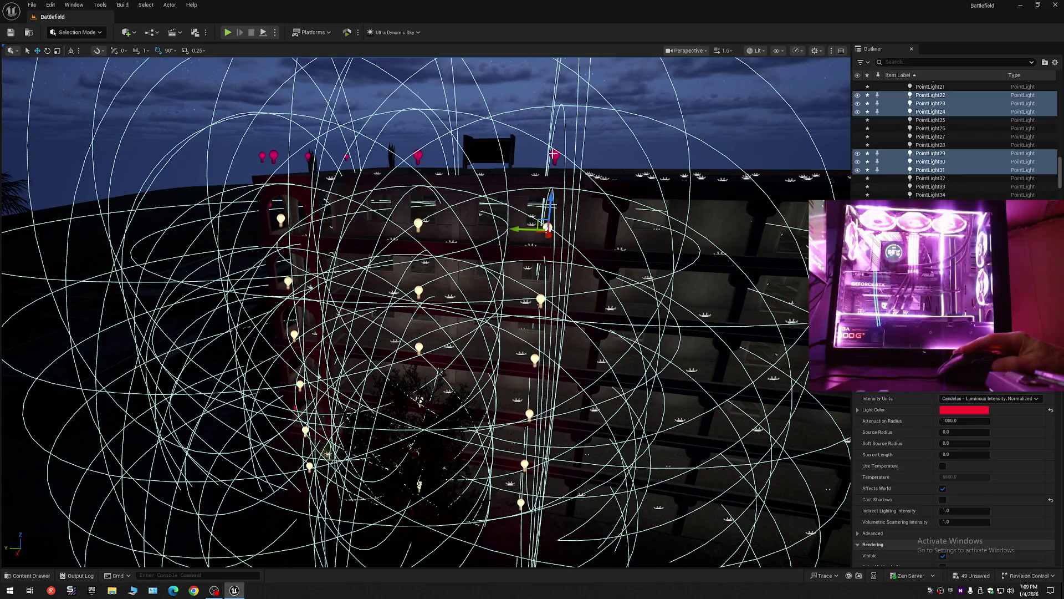
pyautogui.keyDown('ctrl'); pyautogui.click(554, 155); pyautogui.keyUp('ctrl')
pyautogui.keyDown('ctrl'); pyautogui.click(417, 157); pyautogui.keyUp('ctrl')
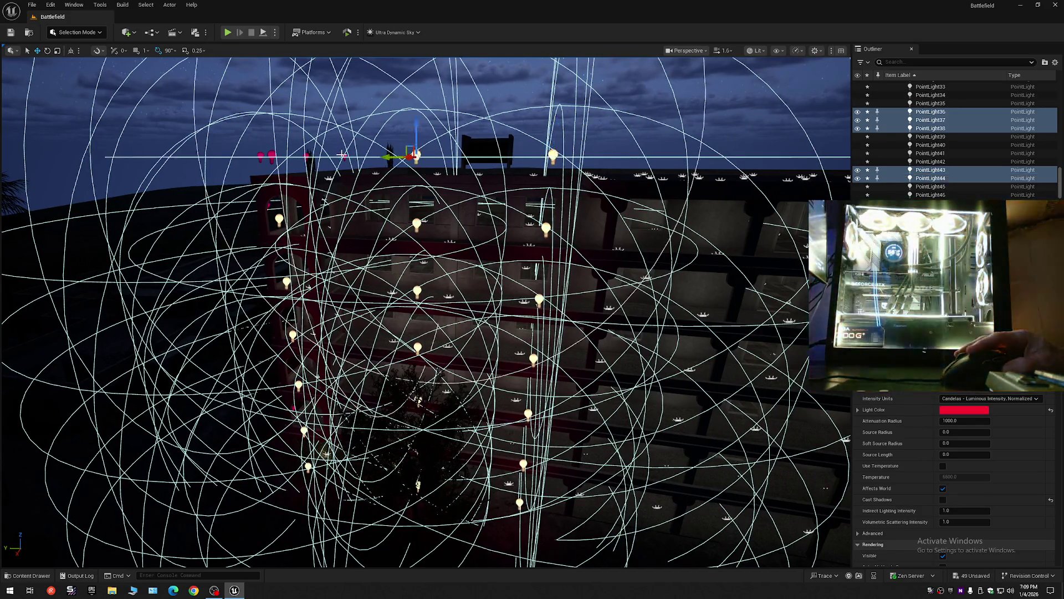
pyautogui.keyDown('ctrl'); pyautogui.click(272, 157); pyautogui.keyUp('ctrl')
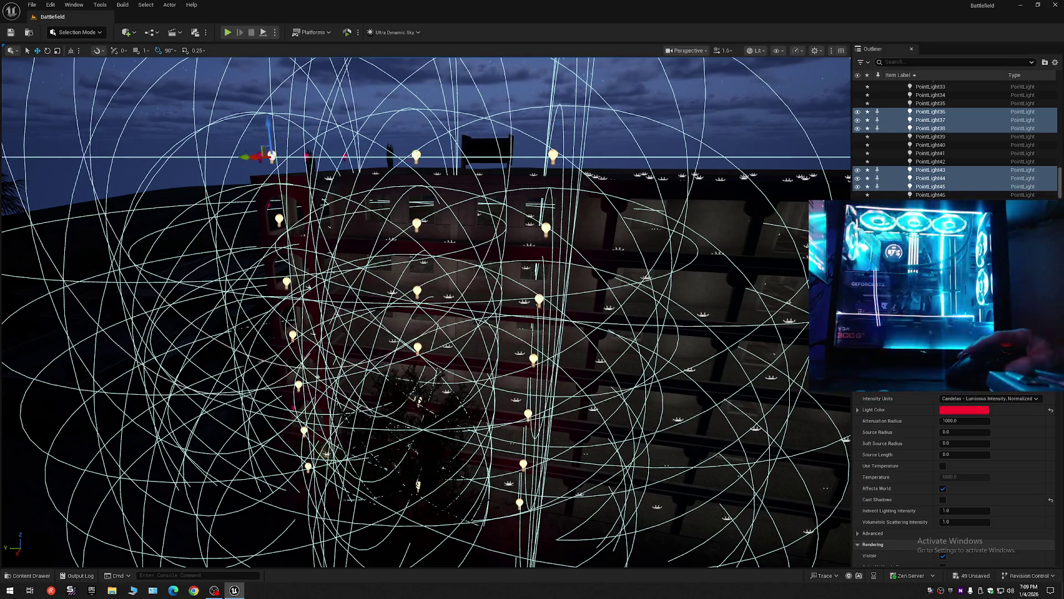
pyautogui.moveTo(272, 158)
pyautogui.mouseDown()
pyautogui.moveTo(171, 162)
pyautogui.moveTo(715, 555)
pyautogui.mouseUp()
pyautogui.scroll(5, 714, 555)
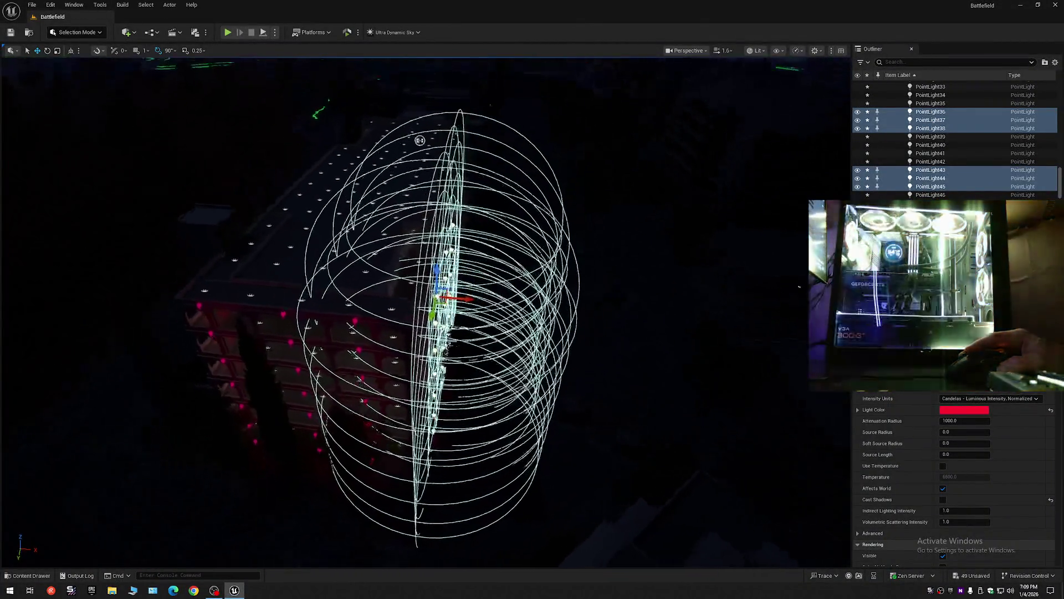
# Step: Alt-drag the selected lights sideways to create a copied row, then focus the view on the copies
pyautogui.scroll(-5, 426, 310)
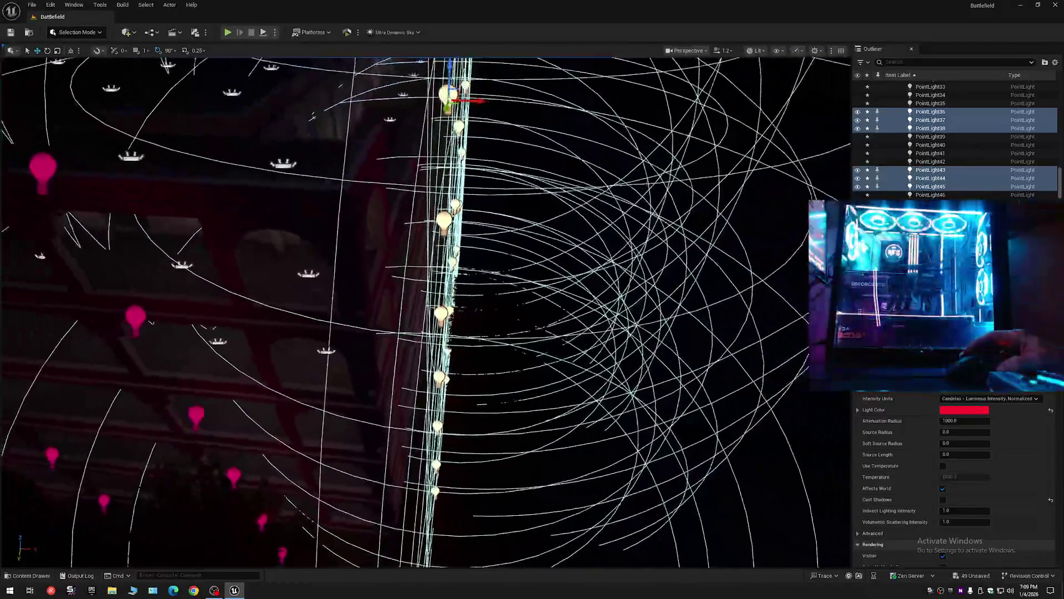
pyautogui.scroll(-5, 488, 232)
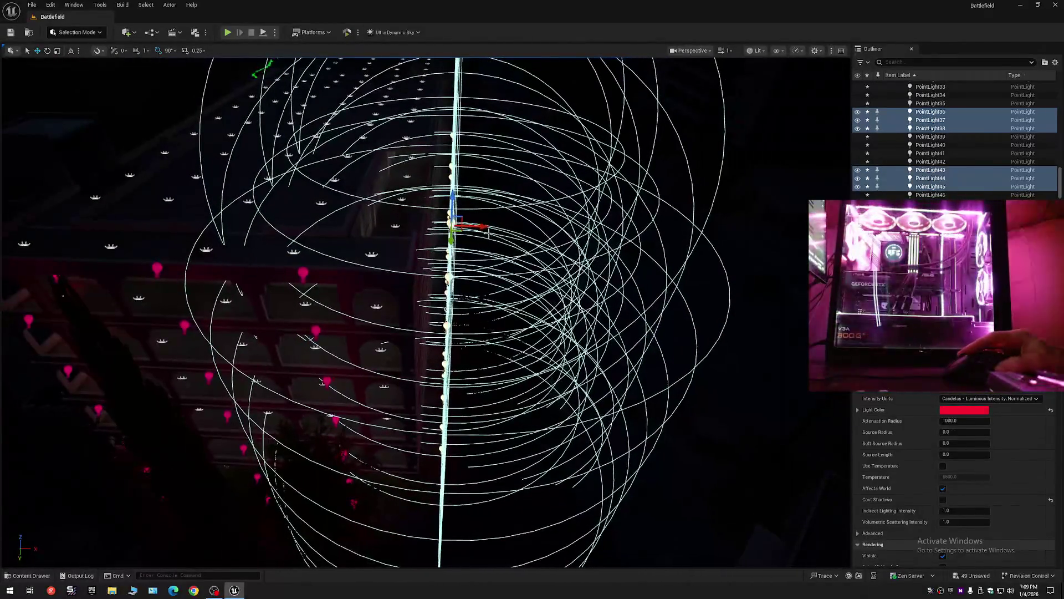
pyautogui.keyDown('alt'); pyautogui.moveTo(478, 225); pyautogui.dragTo(43, 213); pyautogui.keyUp('alt')
pyautogui.press('f')
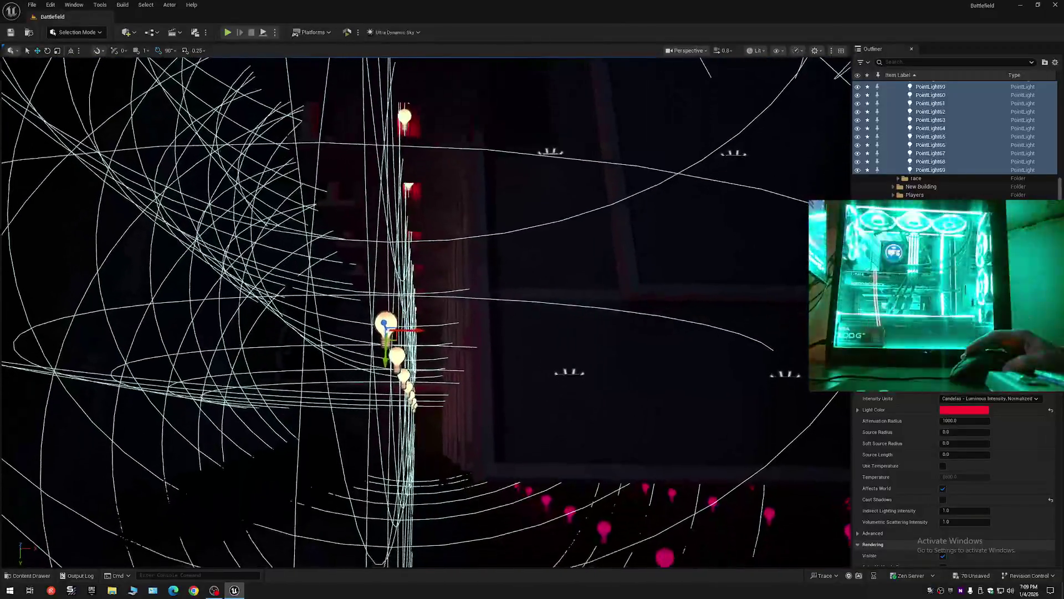
pyautogui.scroll(1, 270, 78)
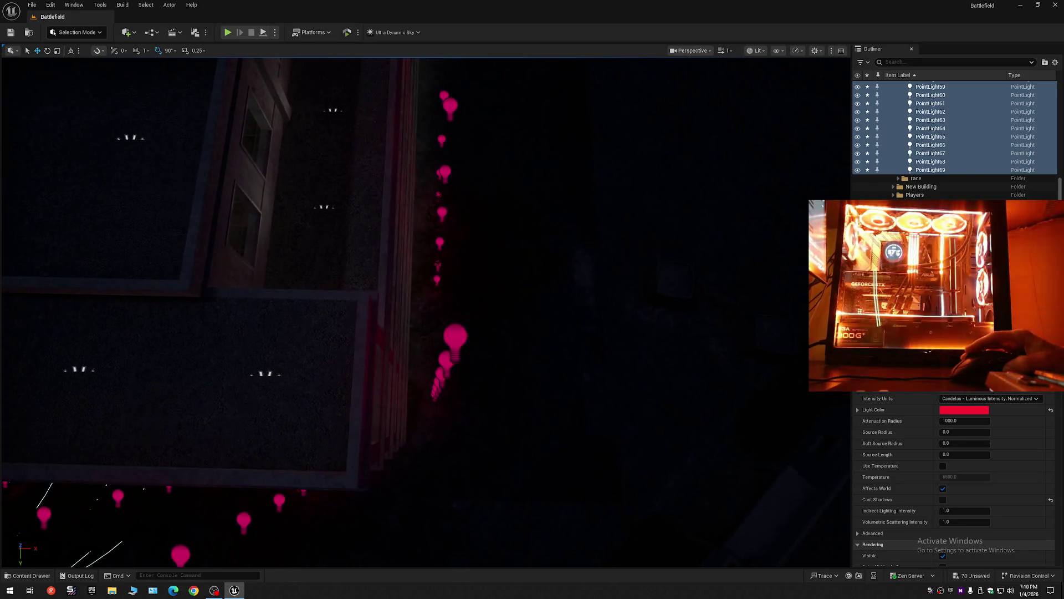
pyautogui.scroll(-1, 426, 311)
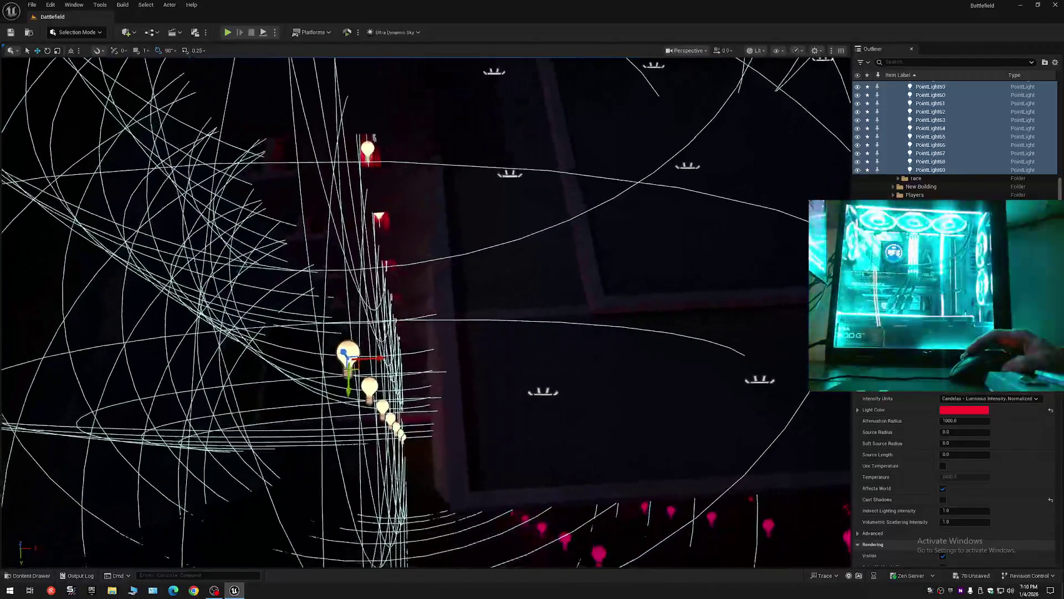
pyautogui.scroll(-2, 425, 310)
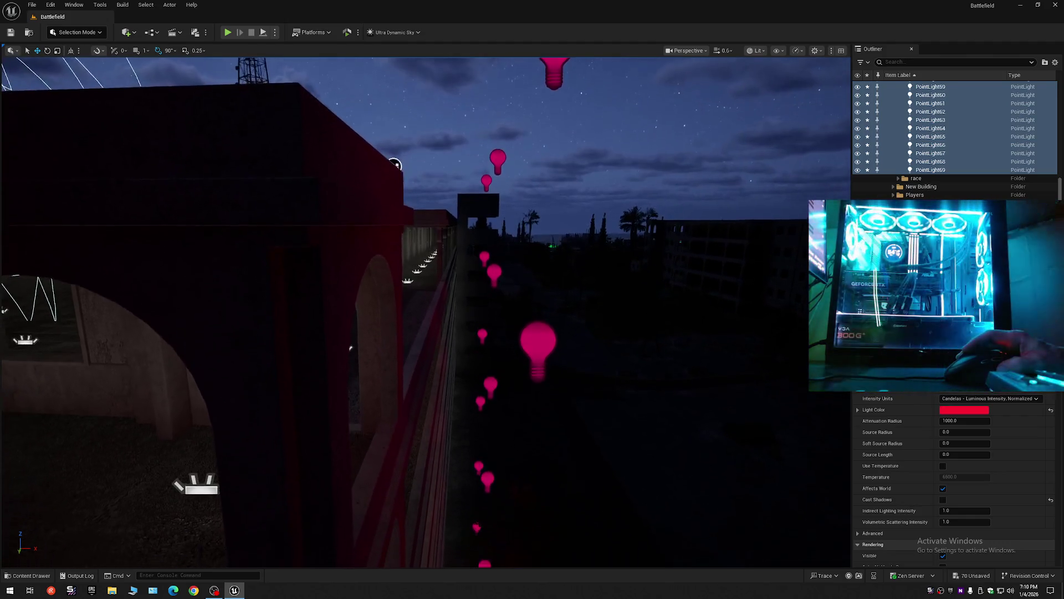
# Step: Check the new red lights along the building, then deselect everything
pyautogui.scroll(1, 327, 339)
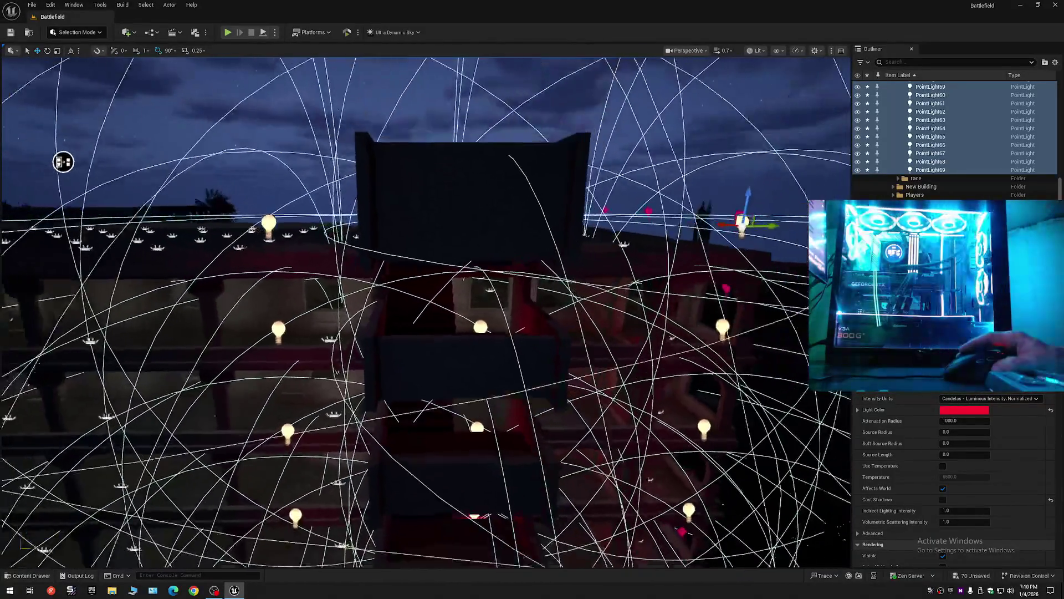
pyautogui.scroll(-5, 156, 169)
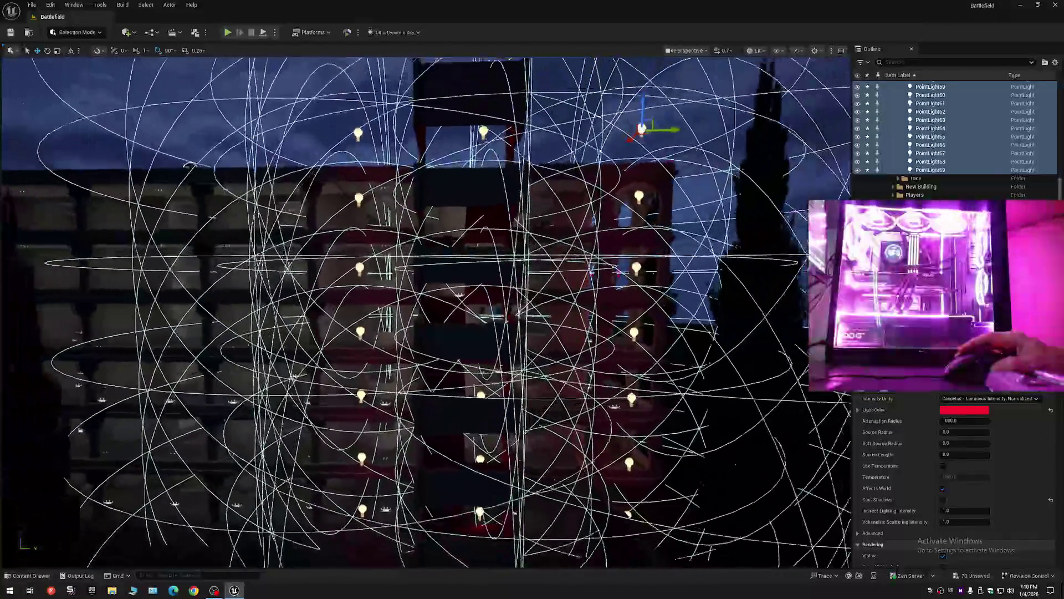
pyautogui.press('Escape')
pyautogui.scroll(-3, 156, 168)
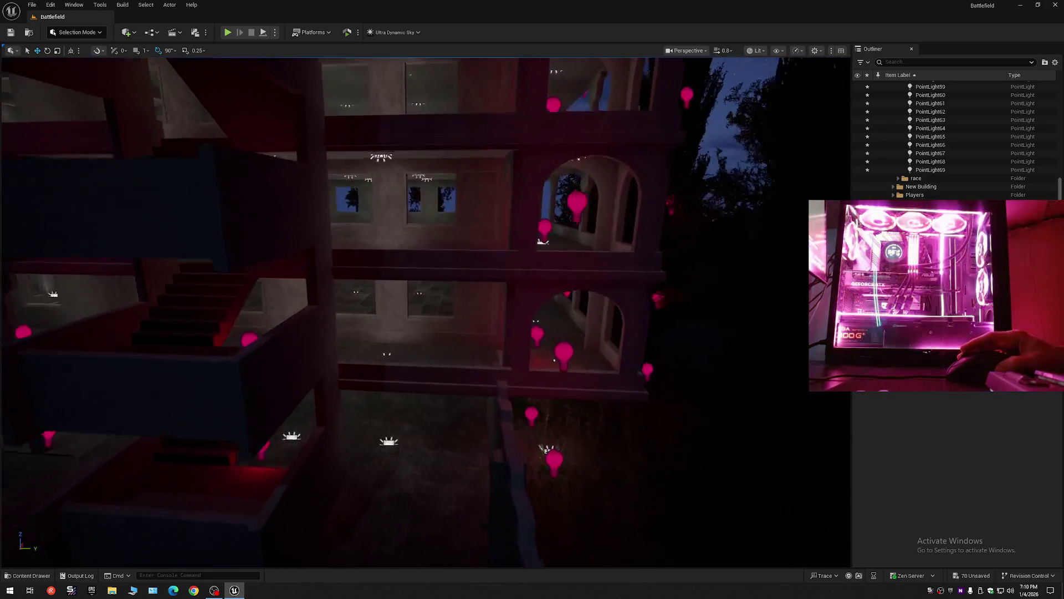
pyautogui.press('w')
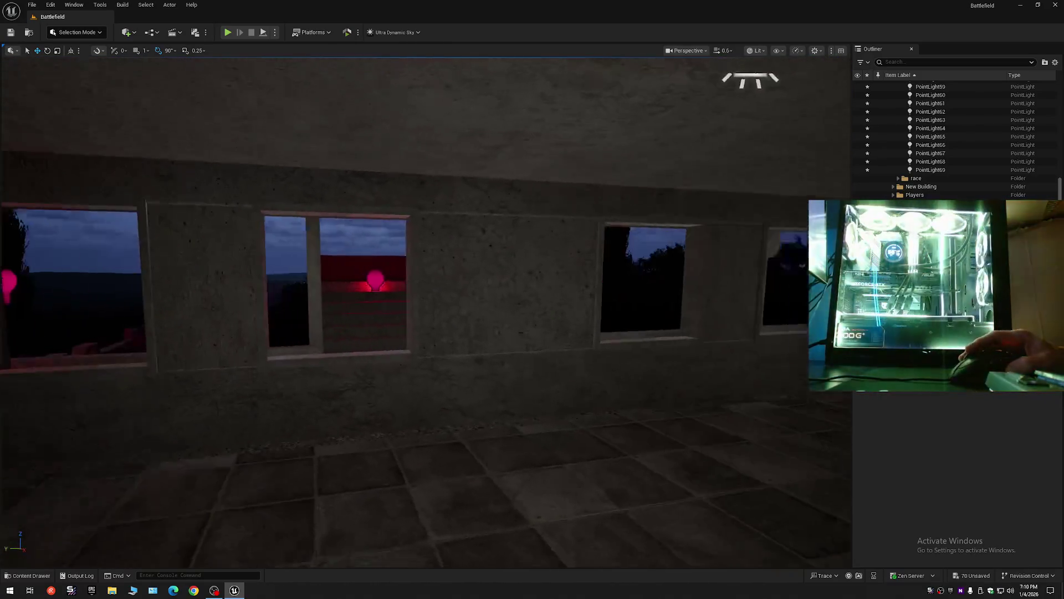
pyautogui.press('w')
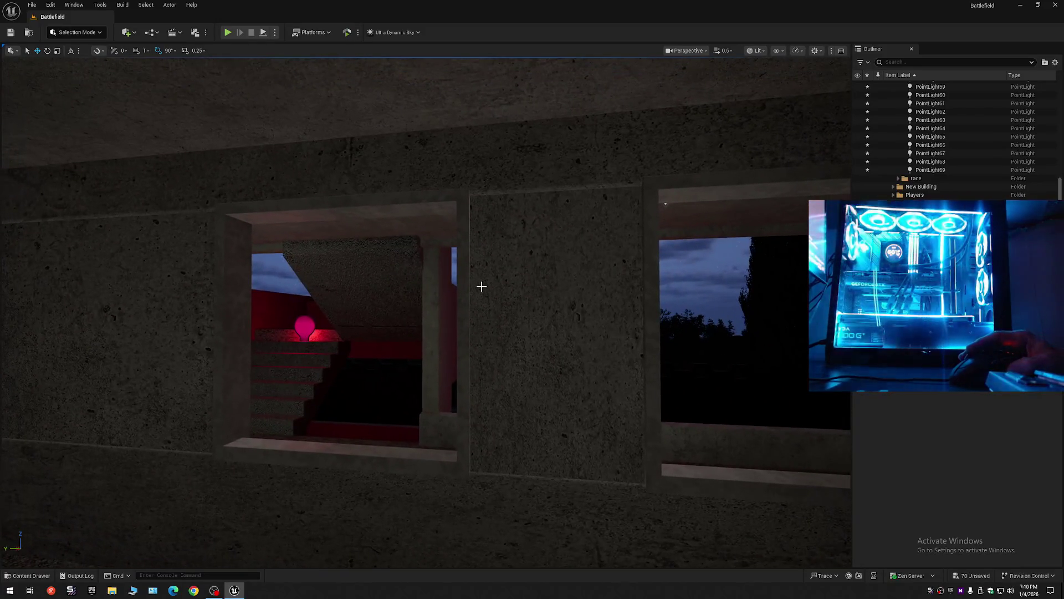
pyautogui.press('s')
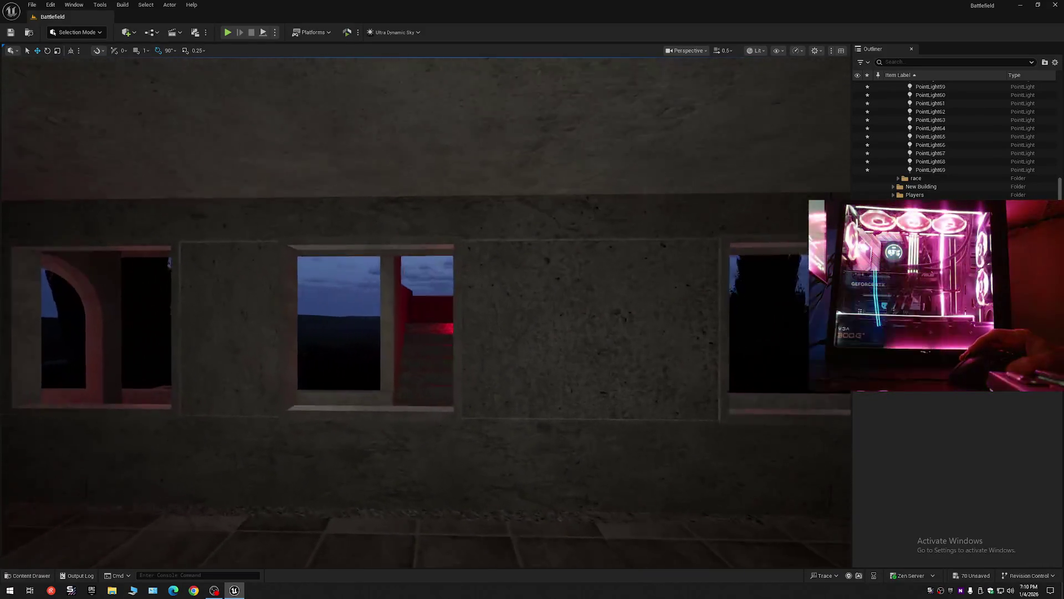
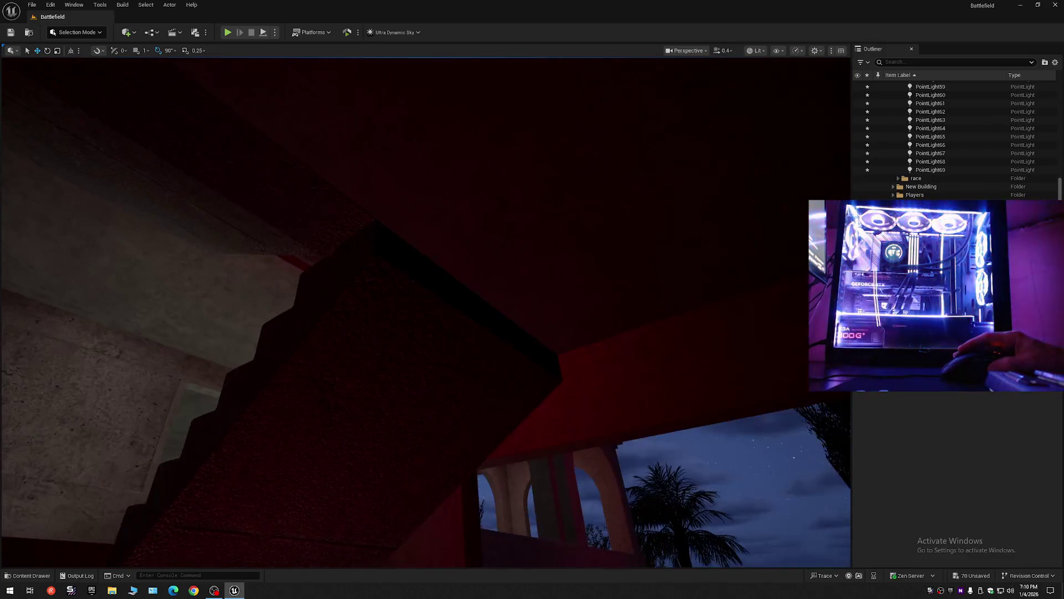
# Step: Fly the camera into the building toward the interior stairs and the balcony railing
pyautogui.press('w')
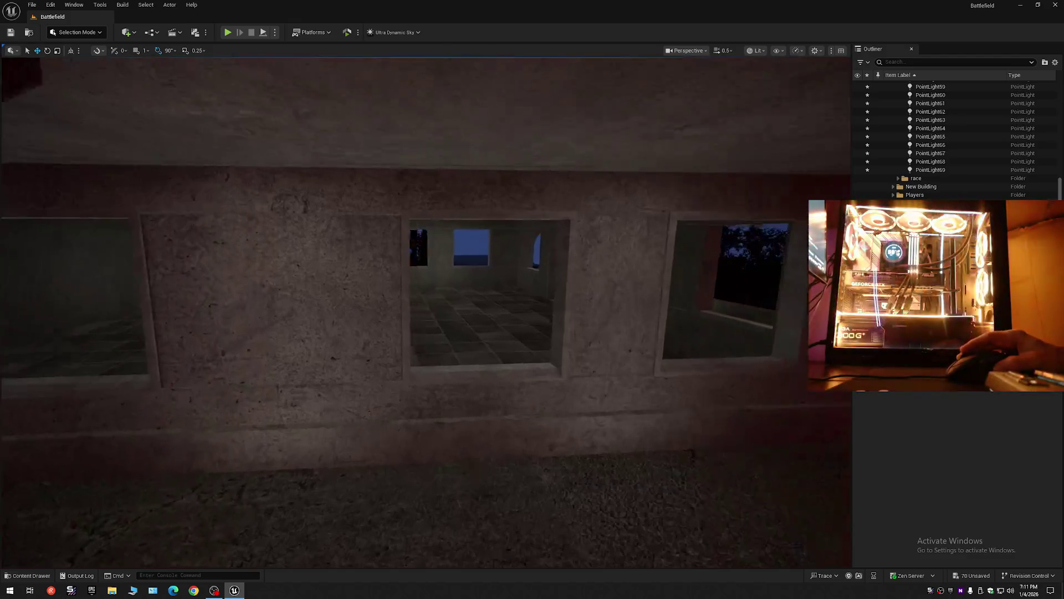
pyautogui.scroll(1, 425, 312)
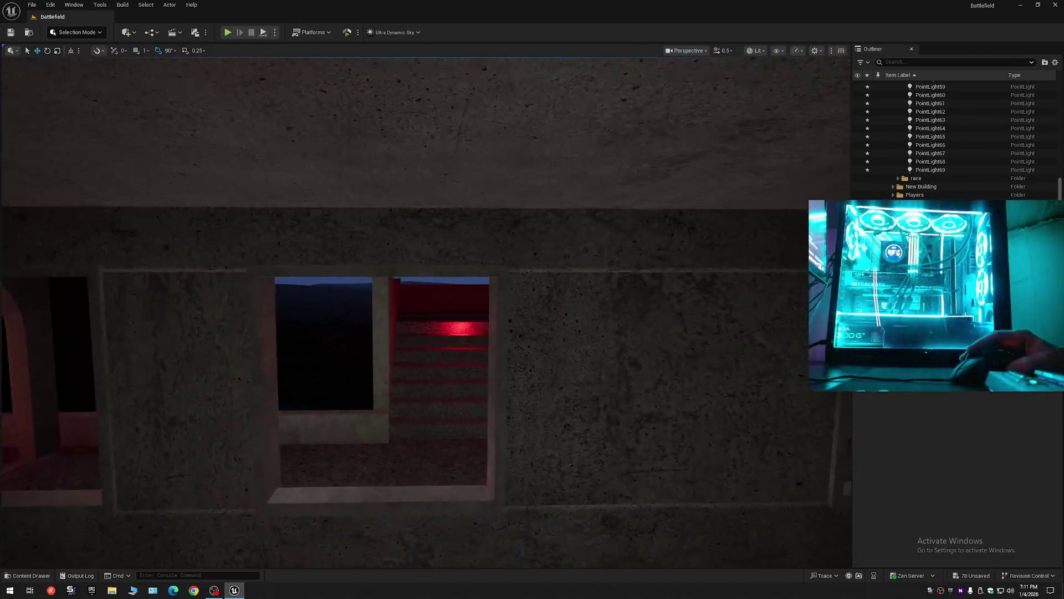
pyautogui.scroll(1, 426, 312)
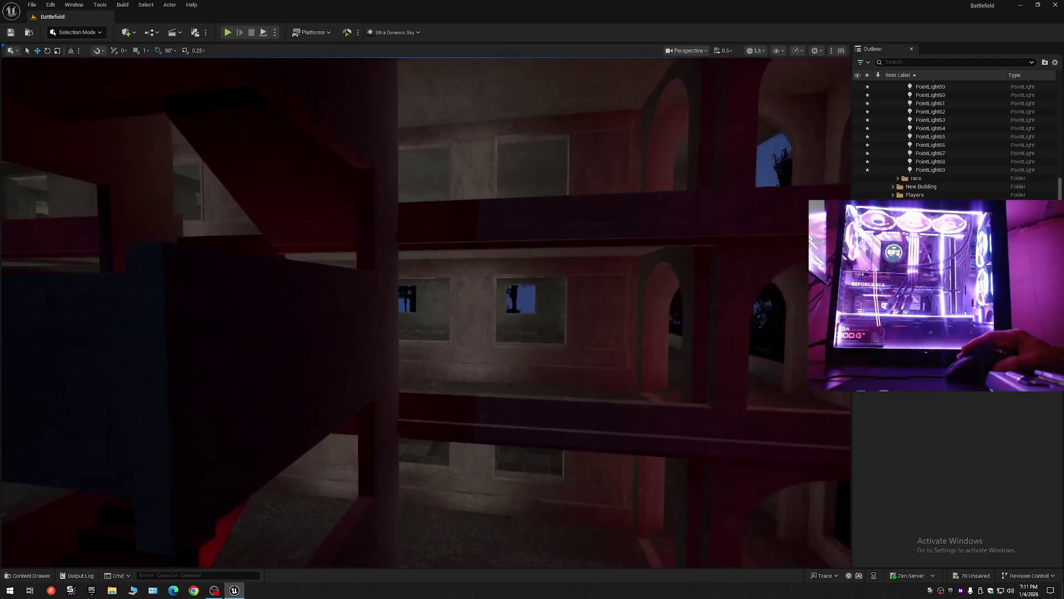
pyautogui.scroll(1, 426, 312)
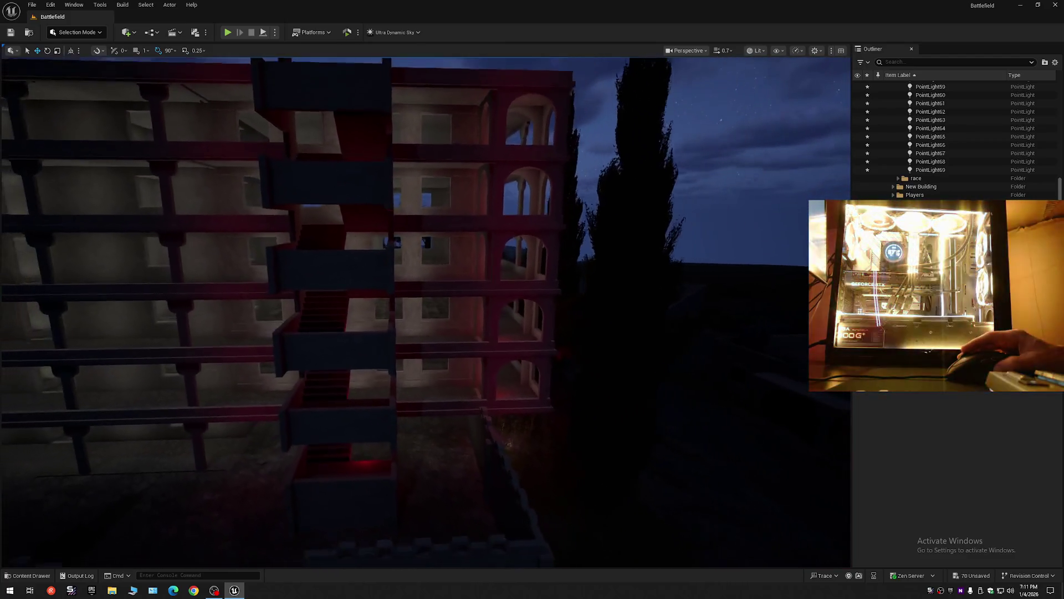
pyautogui.press('s')
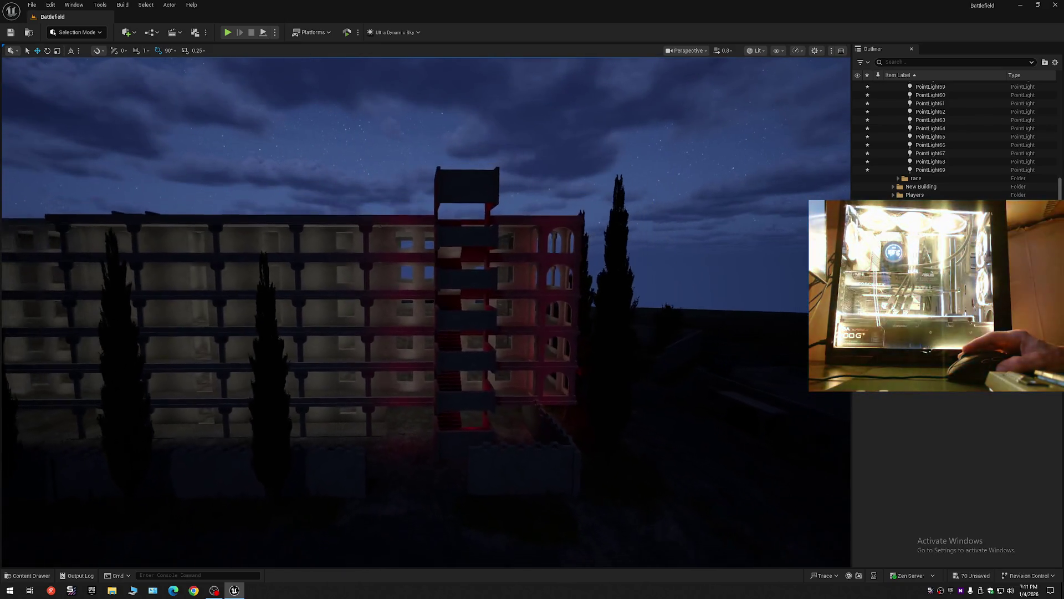
pyautogui.press('w')
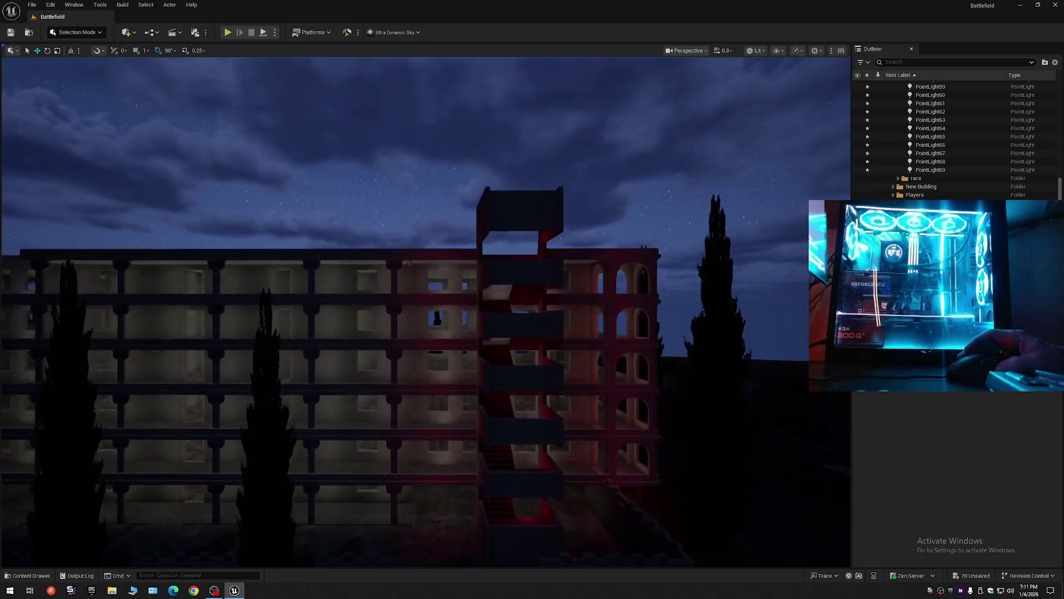
pyautogui.press('w')
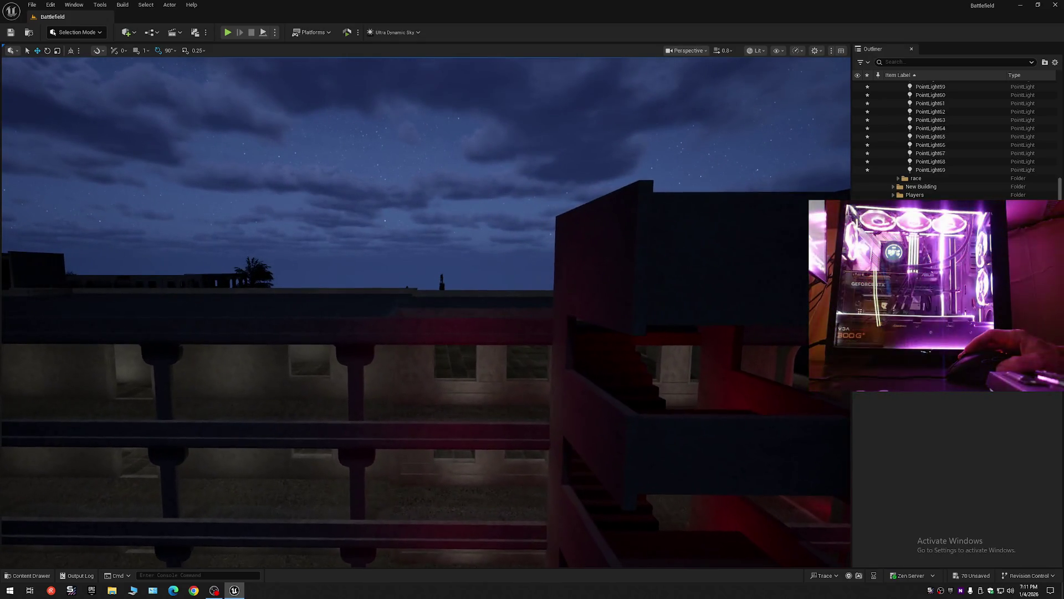
pyautogui.press('w')
pyautogui.scroll(1, 426, 311)
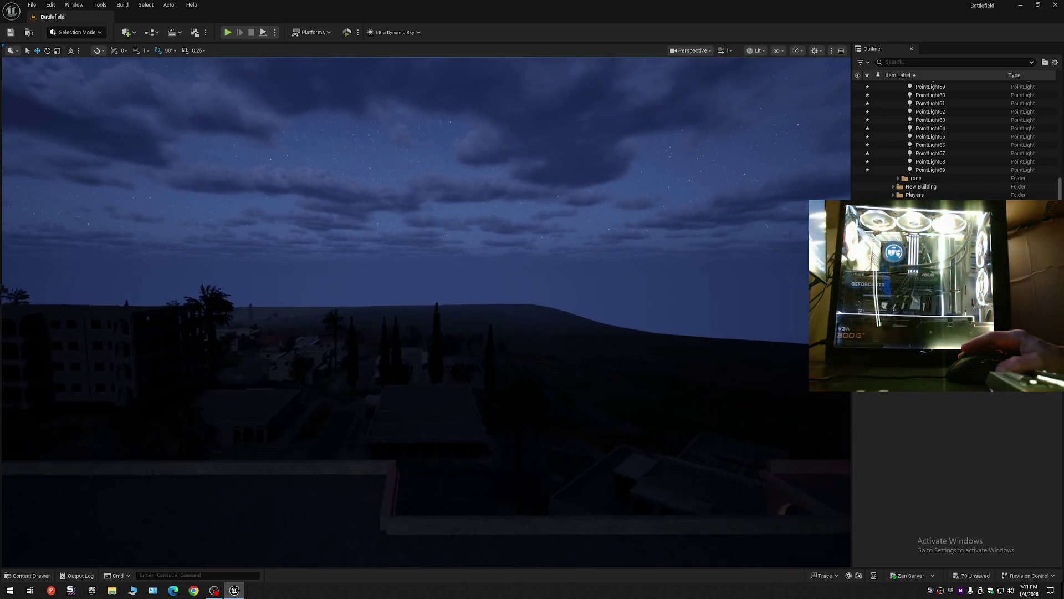
# Step: Pull back and shift sideways to view more floors of the building facade
pyautogui.press('s')
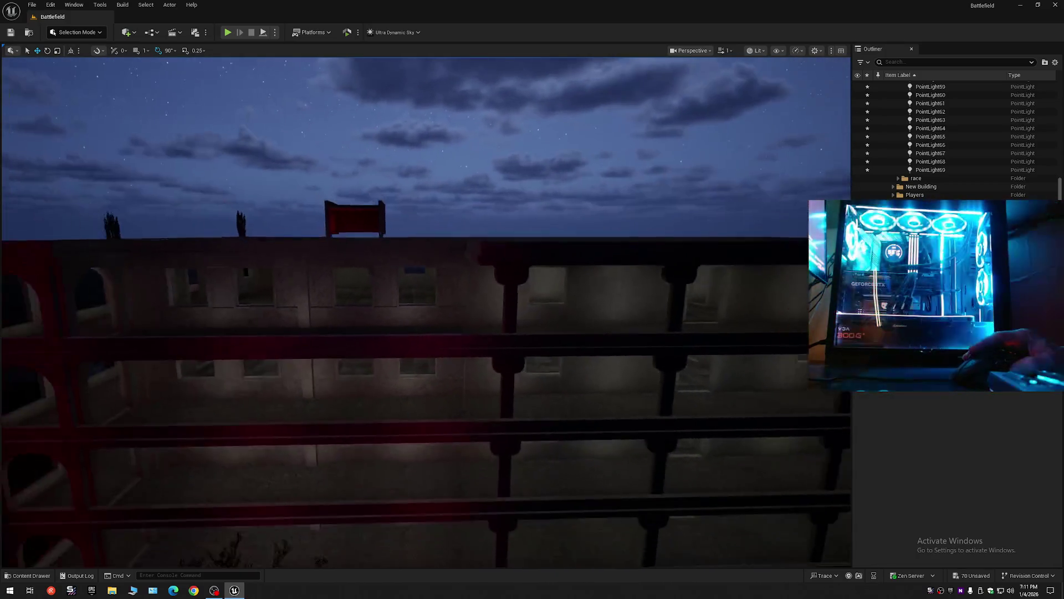
pyautogui.press('s')
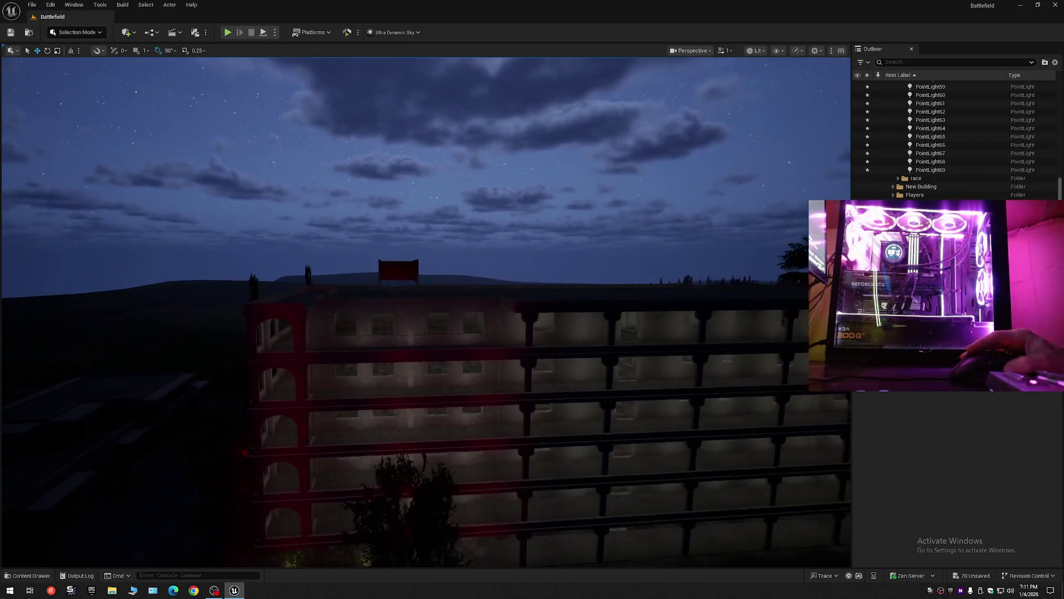
pyautogui.press('w')
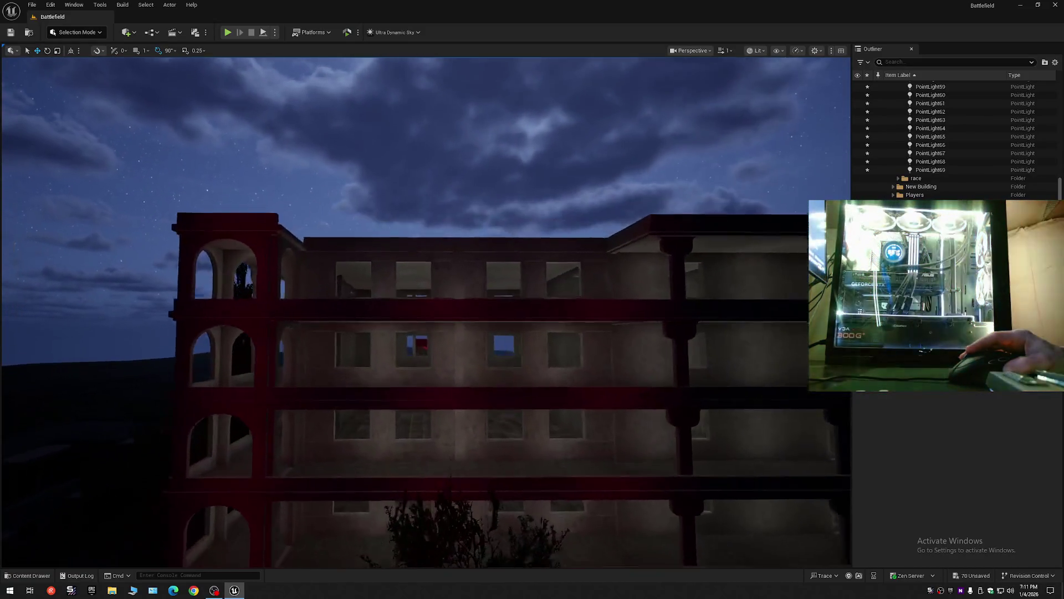
pyautogui.press('s')
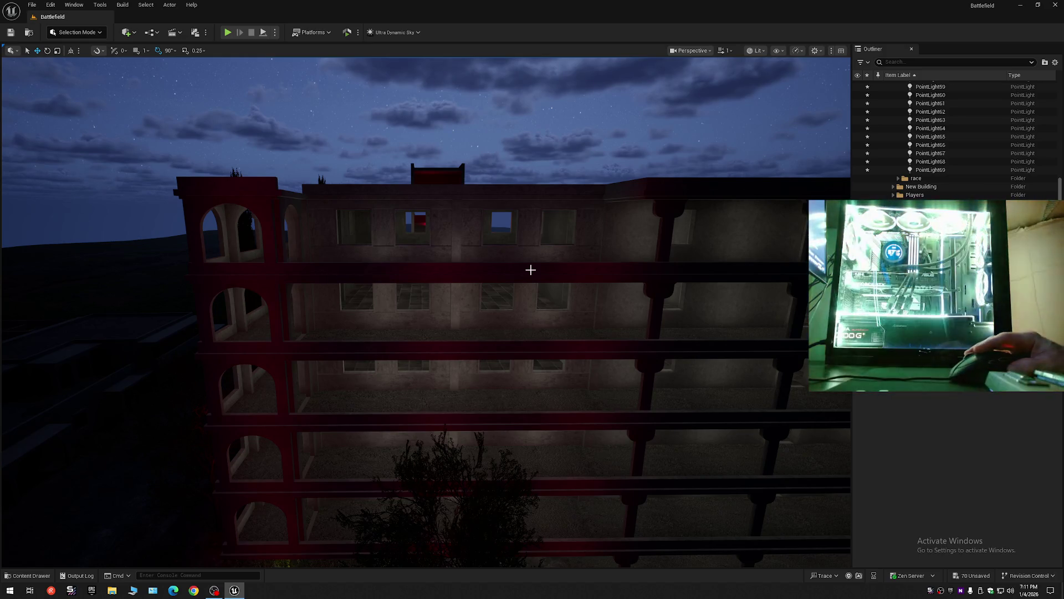
pyautogui.press('s')
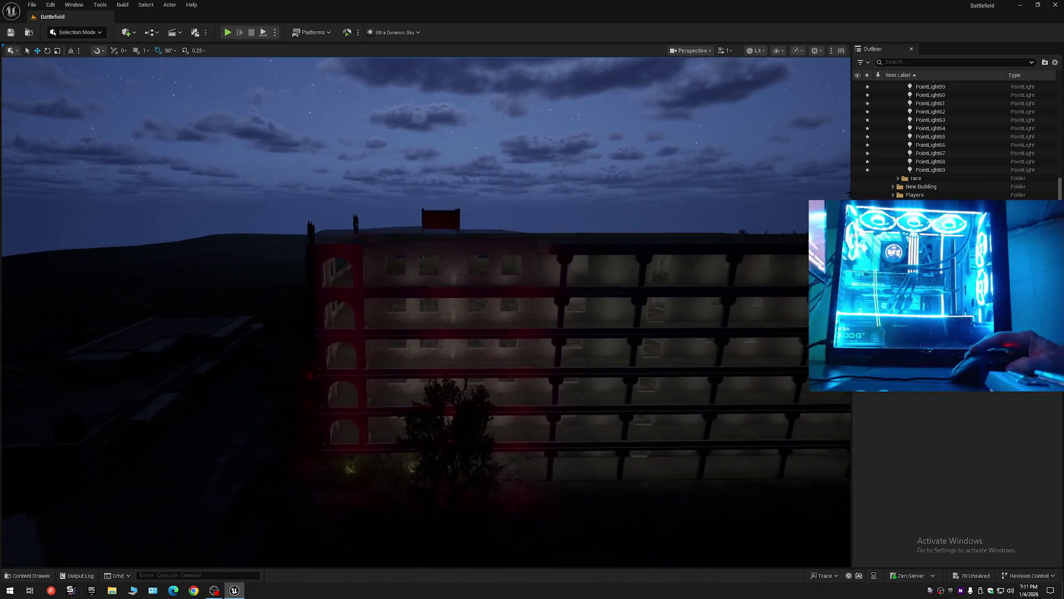
pyautogui.press('d')
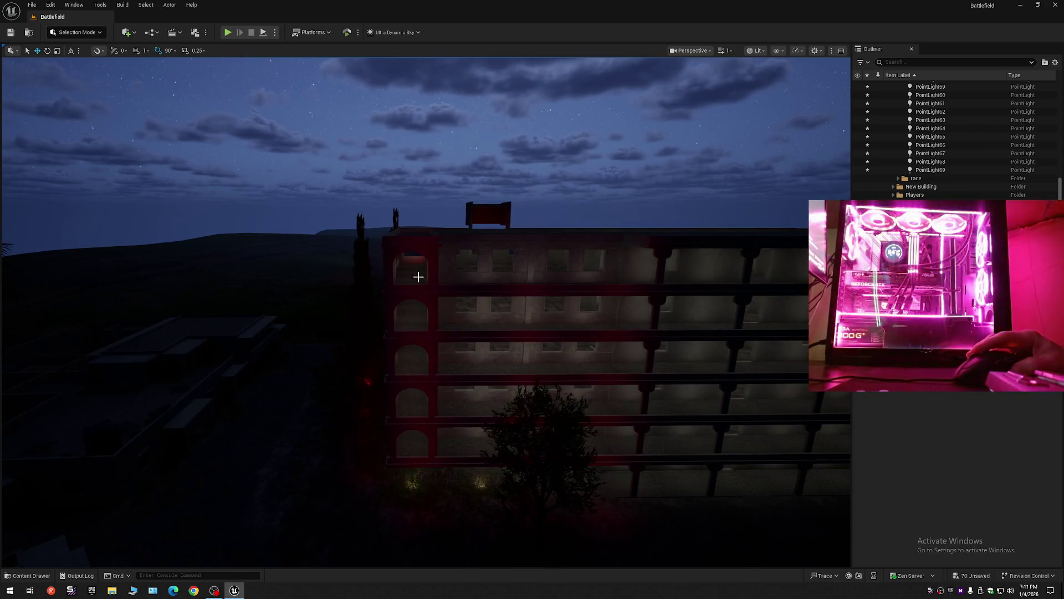
pyautogui.press('w')
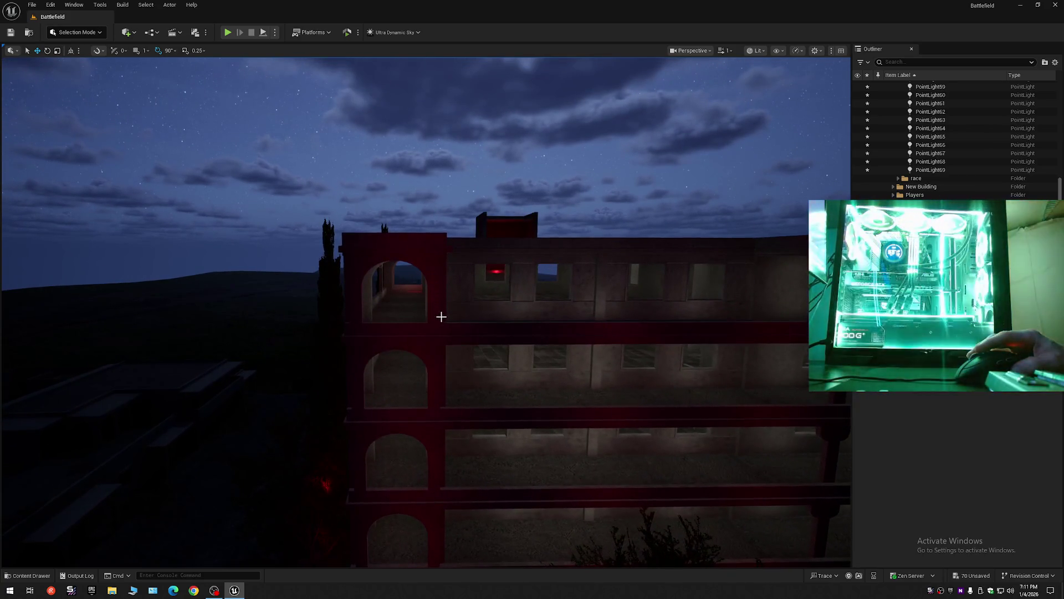
pyautogui.press('s')
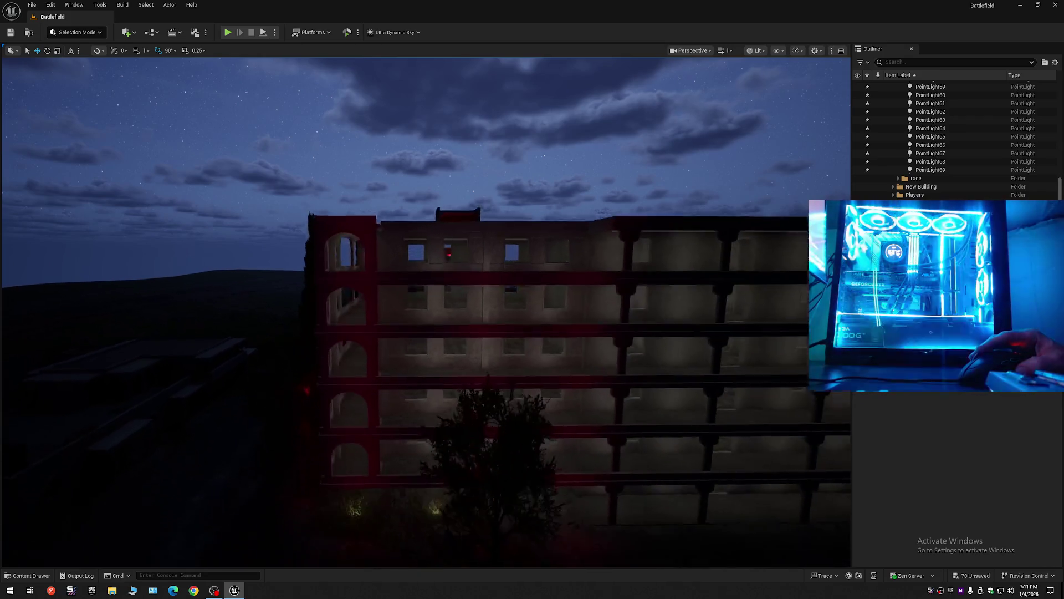
pyautogui.press('w')
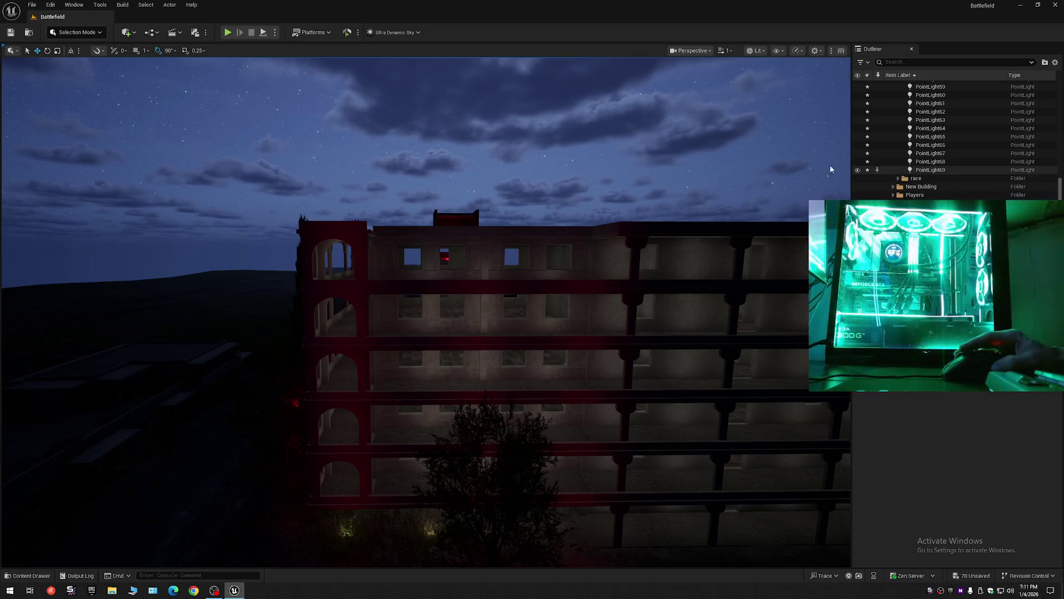
# Step: Reveal the point-light icons and select the seven lights down the arched corner
pyautogui.press('g')
pyautogui.press('a')
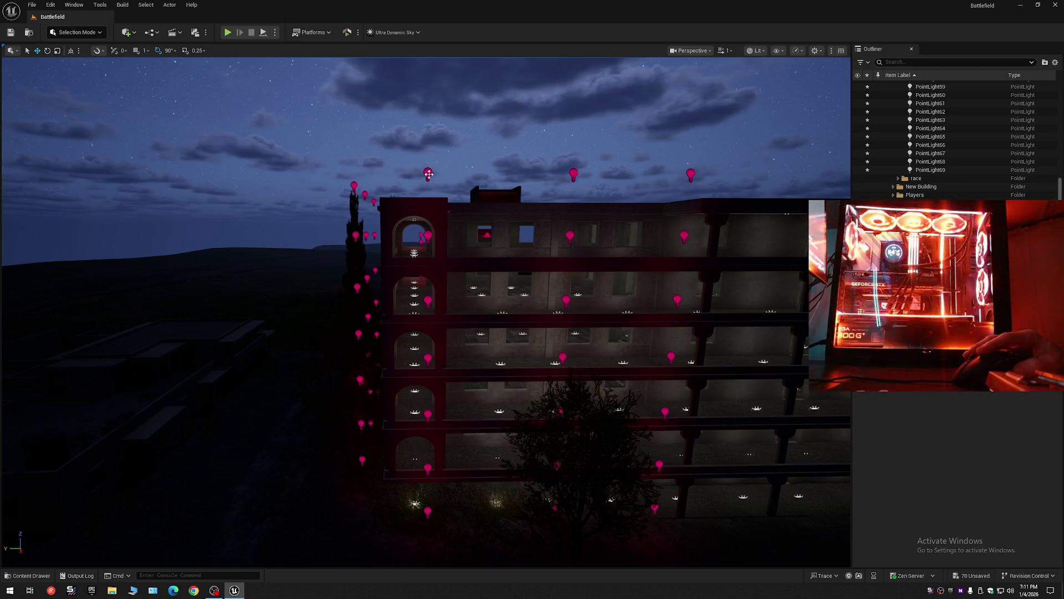
pyautogui.click(428, 174)
pyautogui.keyDown('ctrl'); pyautogui.click(430, 238); pyautogui.keyUp('ctrl')
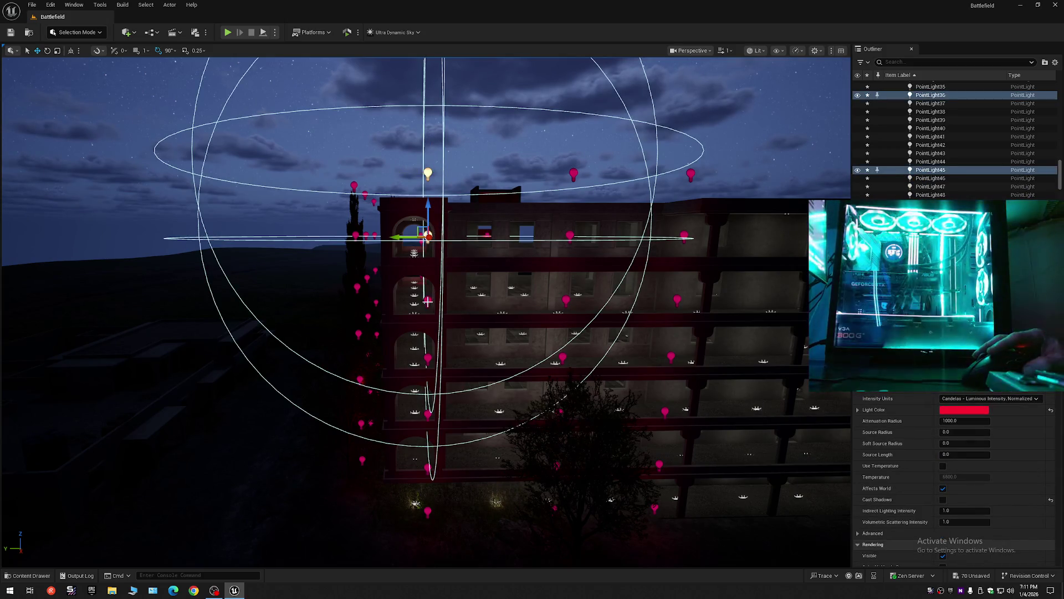
pyautogui.keyDown('ctrl'); pyautogui.click(428, 301); pyautogui.keyUp('ctrl')
pyautogui.keyDown('ctrl'); pyautogui.click(427, 358); pyautogui.keyUp('ctrl')
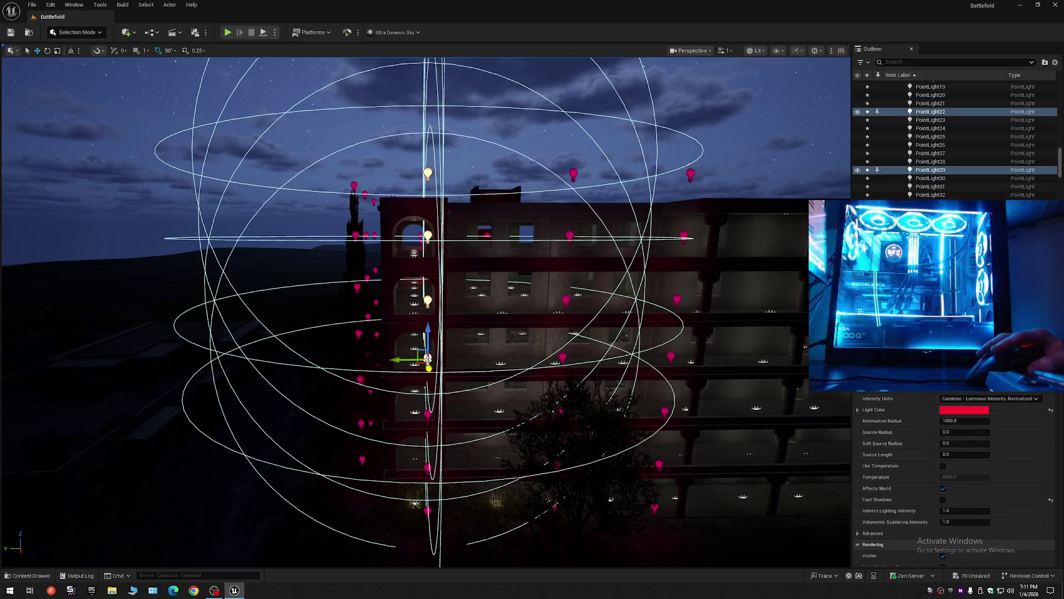
pyautogui.keyDown('ctrl'); pyautogui.click(426, 412); pyautogui.keyUp('ctrl')
pyautogui.keyDown('ctrl'); pyautogui.click(426, 467); pyautogui.keyUp('ctrl')
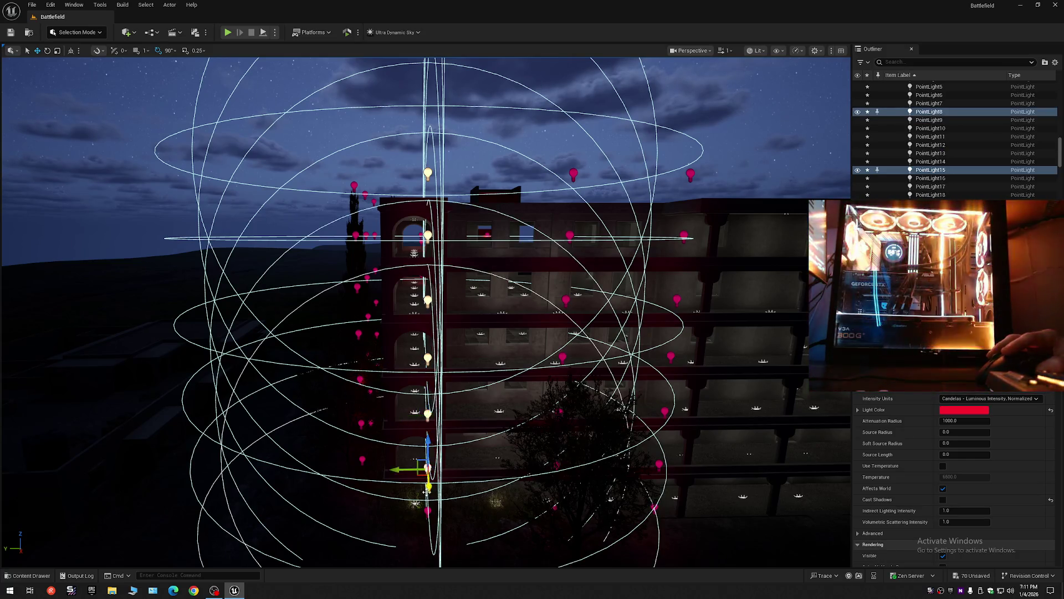
pyautogui.keyDown('ctrl'); pyautogui.click(426, 511); pyautogui.keyUp('ctrl')
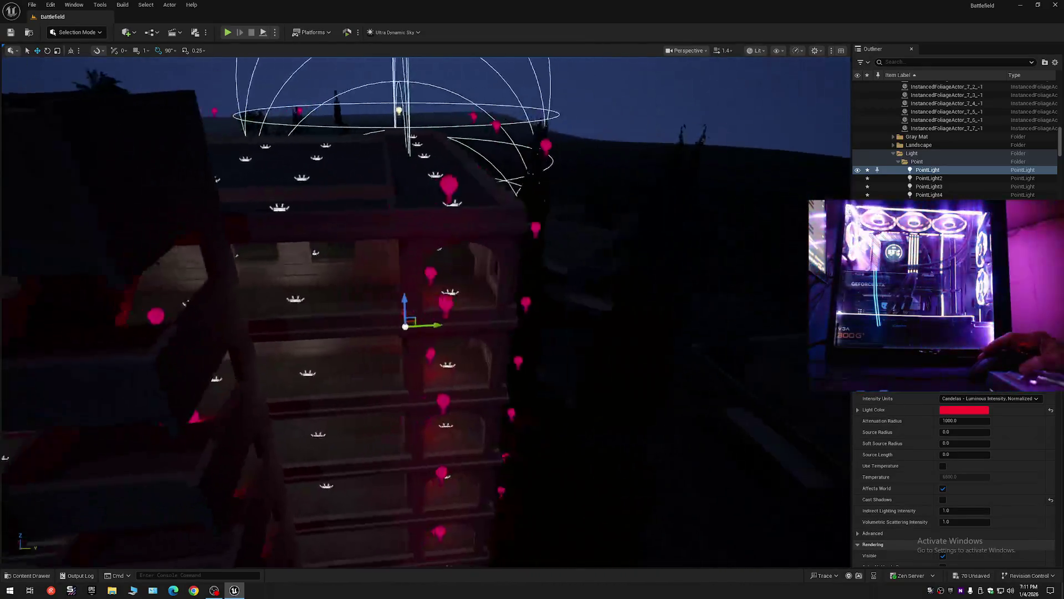
# Step: Select four lights down the tower corner and focus the view on them
pyautogui.scroll(-3, 406, 276)
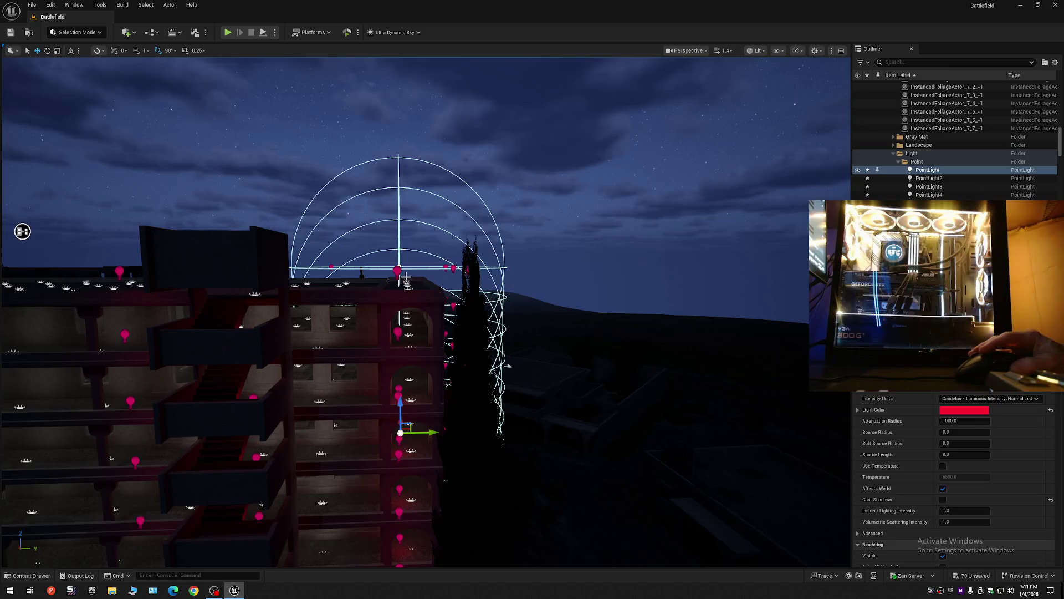
pyautogui.keyDown('ctrl'); pyautogui.click(397, 271); pyautogui.keyUp('ctrl')
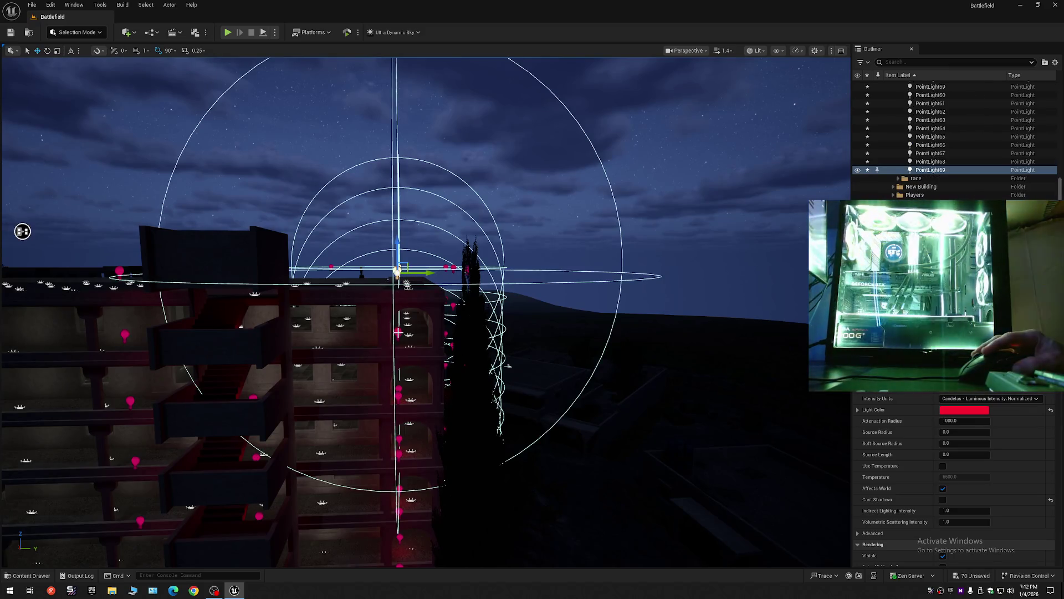
pyautogui.keyDown('ctrl'); pyautogui.click(397, 396); pyautogui.keyUp('ctrl')
pyautogui.keyDown('ctrl'); pyautogui.click(399, 455); pyautogui.keyUp('ctrl')
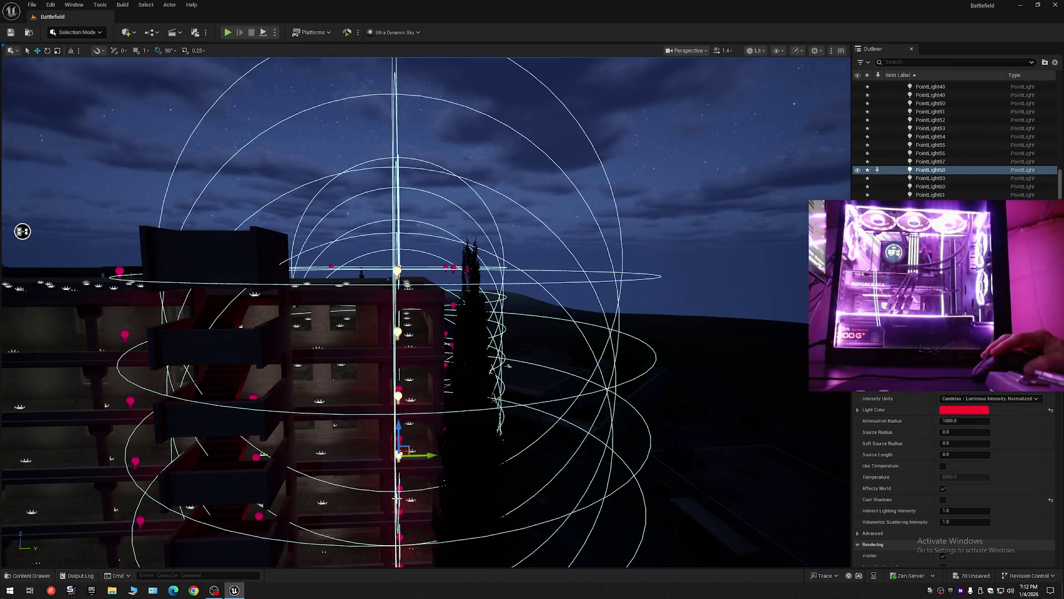
pyautogui.keyDown('ctrl'); pyautogui.click(400, 513); pyautogui.keyUp('ctrl')
pyautogui.press('f')
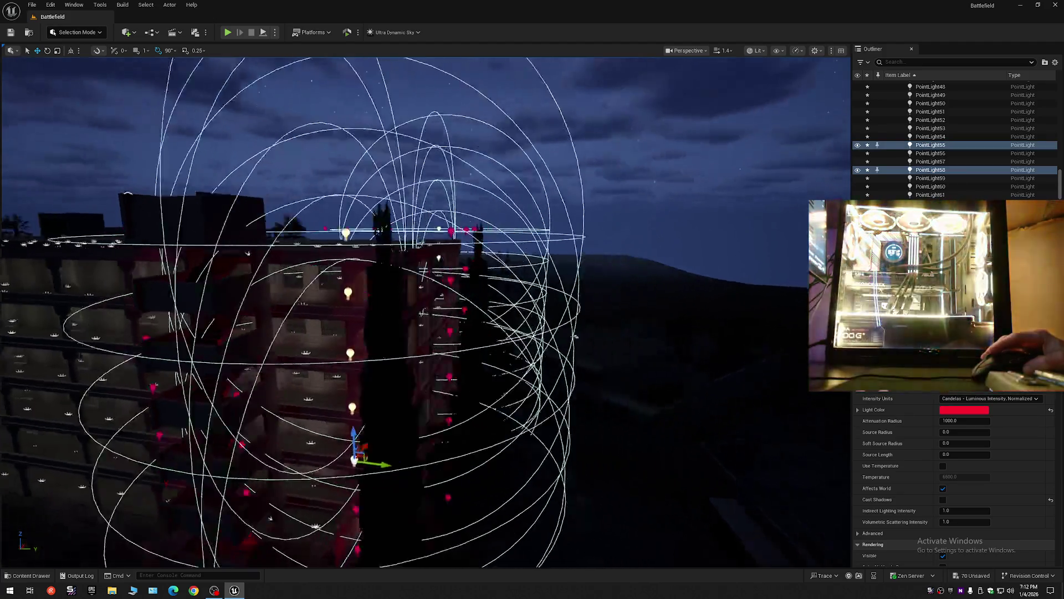
# Step: Fly back out past the archway and lower the view toward the ground
pyautogui.scroll(-2, 426, 311)
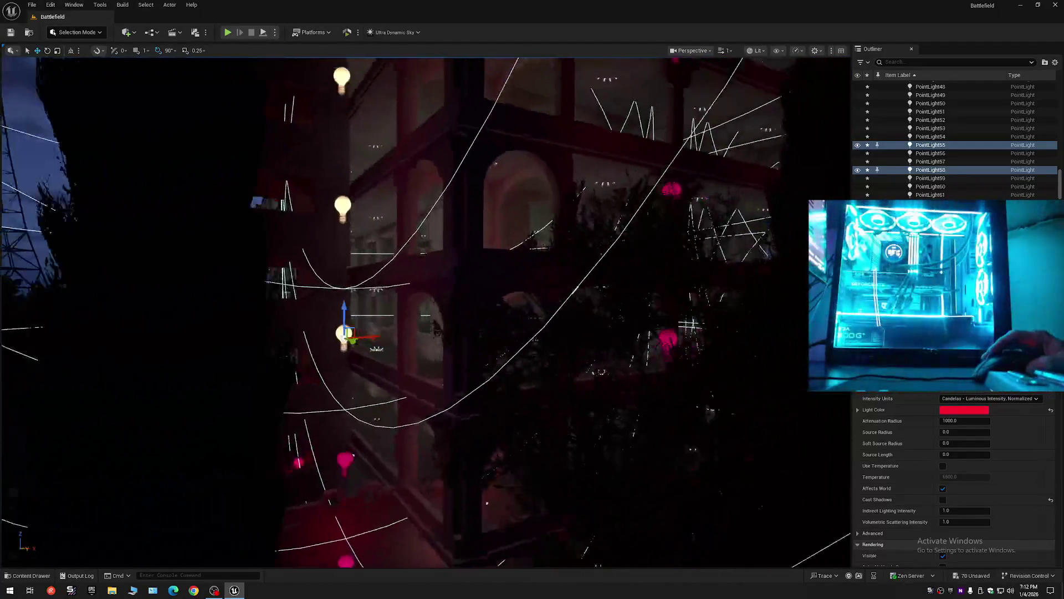
pyautogui.press('s')
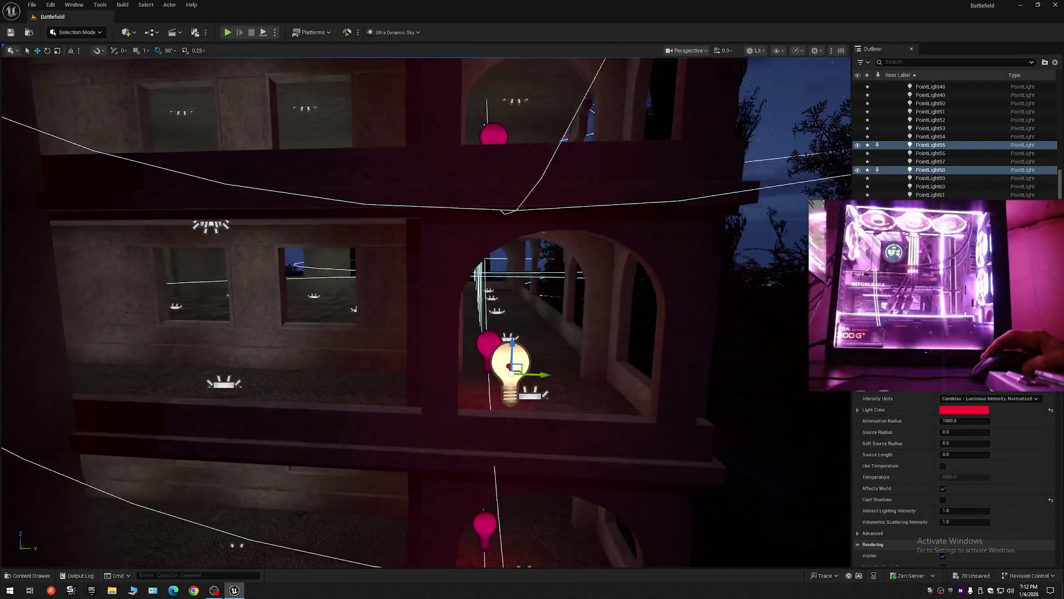
pyautogui.press('s')
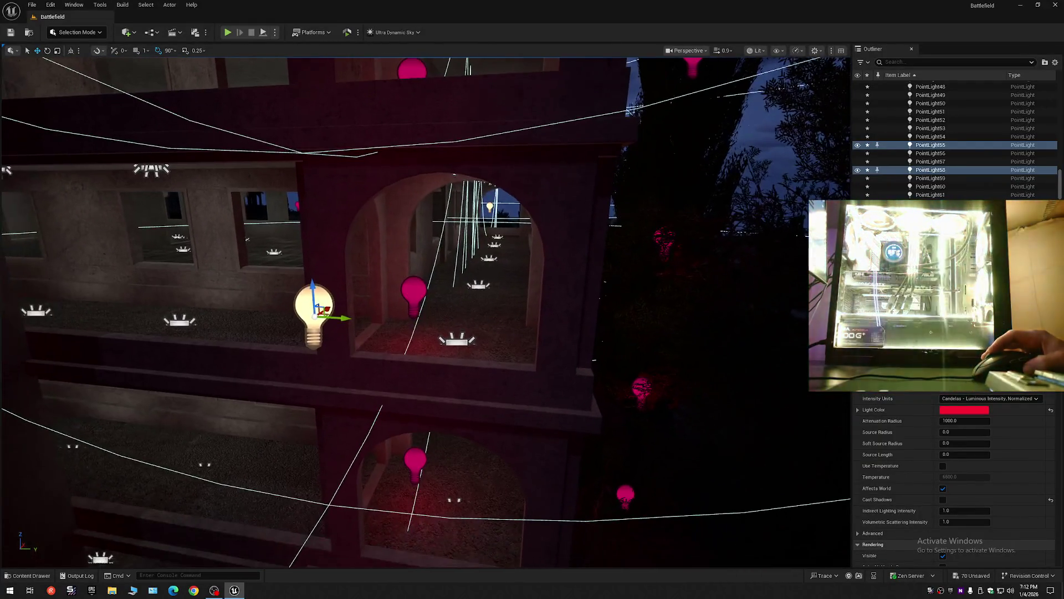
pyautogui.press('s')
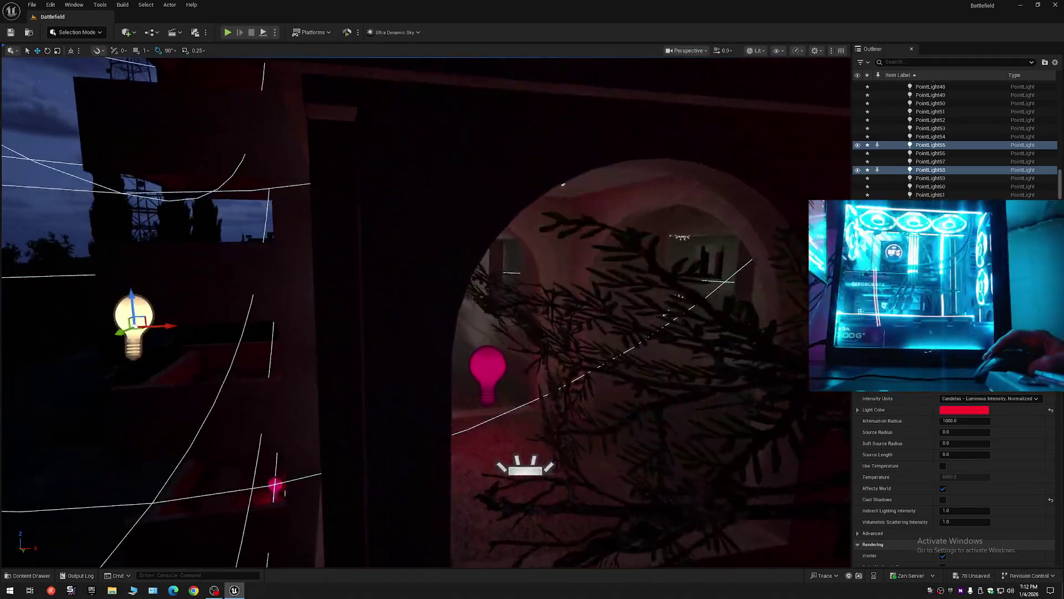
pyautogui.press('s')
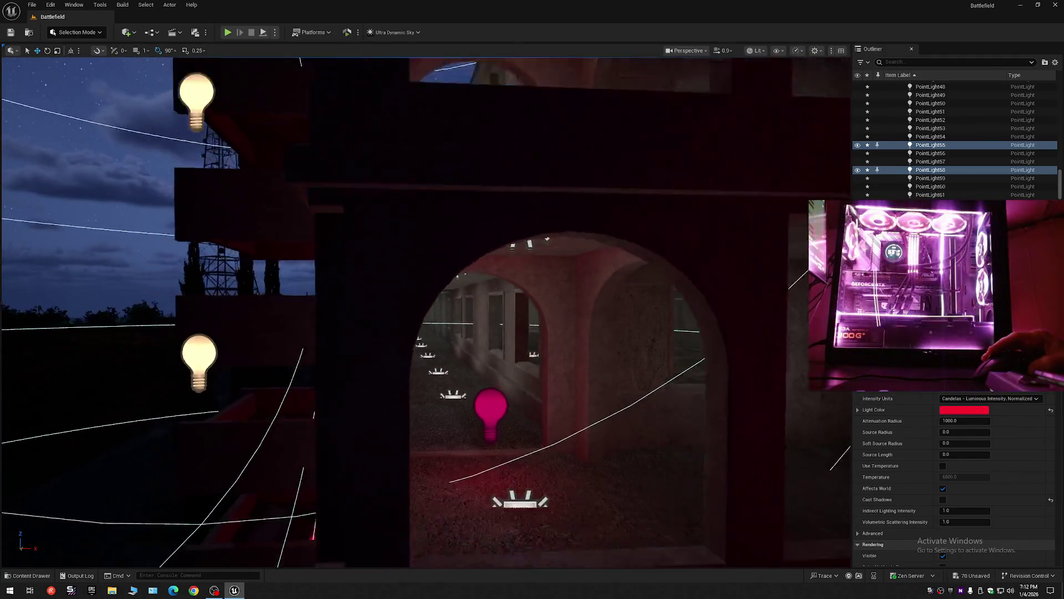
pyautogui.press('w')
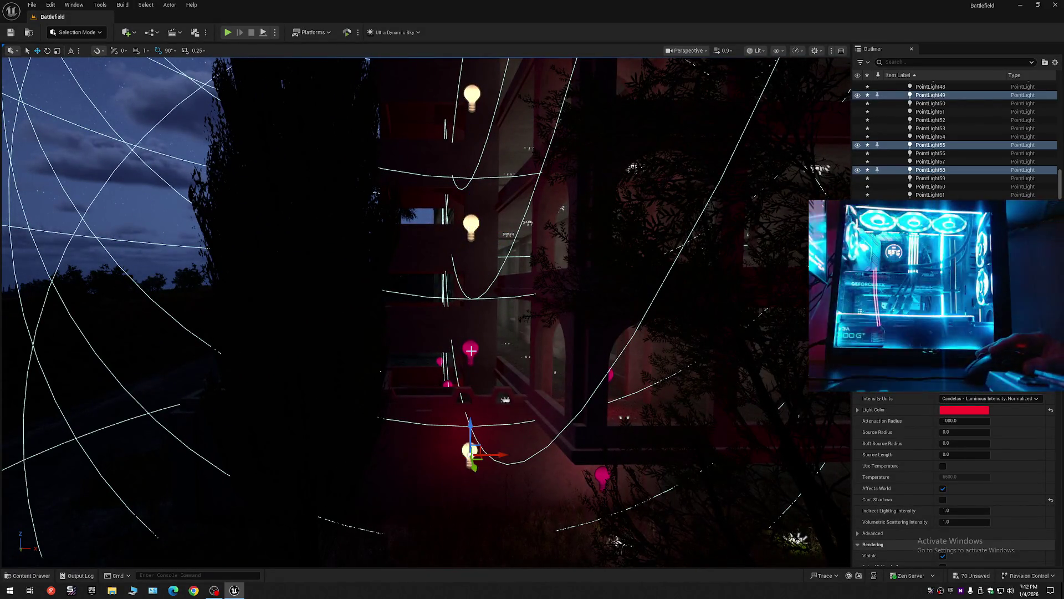
pyautogui.press('q')
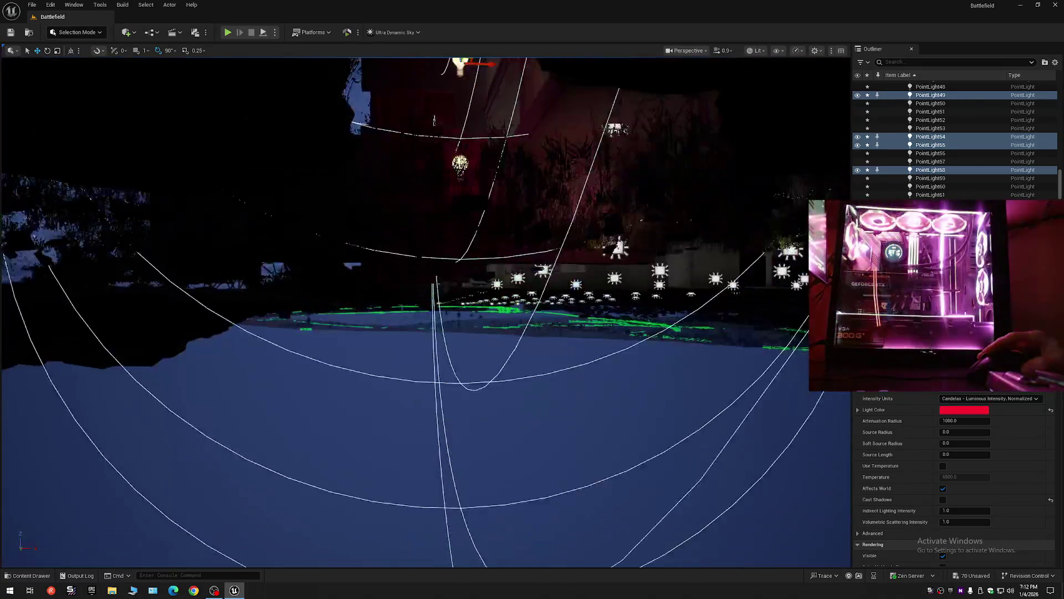
# Step: Turn and orbit the view to reframe the building around the arched window light
pyautogui.moveTo(456, 201)
pyautogui.mouseDown()
pyautogui.moveTo(316, 200)
pyautogui.moveTo(315, 191)
pyautogui.moveTo(388, 191)
pyautogui.moveTo(369, 194)
pyautogui.mouseUp()
pyautogui.scroll(-1, 375, 193)
pyautogui.moveTo(523, 440); pyautogui.dragTo(522, 439)
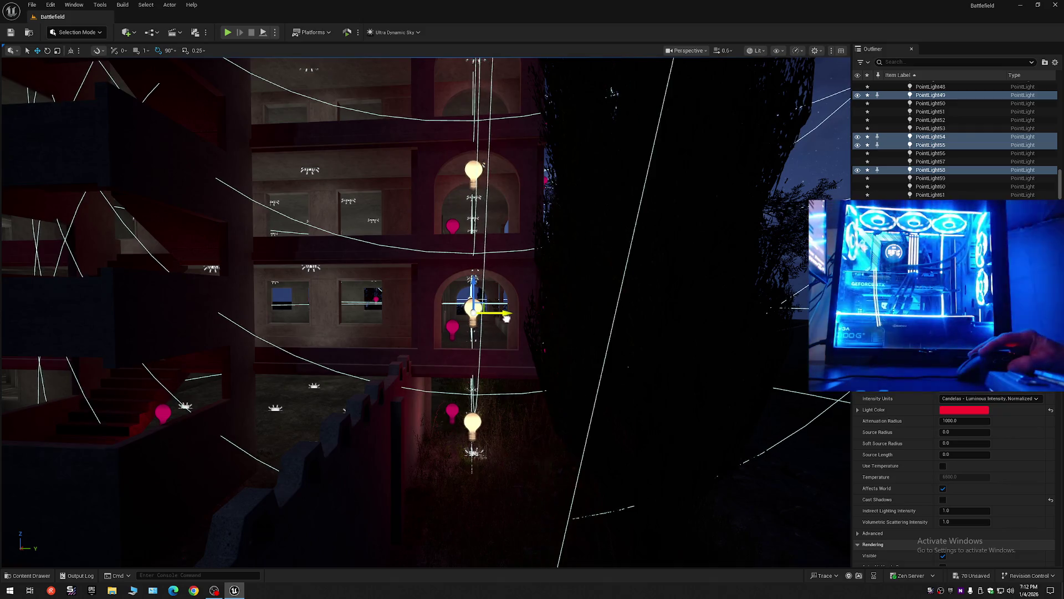
pyautogui.moveTo(228, 373); pyautogui.dragTo(228, 372)
pyautogui.scroll(4, 227, 373)
pyautogui.scroll(-2, 228, 373)
pyautogui.scroll(2, 227, 373)
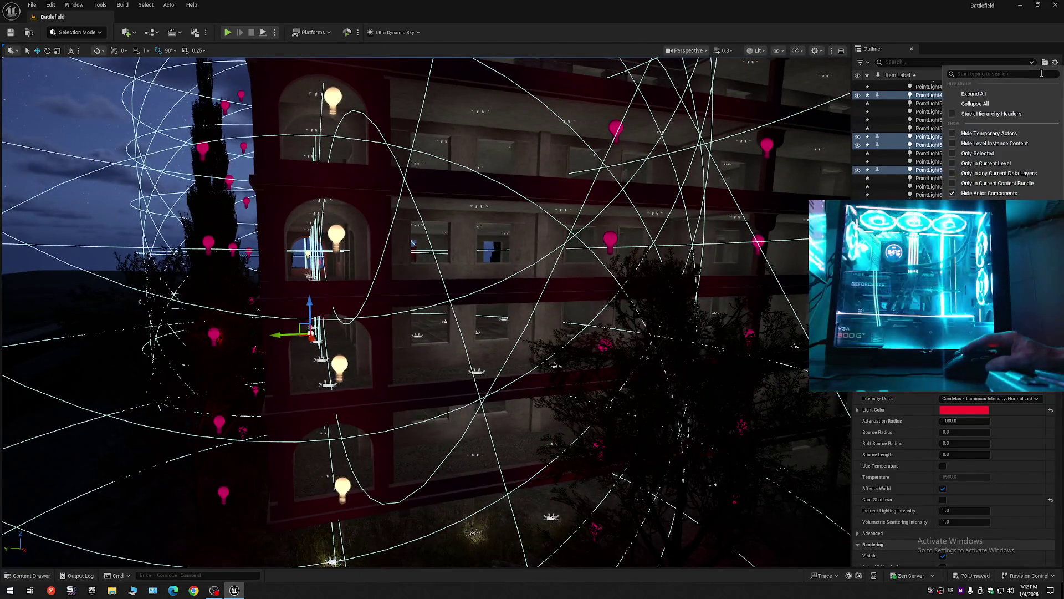
# Step: Collapse all Outliner entries and select two red point lights on the lower floors
pyautogui.click(889, 85)
pyautogui.click(889, 85)
pyautogui.moveTo(426, 311); pyautogui.dragTo(426, 311)
pyautogui.scroll(1, 426, 310)
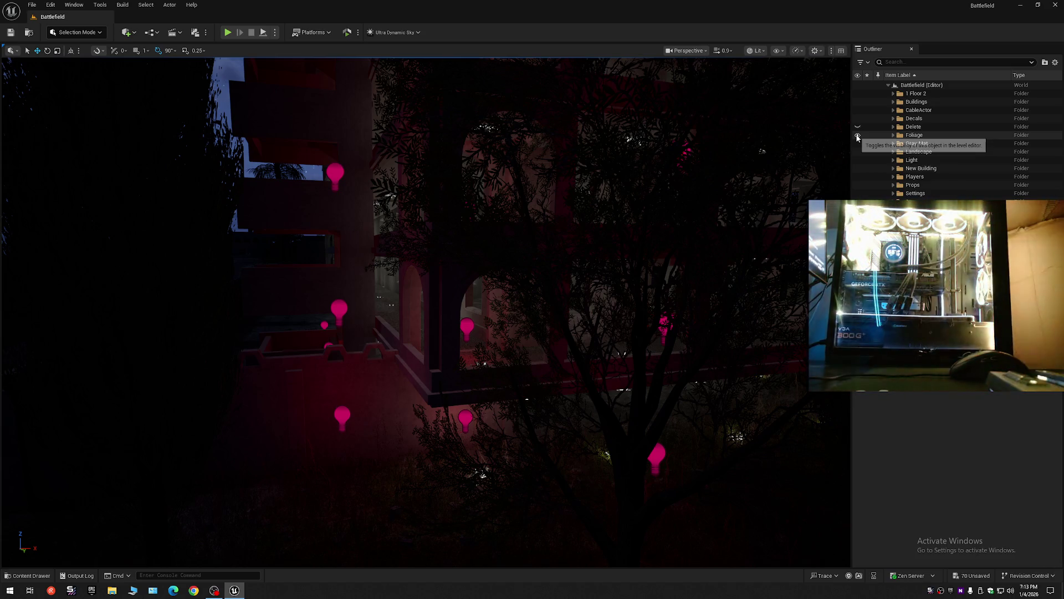
pyautogui.click(465, 420)
pyautogui.keyDown('ctrl'); pyautogui.click(467, 327); pyautogui.keyUp('ctrl')
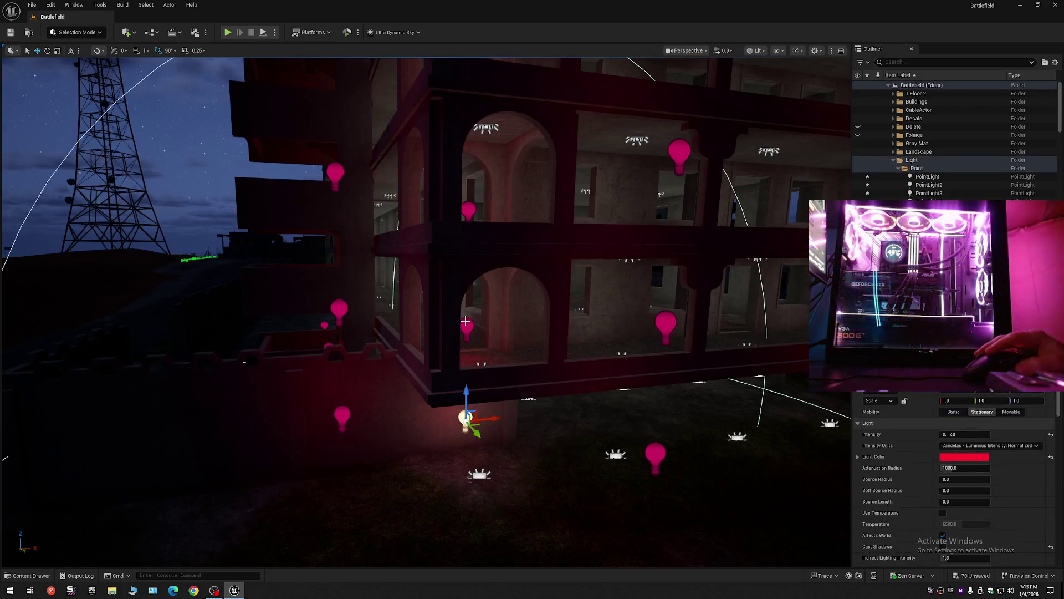
# Step: Alt-drag copies of the two red lights up one floor, twice, then deselect
pyautogui.moveTo(470, 223); pyautogui.dragTo(477, 291)
pyautogui.moveTo(451, 471); pyautogui.dragTo(447, 194)
pyautogui.moveTo(452, 288); pyautogui.dragTo(451, 232)
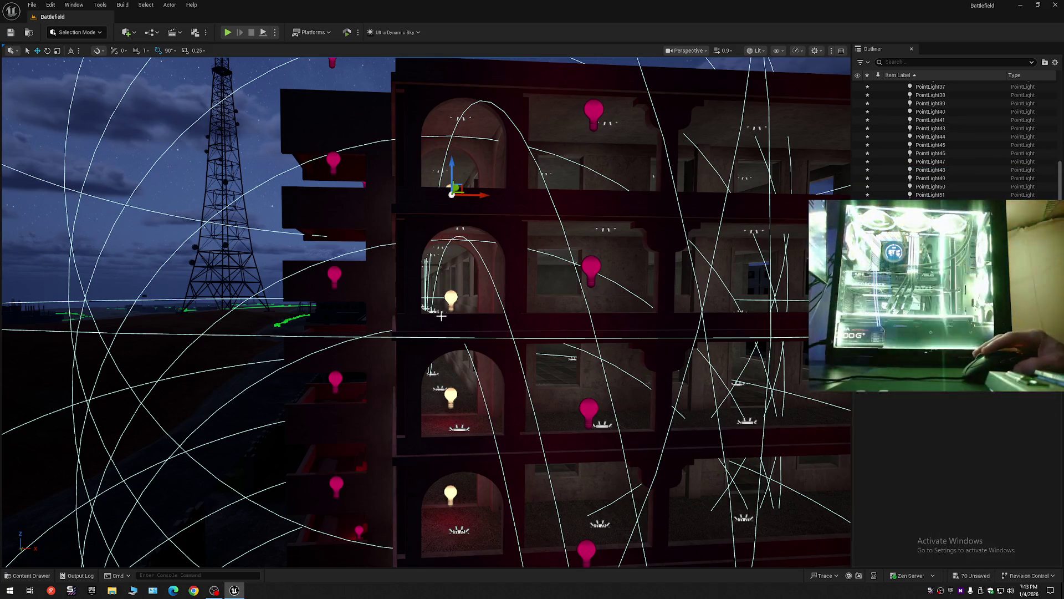
pyautogui.press('Escape')
# Step: Select the five lights of the centre column, top to bottom
pyautogui.moveTo(450, 233)
pyautogui.mouseDown()
pyautogui.moveTo(565, 227)
pyautogui.moveTo(570, 174)
pyautogui.moveTo(558, 133)
pyautogui.moveTo(416, 165)
pyautogui.moveTo(527, 151)
pyautogui.moveTo(468, 174)
pyautogui.moveTo(342, 128)
pyautogui.moveTo(820, 84)
pyautogui.moveTo(665, 111)
pyautogui.mouseUp()
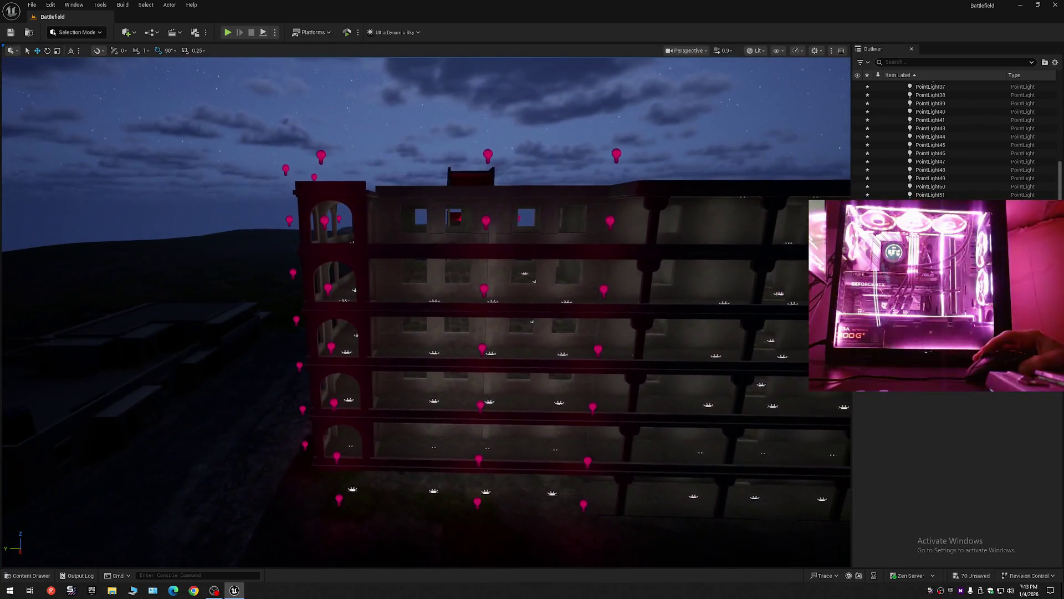
pyautogui.click(485, 221)
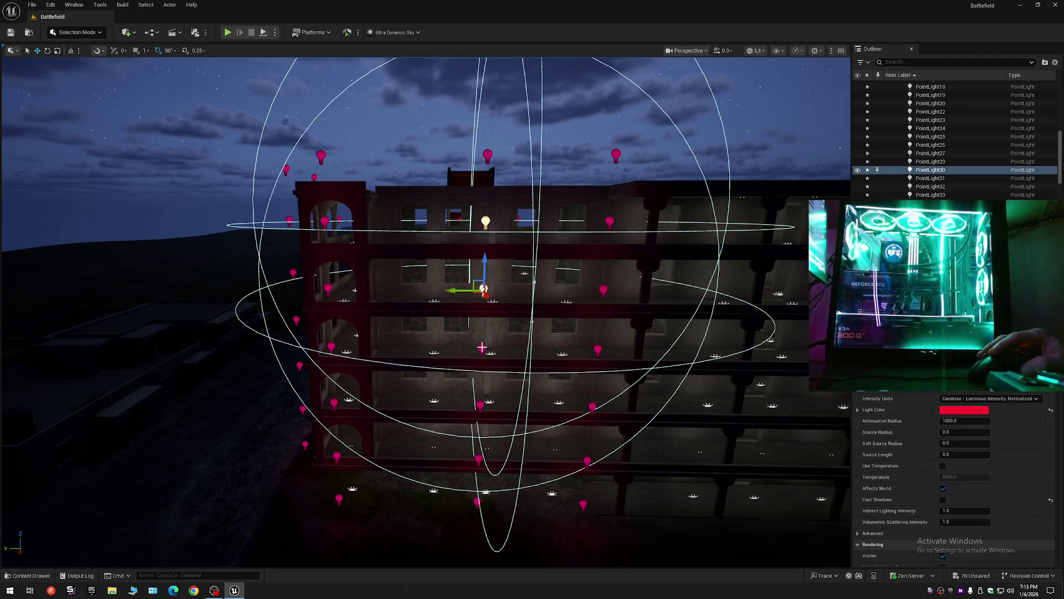
pyautogui.keyDown('ctrl'); pyautogui.click(482, 347); pyautogui.keyUp('ctrl')
pyautogui.keyDown('ctrl'); pyautogui.click(479, 404); pyautogui.keyUp('ctrl')
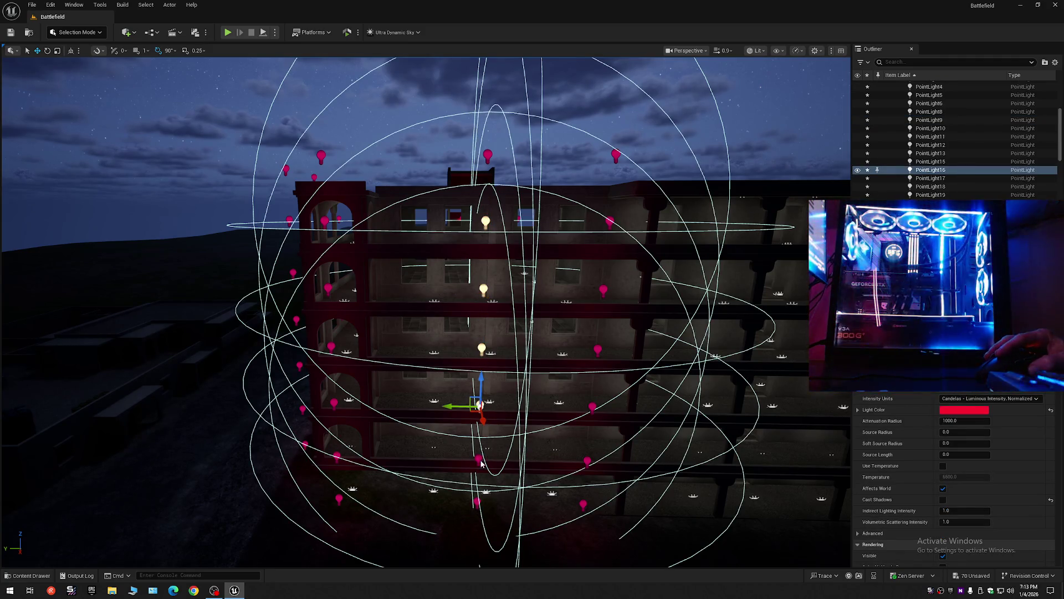
pyautogui.keyDown('ctrl'); pyautogui.click(479, 460); pyautogui.keyUp('ctrl')
pyautogui.keyDown('ctrl'); pyautogui.click(475, 500); pyautogui.keyUp('ctrl')
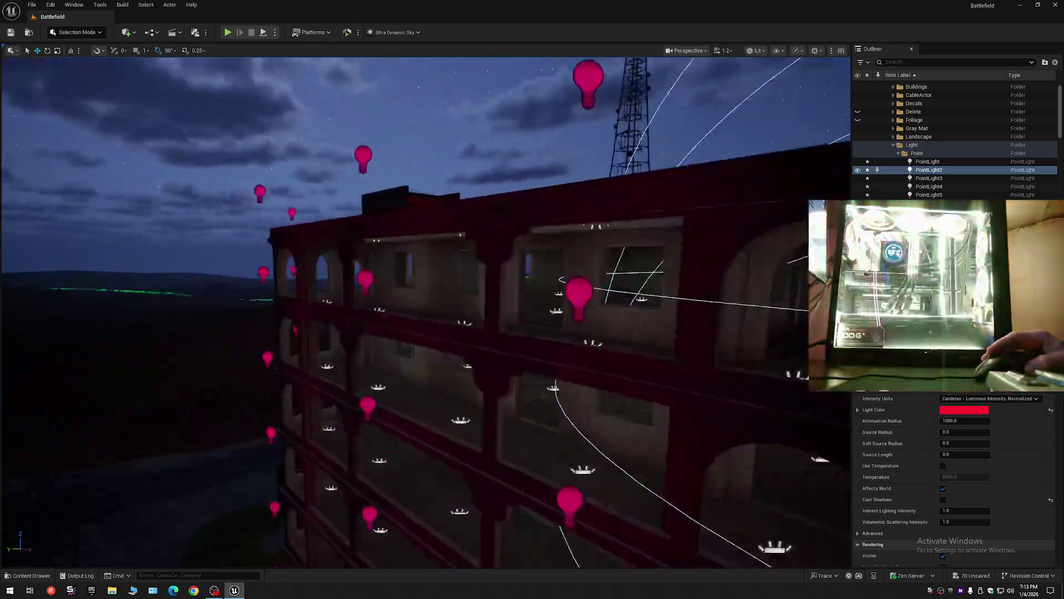
# Step: Select the lights inside the stair tower on another facade
pyautogui.moveTo(151, 163); pyautogui.dragTo(133, 341)
pyautogui.click(421, 314)
pyautogui.scroll(10, 418, 442)
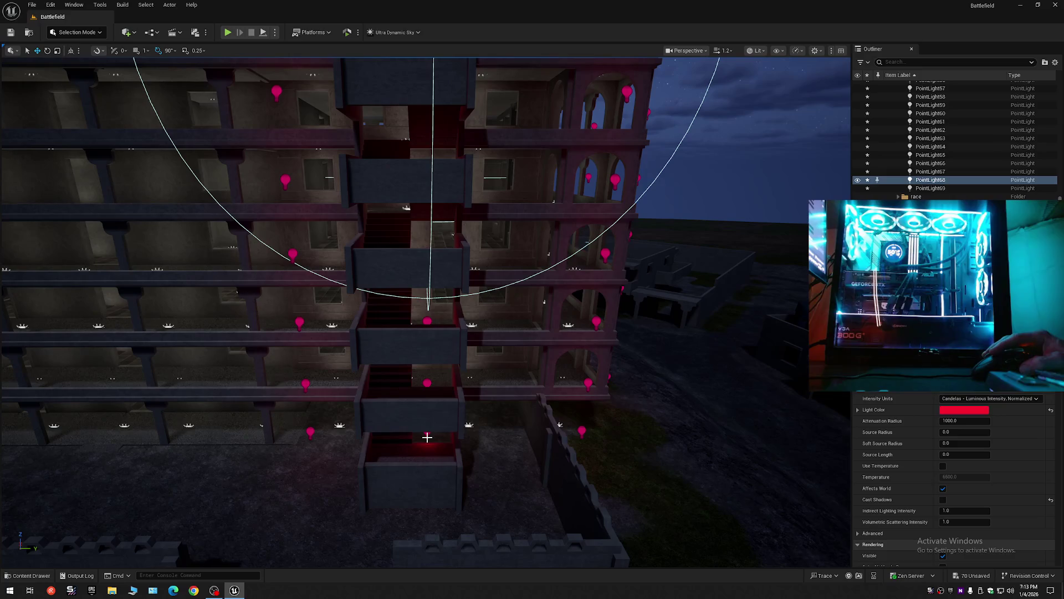
pyautogui.click(427, 433)
pyautogui.keyDown('ctrl'); pyautogui.click(427, 385); pyautogui.keyUp('ctrl')
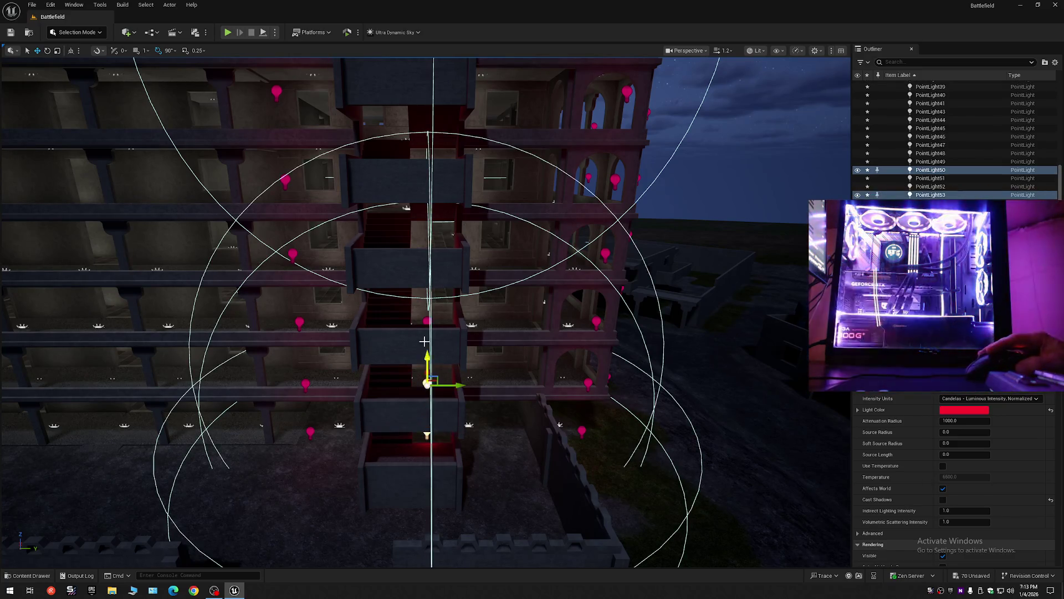
pyautogui.keyDown('ctrl'); pyautogui.click(426, 319); pyautogui.keyUp('ctrl')
# Step: Reframe to a raised side view of the tower and facade
pyautogui.moveTo(435, 300); pyautogui.dragTo(31, 82)
pyautogui.moveTo(429, 332)
pyautogui.mouseDown()
pyautogui.moveTo(429, 314)
pyautogui.moveTo(449, 310)
pyautogui.moveTo(449, 288)
pyautogui.mouseUp()
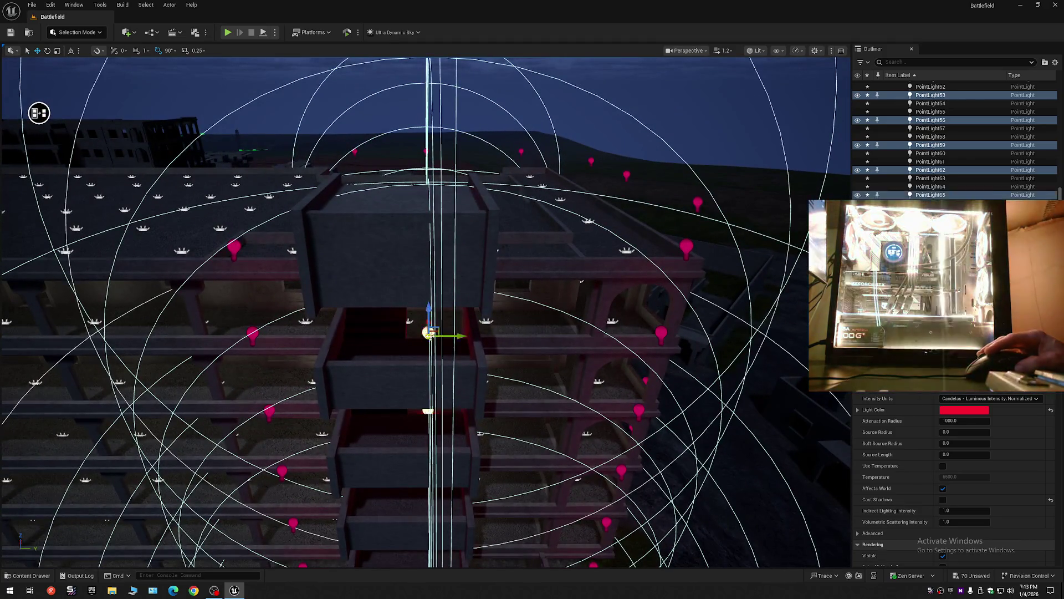
pyautogui.moveTo(429, 333)
pyautogui.mouseDown()
pyautogui.moveTo(429, 266)
pyautogui.moveTo(429, 333)
pyautogui.moveTo(787, 317)
pyautogui.moveTo(325, 441)
pyautogui.moveTo(447, 338)
pyautogui.mouseUp()
pyautogui.moveTo(416, 273); pyautogui.dragTo(383, 243)
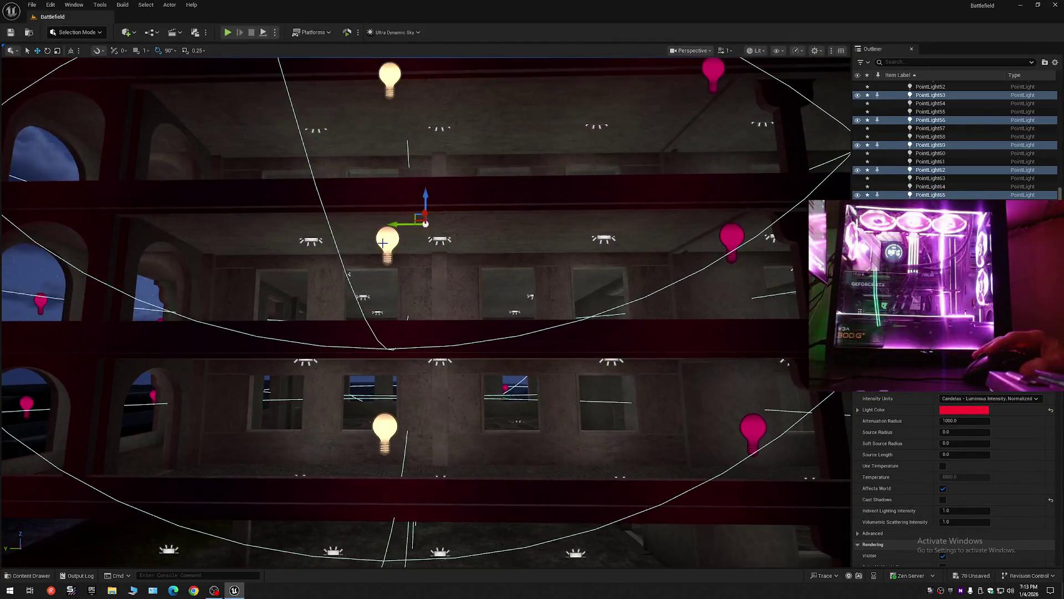
pyautogui.moveTo(435, 273); pyautogui.dragTo(436, 427)
pyautogui.moveTo(798, 72)
pyautogui.mouseDown()
pyautogui.moveTo(756, 69)
pyautogui.moveTo(736, 145)
pyautogui.moveTo(717, 167)
pyautogui.moveTo(726, 144)
pyautogui.mouseUp()
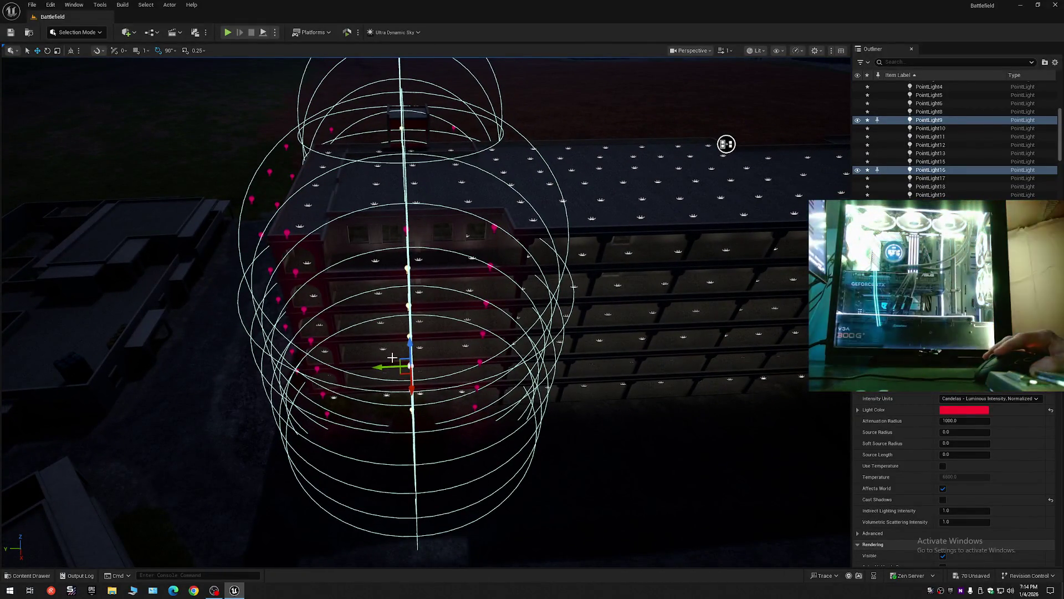
# Step: Slide the selected lights sideways, then undo the move with Ctrl+Z
pyautogui.moveTo(391, 365)
pyautogui.mouseDown()
pyautogui.moveTo(381, 367)
pyautogui.moveTo(432, 377)
pyautogui.moveTo(443, 421)
pyautogui.mouseUp()
pyautogui.moveTo(740, 220)
pyautogui.mouseDown()
pyautogui.moveTo(763, 255)
pyautogui.moveTo(762, 344)
pyautogui.mouseUp()
pyautogui.hotkey('ctrl', 'z')
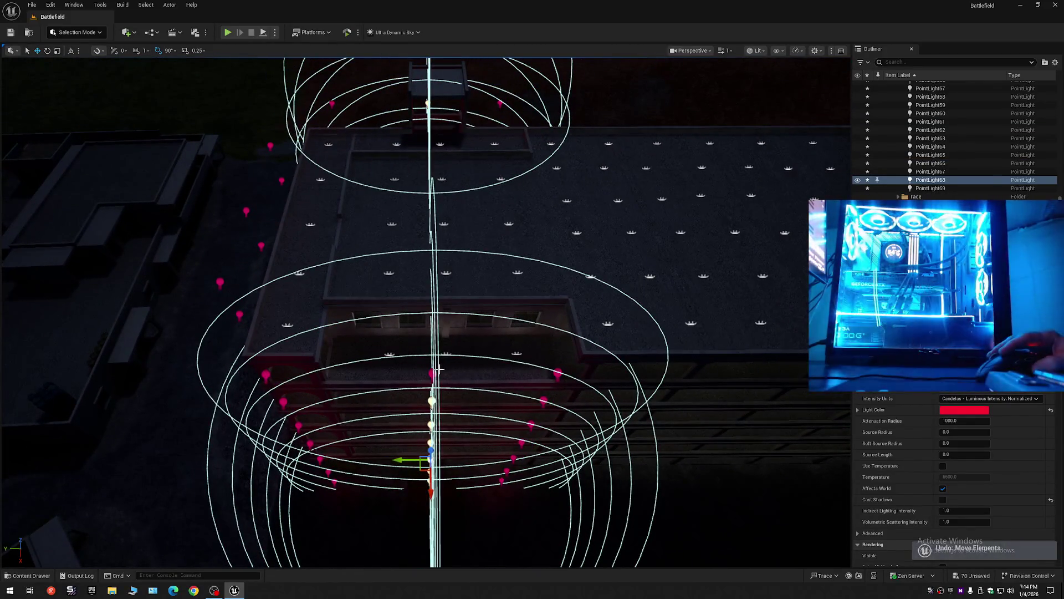
pyautogui.hotkey('ctrl', 'z')
pyautogui.moveTo(435, 376)
pyautogui.mouseDown()
pyautogui.moveTo(434, 344)
pyautogui.moveTo(434, 433)
pyautogui.moveTo(800, 172)
pyautogui.moveTo(766, 190)
pyautogui.moveTo(776, 197)
pyautogui.moveTo(768, 216)
pyautogui.mouseUp()
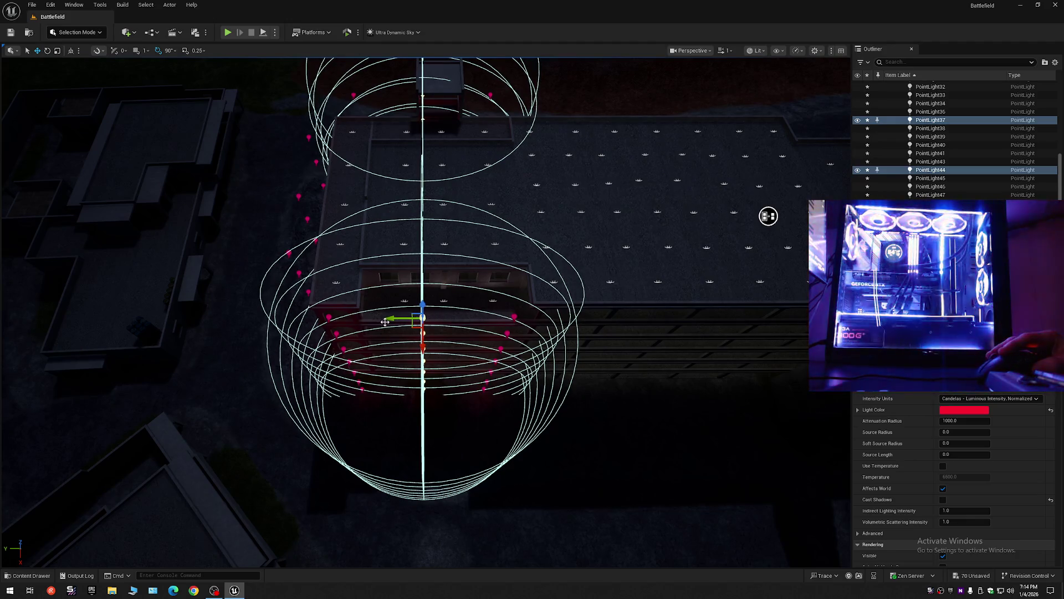
pyautogui.moveTo(768, 216)
pyautogui.mouseDown()
pyautogui.moveTo(783, 315)
pyautogui.moveTo(815, 164)
pyautogui.moveTo(789, 183)
pyautogui.mouseUp()
# Step: Preview the lighting in game view and undo the last light move
pyautogui.press('g')
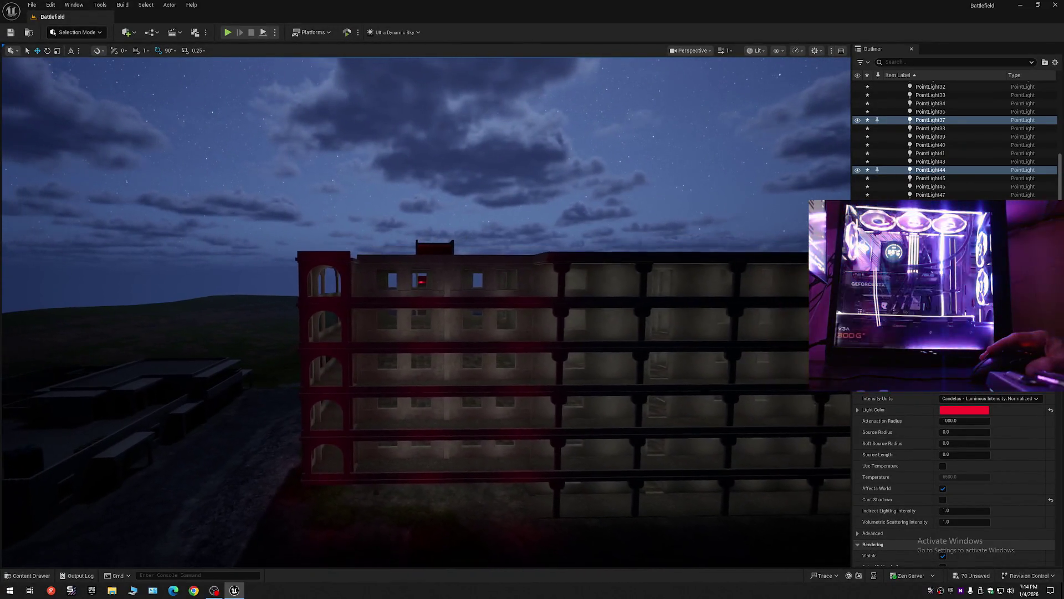
pyautogui.scroll(5, 426, 310)
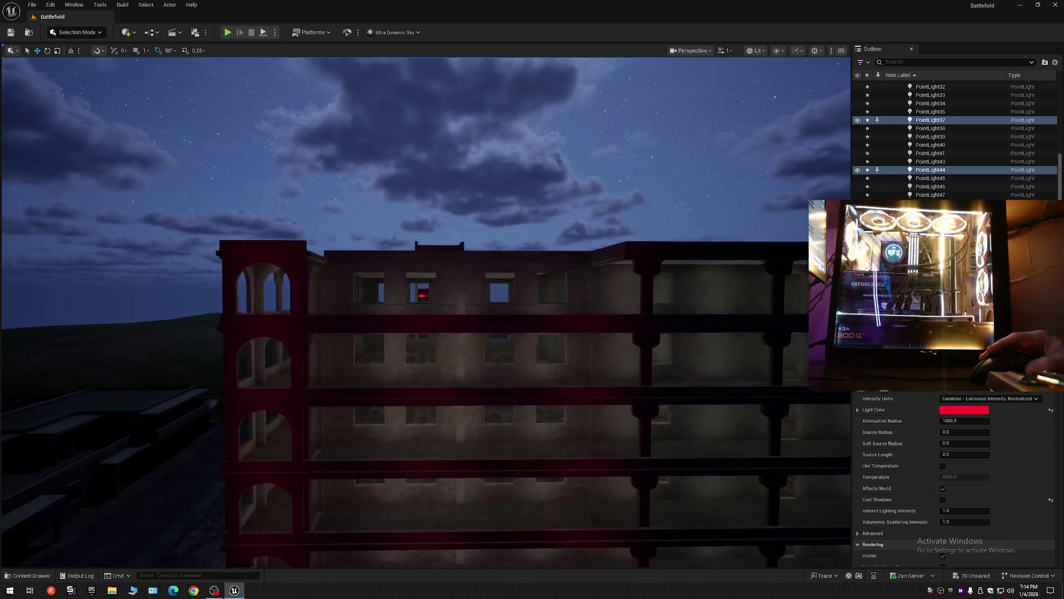
pyautogui.scroll(-5, 440, 335)
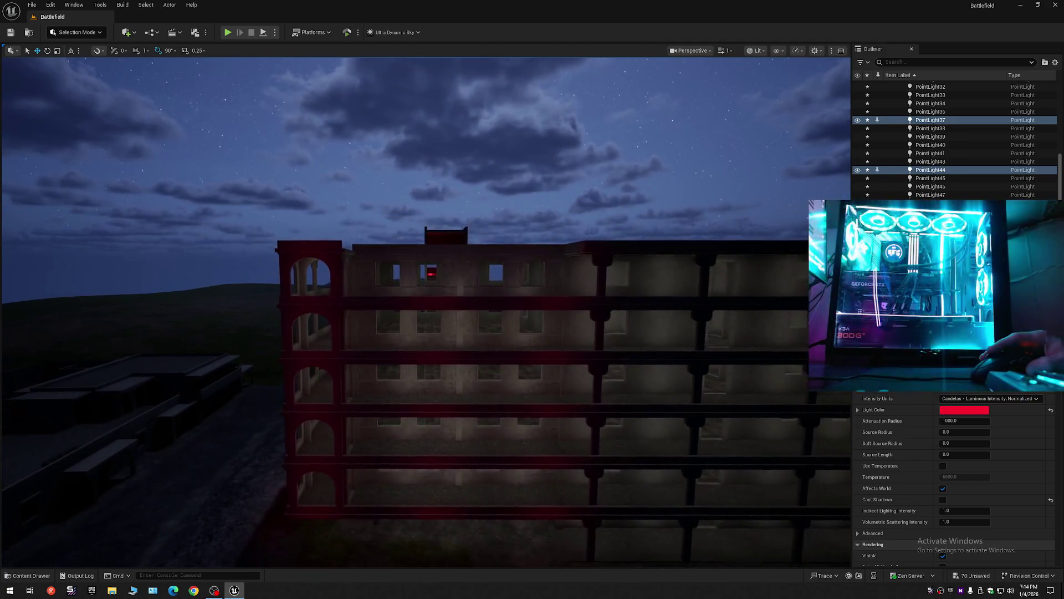
pyautogui.hotkey('ctrl', 'z')
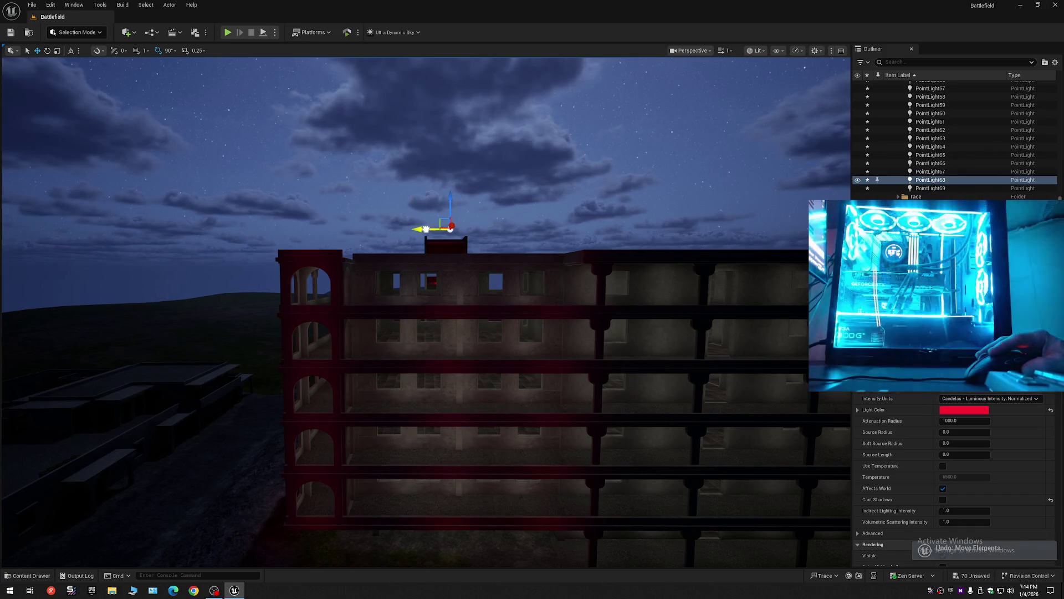
pyautogui.scroll(-5, 416, 228)
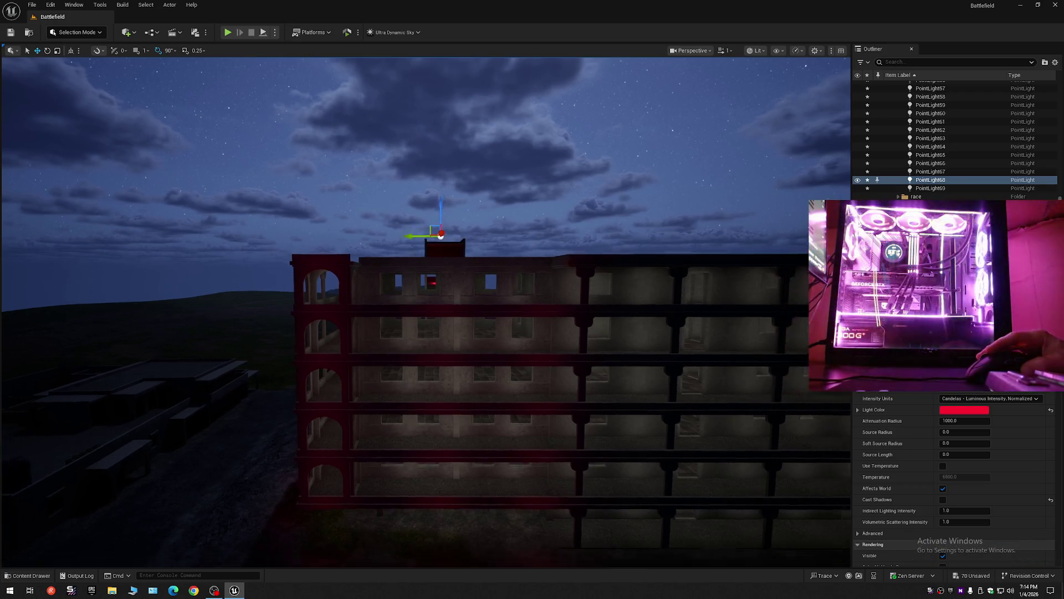
pyautogui.scroll(5, 384, 284)
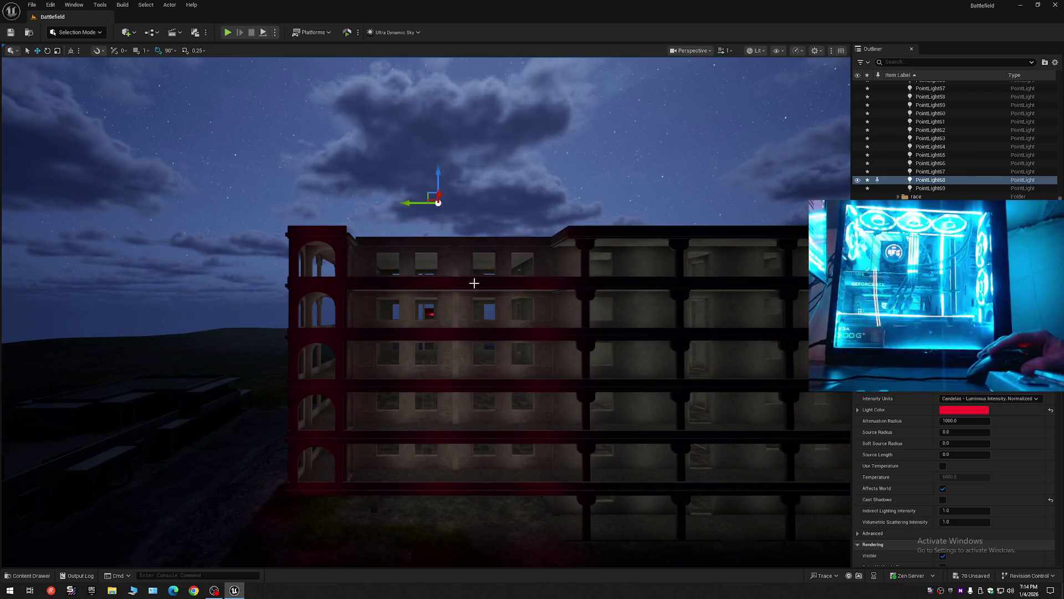
pyautogui.scroll(8, 489, 283)
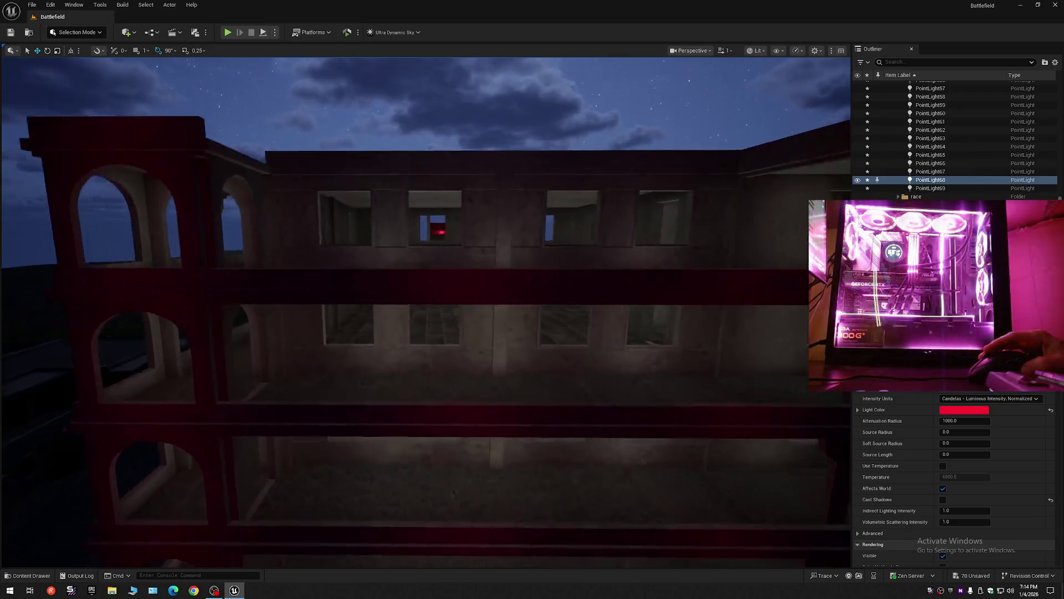
pyautogui.scroll(-6, 426, 311)
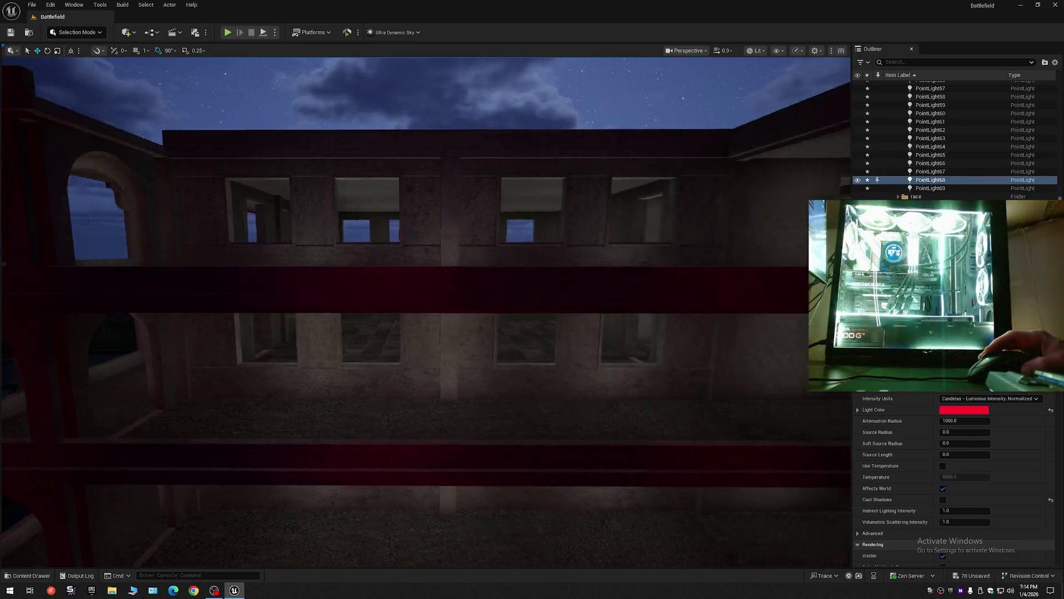
pyautogui.scroll(-8, 426, 310)
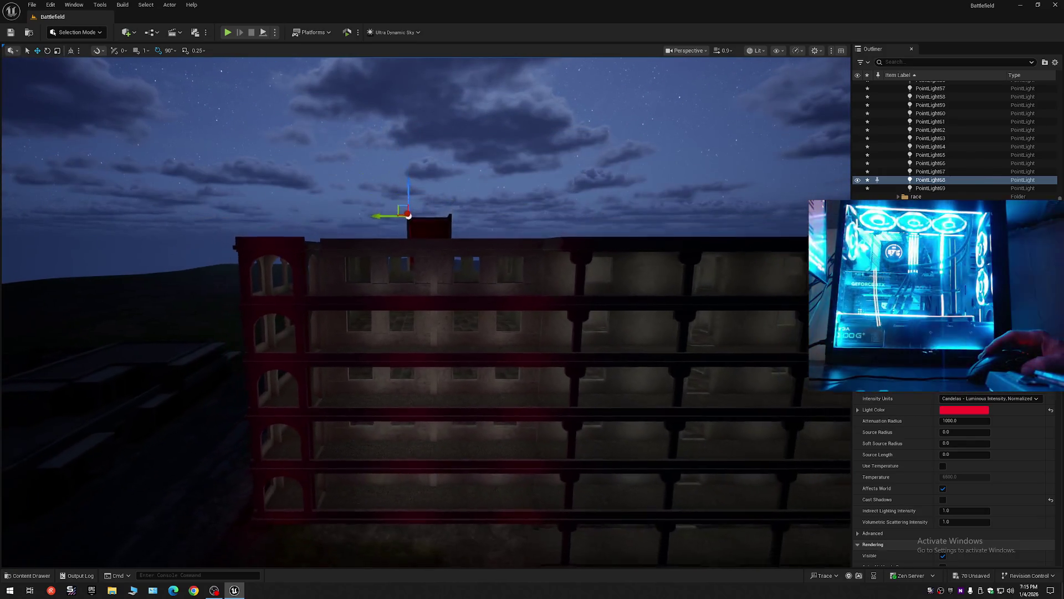
# Step: Show the light icons again, deselect PointLight68, and reframe from a lower view
pyautogui.press('g')
pyautogui.scroll(-5, 801, 161)
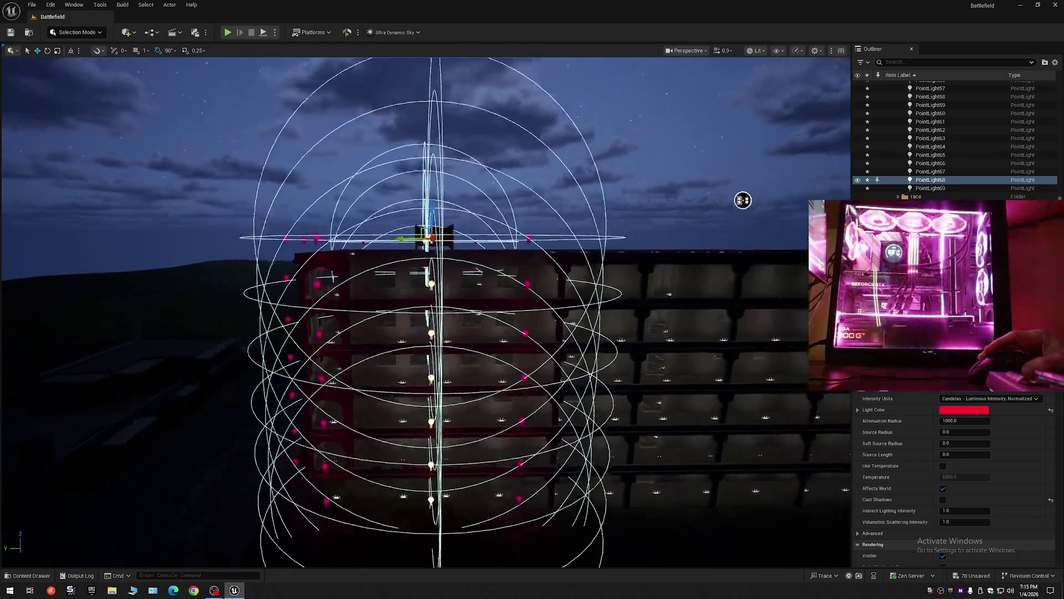
pyautogui.press('Escape')
pyautogui.scroll(-2, 746, 191)
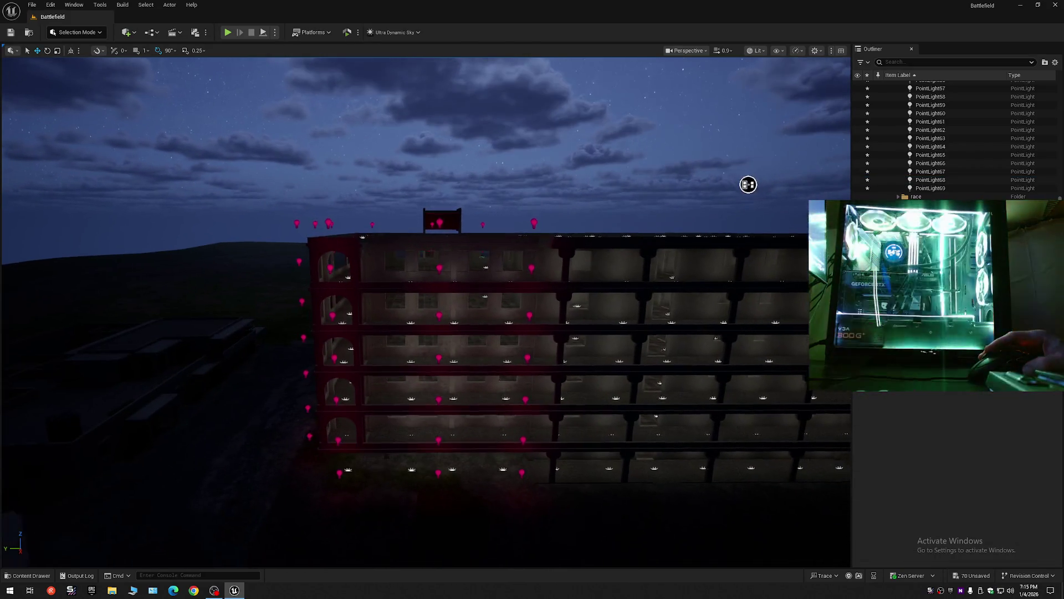
pyautogui.moveTo(698, 206)
pyautogui.mouseDown()
pyautogui.moveTo(673, 190)
pyautogui.moveTo(675, 142)
pyautogui.moveTo(654, 169)
pyautogui.moveTo(733, 144)
pyautogui.moveTo(768, 198)
pyautogui.moveTo(689, 242)
pyautogui.moveTo(713, 238)
pyautogui.moveTo(756, 275)
pyautogui.moveTo(800, 254)
pyautogui.moveTo(769, 165)
pyautogui.moveTo(587, 78)
pyautogui.moveTo(424, 57)
pyautogui.moveTo(653, 74)
pyautogui.moveTo(654, 144)
pyautogui.moveTo(803, 155)
pyautogui.moveTo(428, 134)
pyautogui.mouseUp()
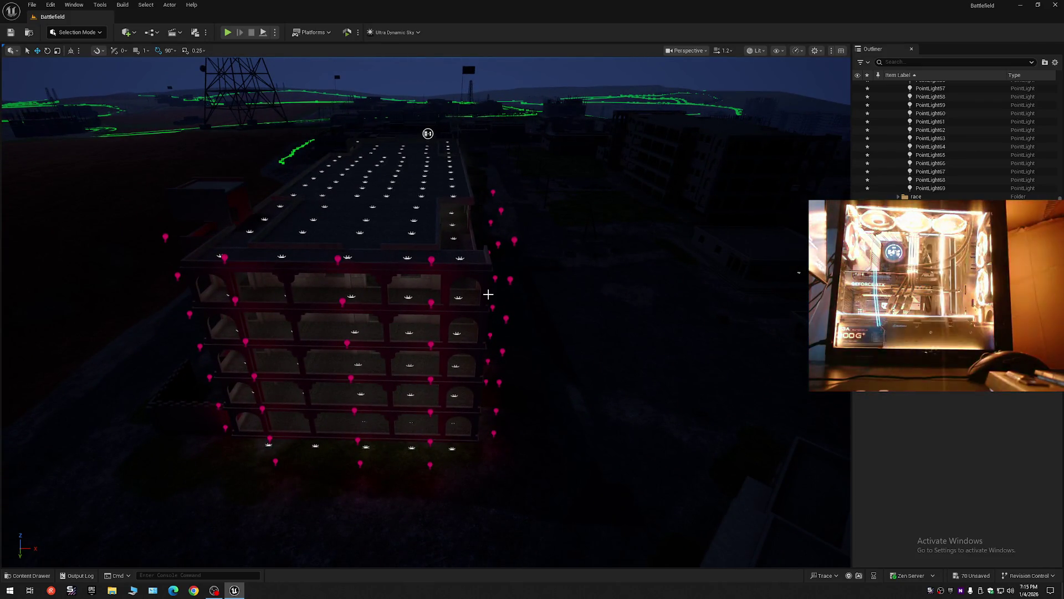
# Step: Select the five point lights in one column and slide them sideways into the arches
pyautogui.click(432, 259)
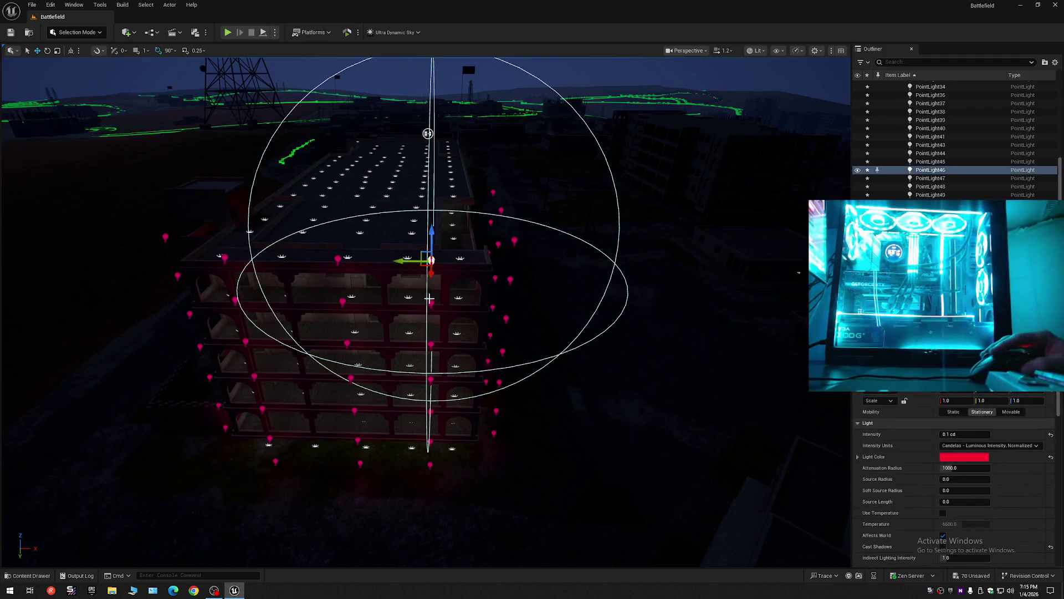
pyautogui.keyDown('ctrl'); pyautogui.click(434, 303); pyautogui.keyUp('ctrl')
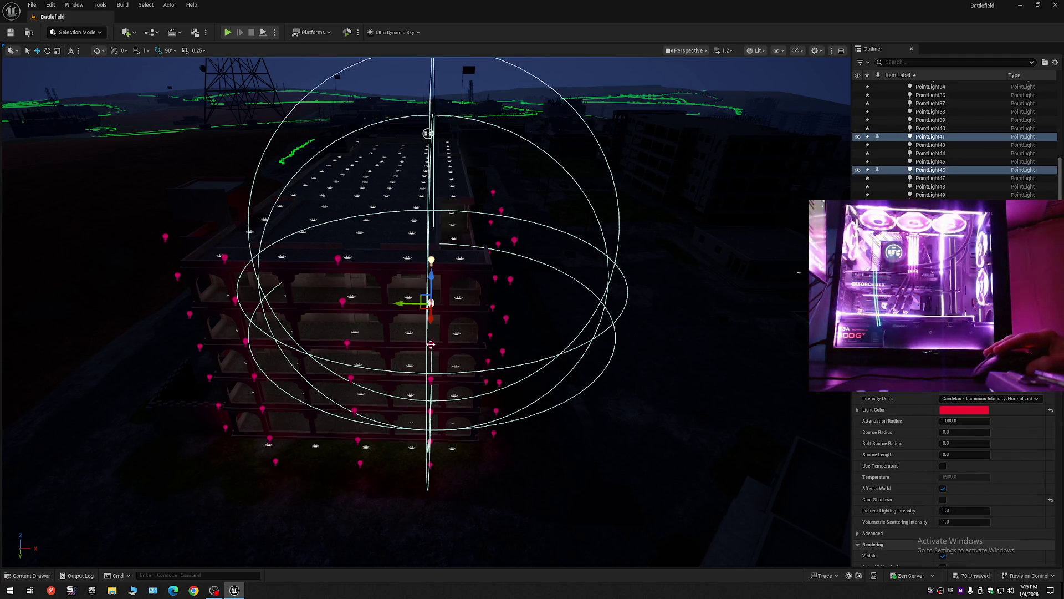
pyautogui.keyDown('ctrl'); pyautogui.click(431, 345); pyautogui.keyUp('ctrl')
pyautogui.keyDown('ctrl'); pyautogui.click(430, 380); pyautogui.keyUp('ctrl')
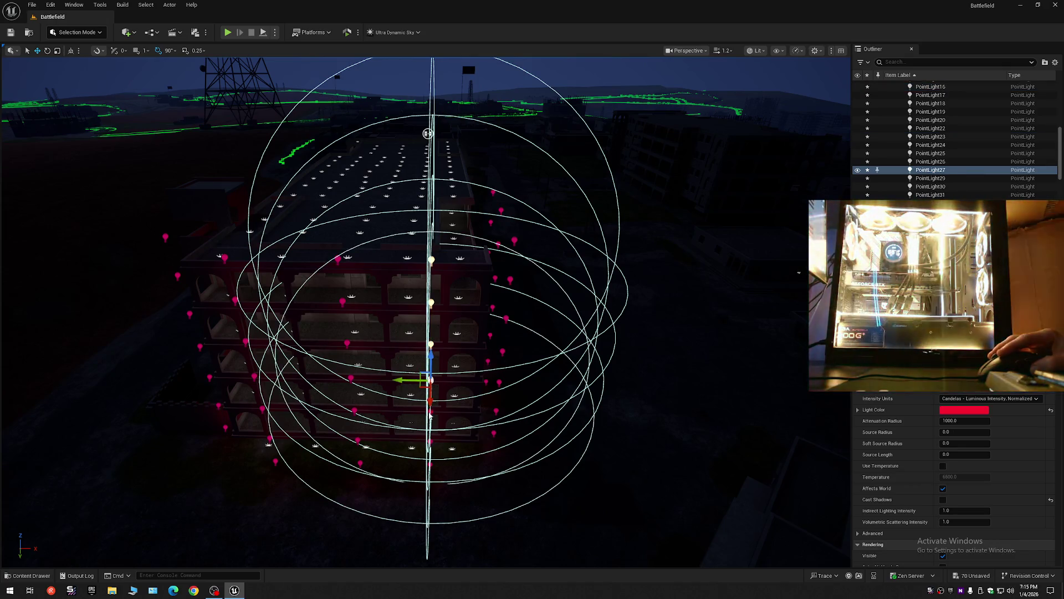
pyautogui.keyDown('ctrl'); pyautogui.click(431, 466); pyautogui.keyUp('ctrl')
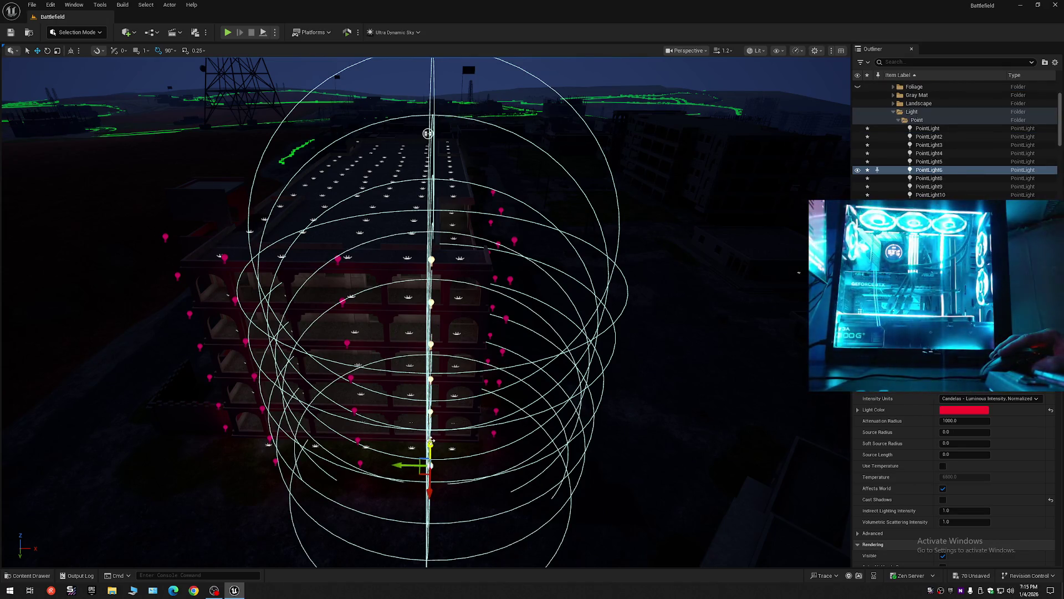
pyautogui.moveTo(428, 133)
pyautogui.mouseDown()
pyautogui.moveTo(442, 131)
pyautogui.moveTo(442, 159)
pyautogui.moveTo(428, 100)
pyautogui.mouseUp()
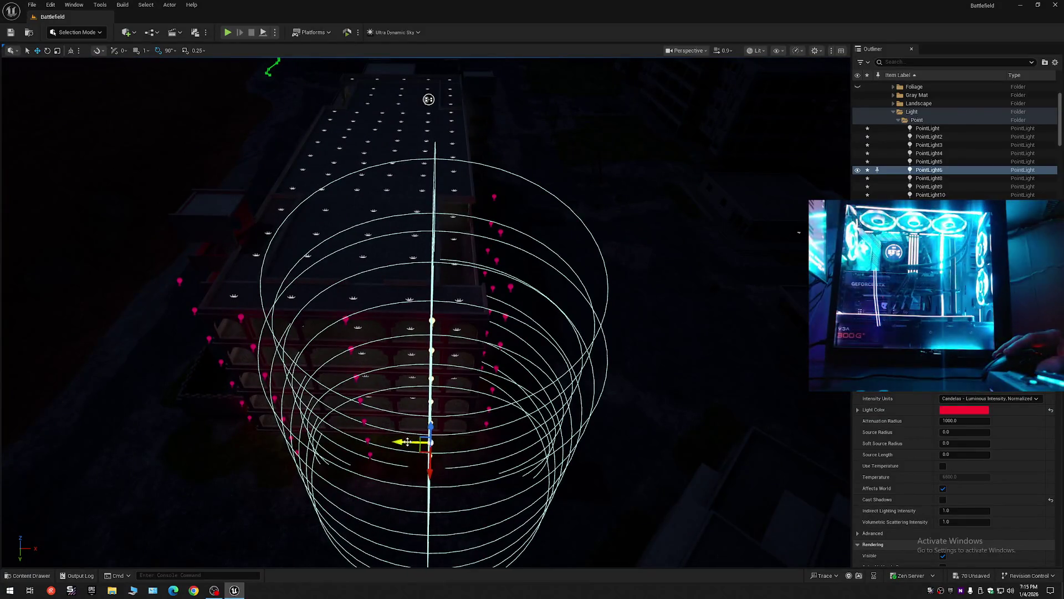
pyautogui.moveTo(407, 442); pyautogui.dragTo(431, 443)
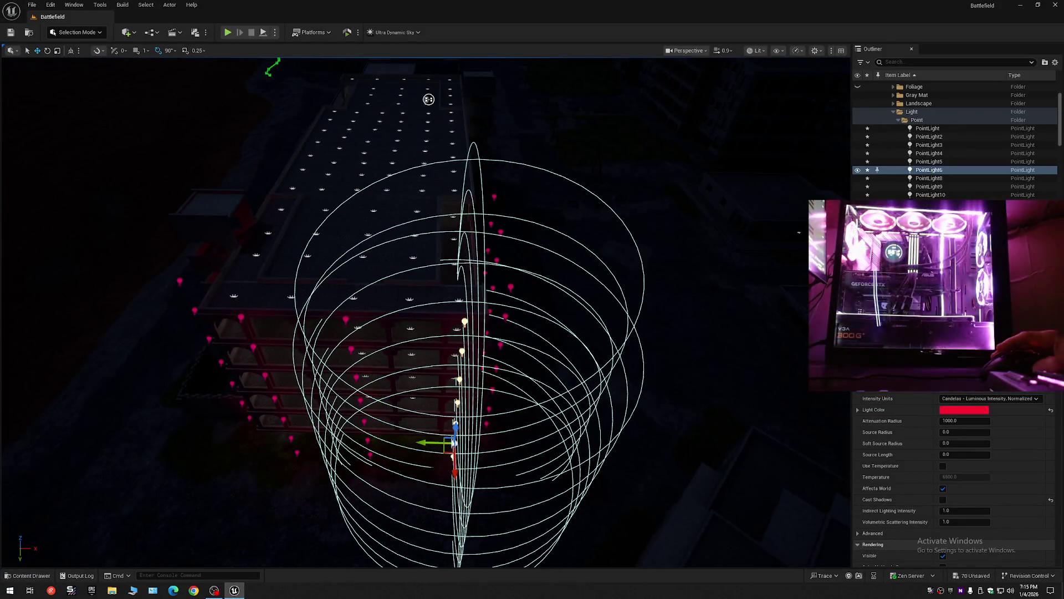
pyautogui.moveTo(428, 99)
pyautogui.mouseDown()
pyautogui.moveTo(456, 171)
pyautogui.moveTo(480, 176)
pyautogui.moveTo(504, 160)
pyautogui.moveTo(506, 201)
pyautogui.moveTo(525, 209)
pyautogui.moveTo(705, 207)
pyautogui.moveTo(820, 191)
pyautogui.moveTo(627, 219)
pyautogui.moveTo(392, 200)
pyautogui.moveTo(398, 183)
pyautogui.moveTo(460, 430)
pyautogui.mouseUp()
pyautogui.scroll(-1, 397, 183)
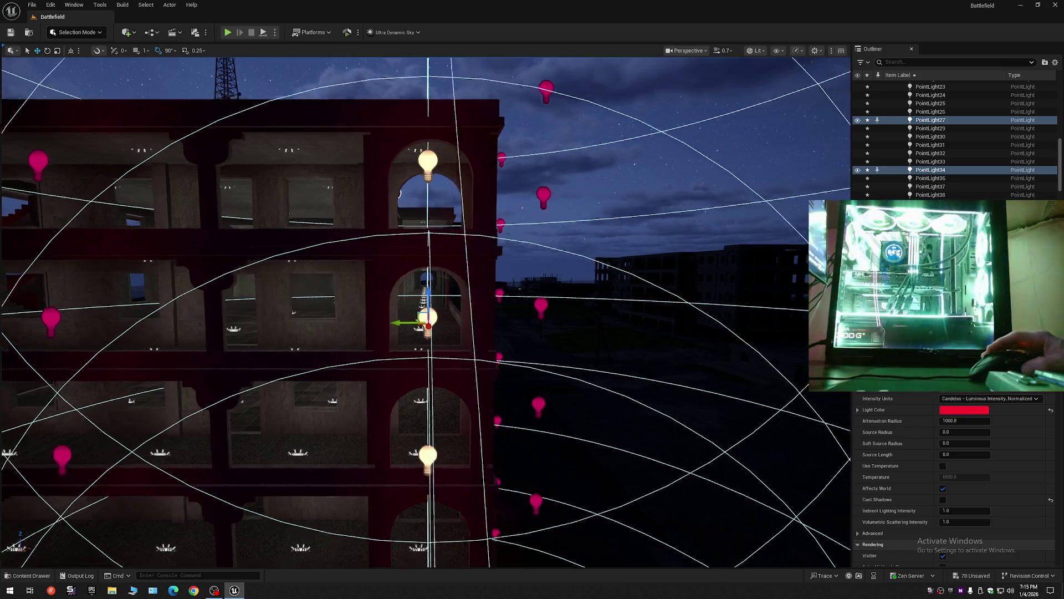
pyautogui.moveTo(398, 193)
pyautogui.mouseDown()
pyautogui.moveTo(394, 184)
pyautogui.moveTo(595, 172)
pyautogui.mouseUp()
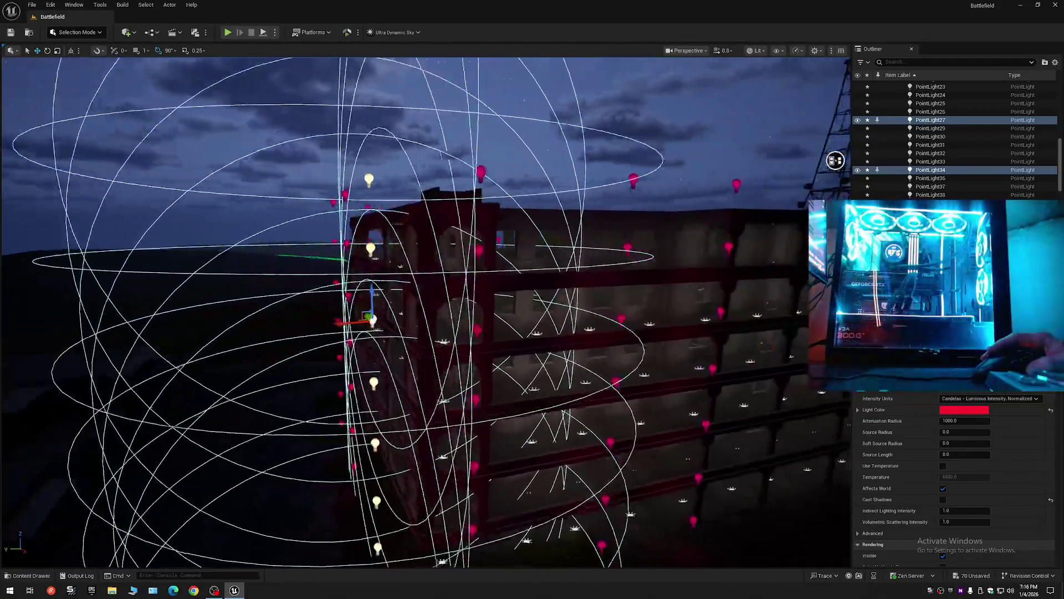
pyautogui.moveTo(837, 159)
pyautogui.mouseDown()
pyautogui.moveTo(585, 190)
pyautogui.moveTo(427, 160)
pyautogui.mouseUp()
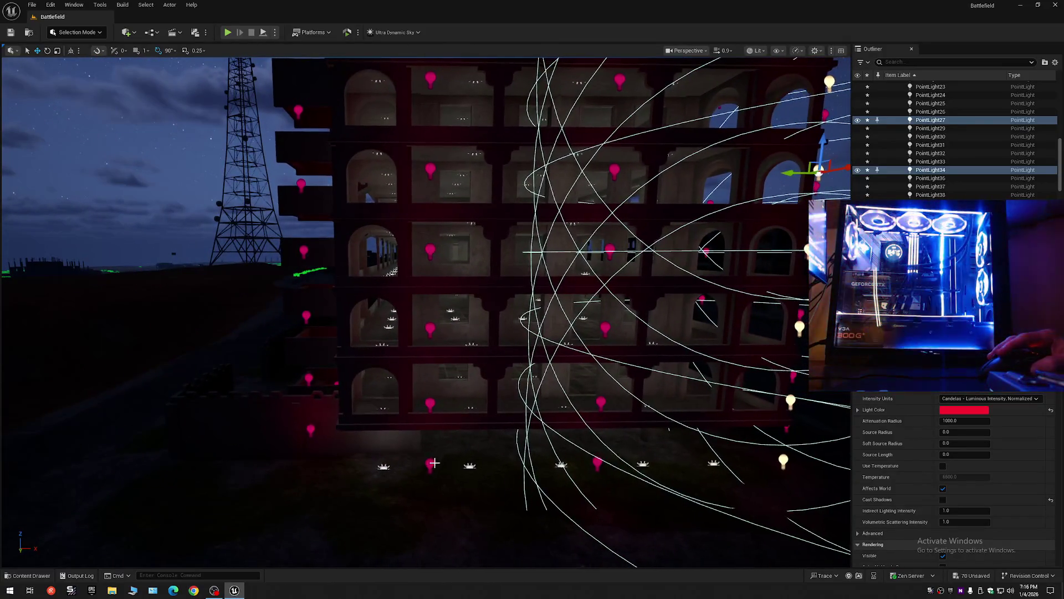
pyautogui.click(430, 464)
pyautogui.keyDown('ctrl'); pyautogui.click(431, 403); pyautogui.keyUp('ctrl')
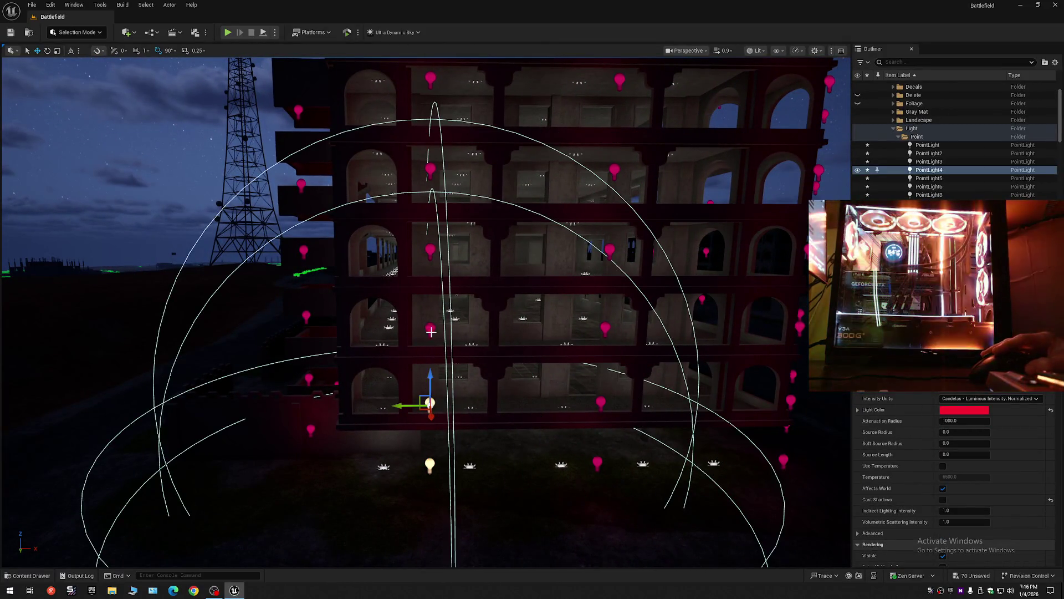
pyautogui.scroll(-3, 432, 332)
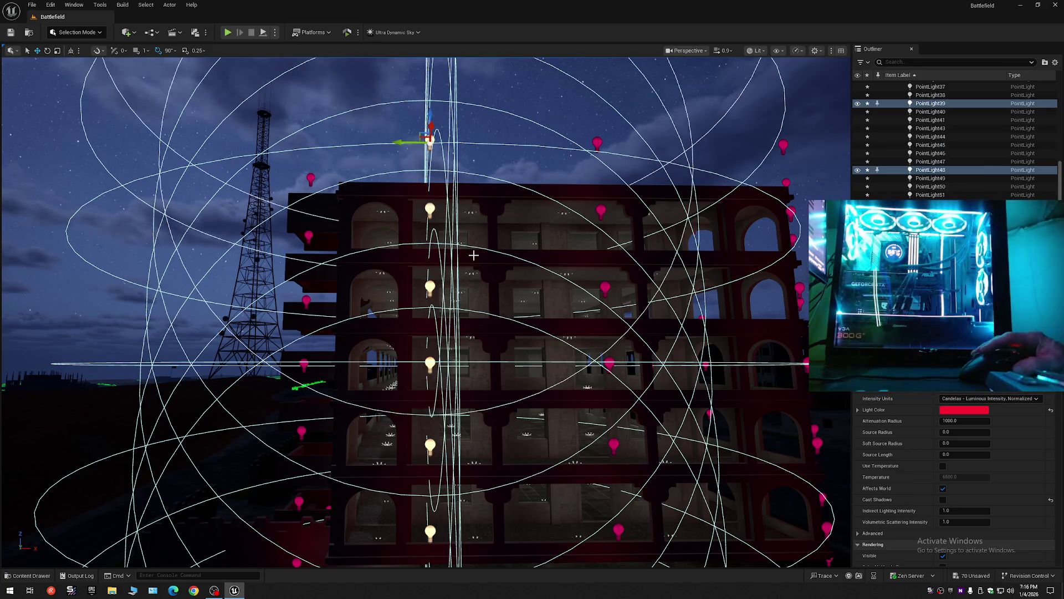
pyautogui.moveTo(524, 233)
pyautogui.mouseDown()
pyautogui.moveTo(524, 178)
pyautogui.moveTo(502, 178)
pyautogui.moveTo(521, 138)
pyautogui.moveTo(566, 99)
pyautogui.mouseUp()
pyautogui.moveTo(506, 161)
pyautogui.mouseDown()
pyautogui.moveTo(502, 150)
pyautogui.moveTo(505, 161)
pyautogui.mouseUp()
pyautogui.moveTo(570, 126); pyautogui.dragTo(573, 103)
pyautogui.scroll(-2, 574, 103)
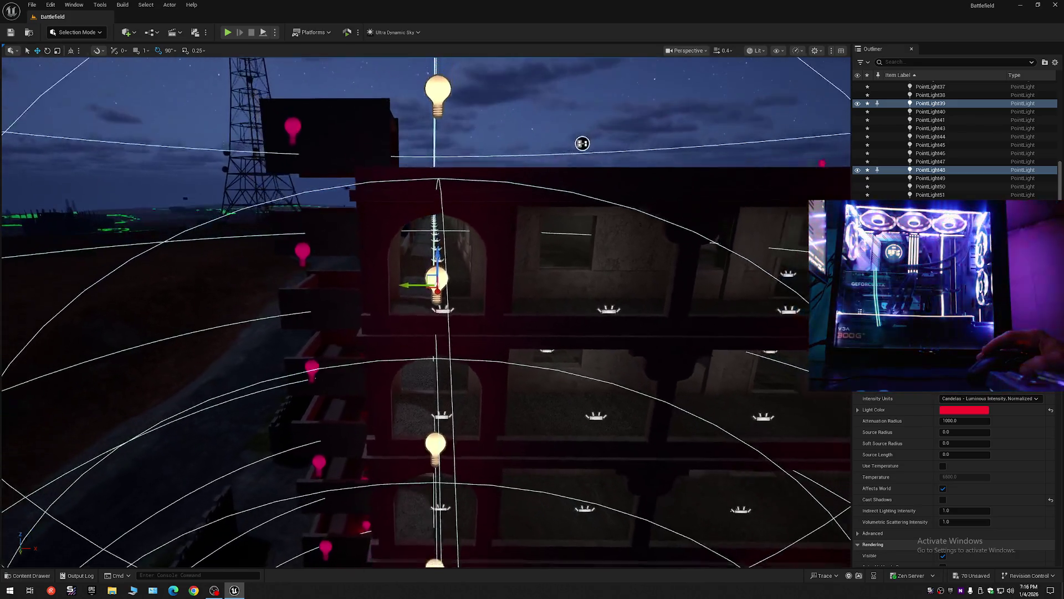
pyautogui.moveTo(582, 143)
pyautogui.mouseDown()
pyautogui.moveTo(579, 100)
pyautogui.moveTo(501, 138)
pyautogui.moveTo(555, 222)
pyautogui.moveTo(628, 386)
pyautogui.moveTo(548, 332)
pyautogui.moveTo(357, 336)
pyautogui.moveTo(451, 299)
pyautogui.moveTo(464, 342)
pyautogui.moveTo(460, 288)
pyautogui.mouseUp()
pyautogui.scroll(-1, 580, 101)
pyautogui.scroll(1, 501, 138)
pyautogui.scroll(1, 451, 333)
pyautogui.scroll(5, 404, 317)
pyautogui.press('Escape')
pyautogui.click(458, 395)
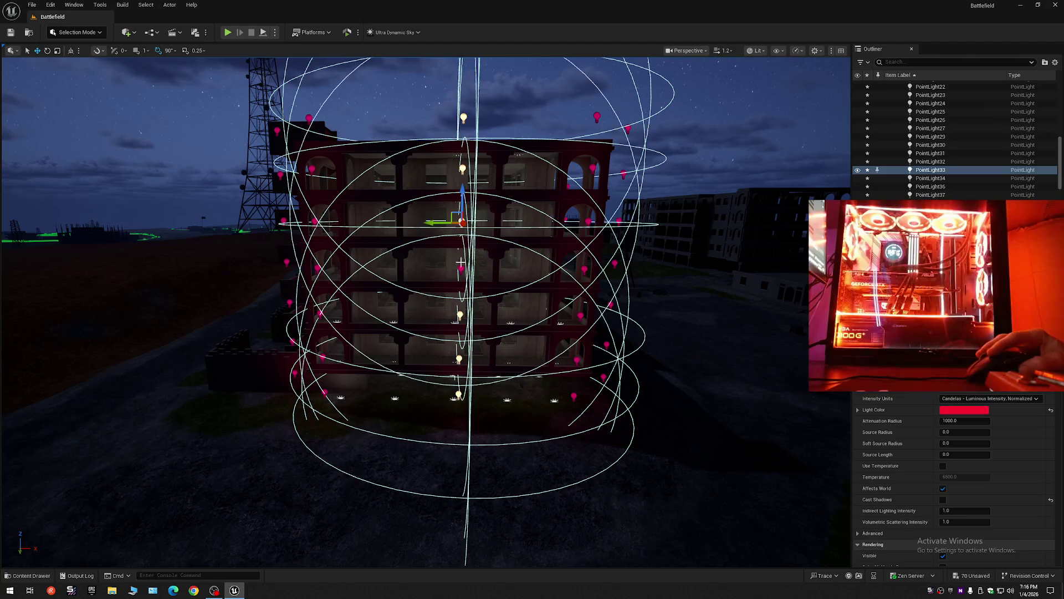
pyautogui.moveTo(477, 183)
pyautogui.keyDown('alt'); pyautogui.mouseDown()
pyautogui.moveTo(475, 136)
pyautogui.moveTo(484, 174)
pyautogui.mouseUp(); pyautogui.keyUp('alt')
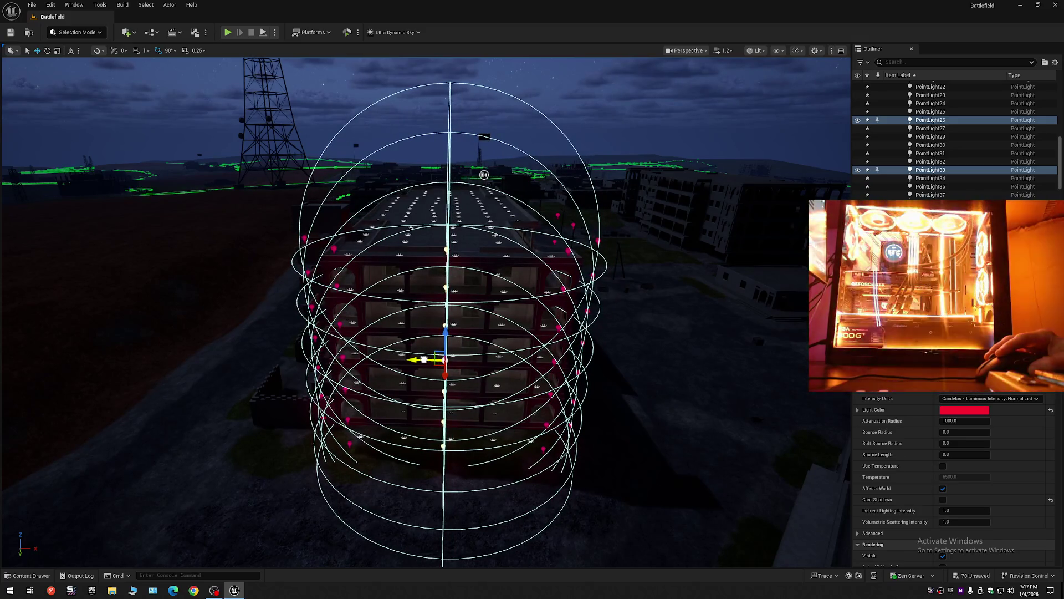
pyautogui.moveTo(425, 333); pyautogui.dragTo(426, 288)
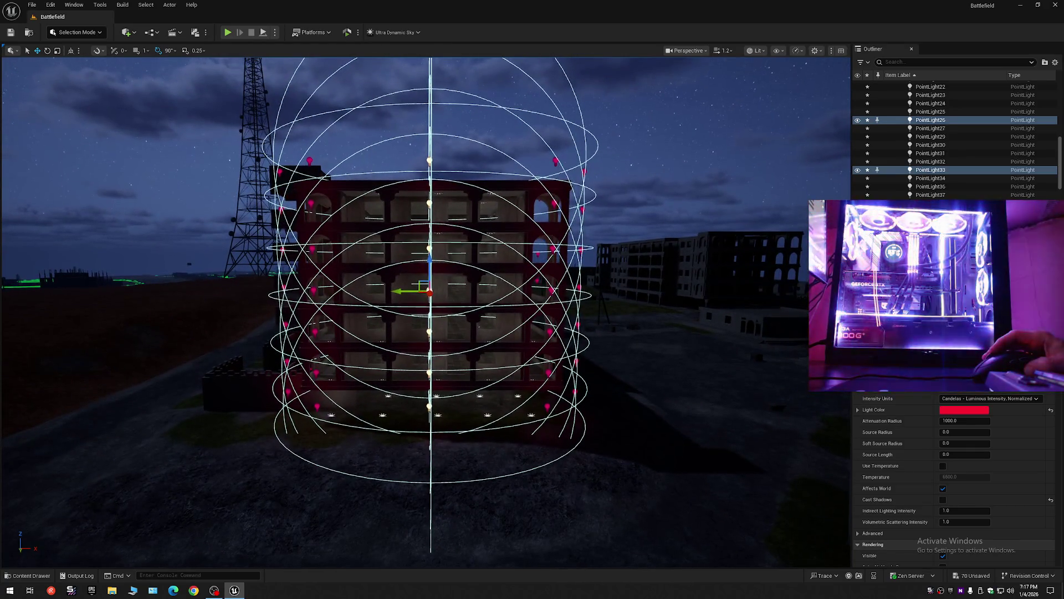
pyautogui.press('Escape')
pyautogui.moveTo(690, 400)
pyautogui.mouseDown()
pyautogui.moveTo(746, 401)
pyautogui.moveTo(698, 440)
pyautogui.mouseUp()
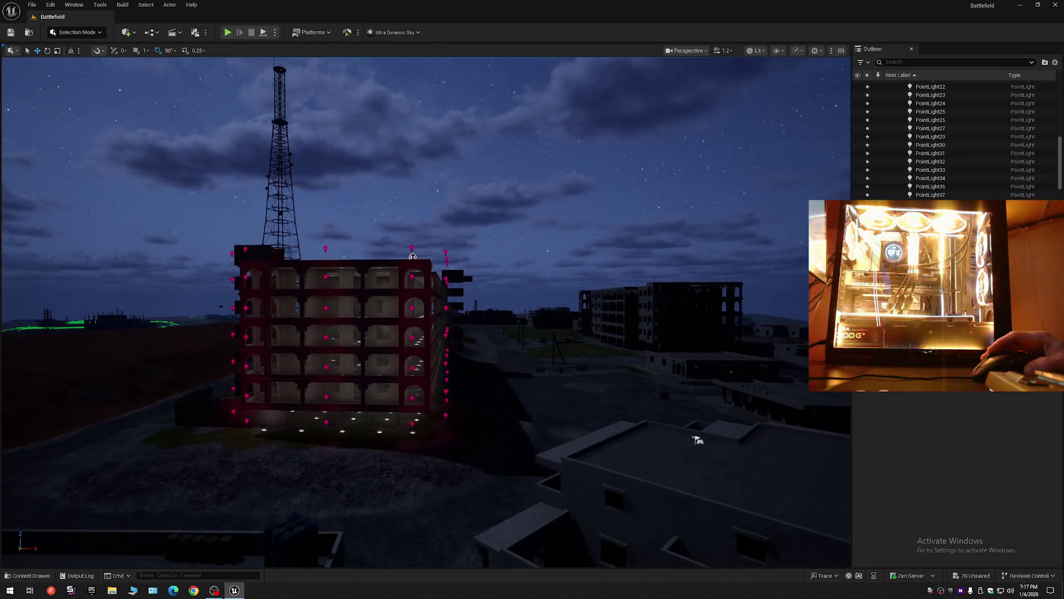
pyautogui.moveTo(461, 362)
pyautogui.mouseDown()
pyautogui.moveTo(461, 400)
pyautogui.moveTo(532, 401)
pyautogui.moveTo(433, 399)
pyautogui.moveTo(554, 399)
pyautogui.moveTo(541, 370)
pyautogui.moveTo(458, 361)
pyautogui.mouseUp()
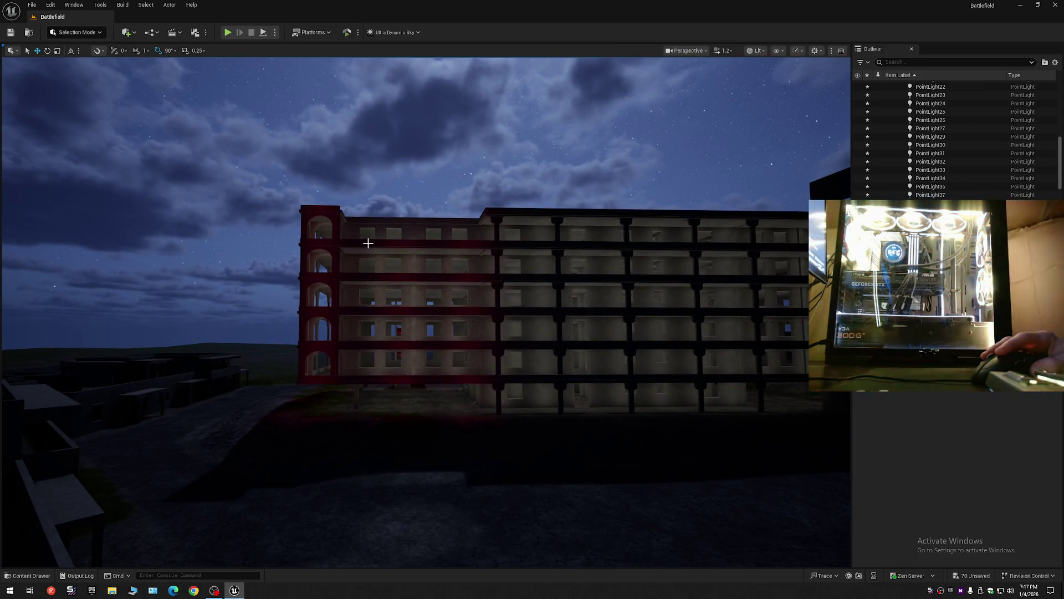
pyautogui.moveTo(458, 361); pyautogui.dragTo(428, 251)
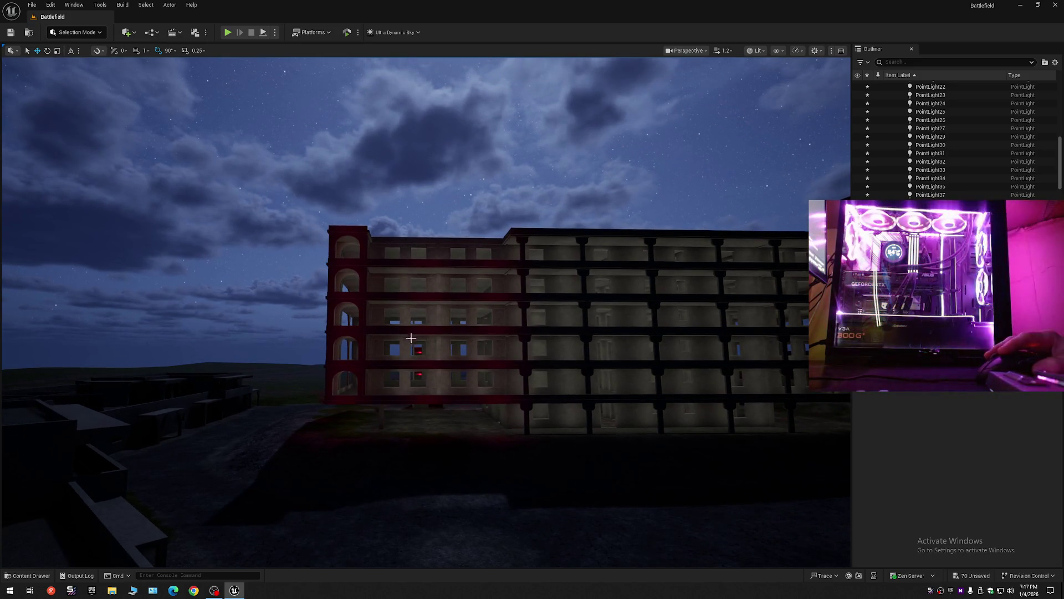
pyautogui.moveTo(411, 338)
pyautogui.mouseDown()
pyautogui.moveTo(566, 342)
pyautogui.moveTo(537, 272)
pyautogui.moveTo(552, 224)
pyautogui.moveTo(376, 337)
pyautogui.mouseUp()
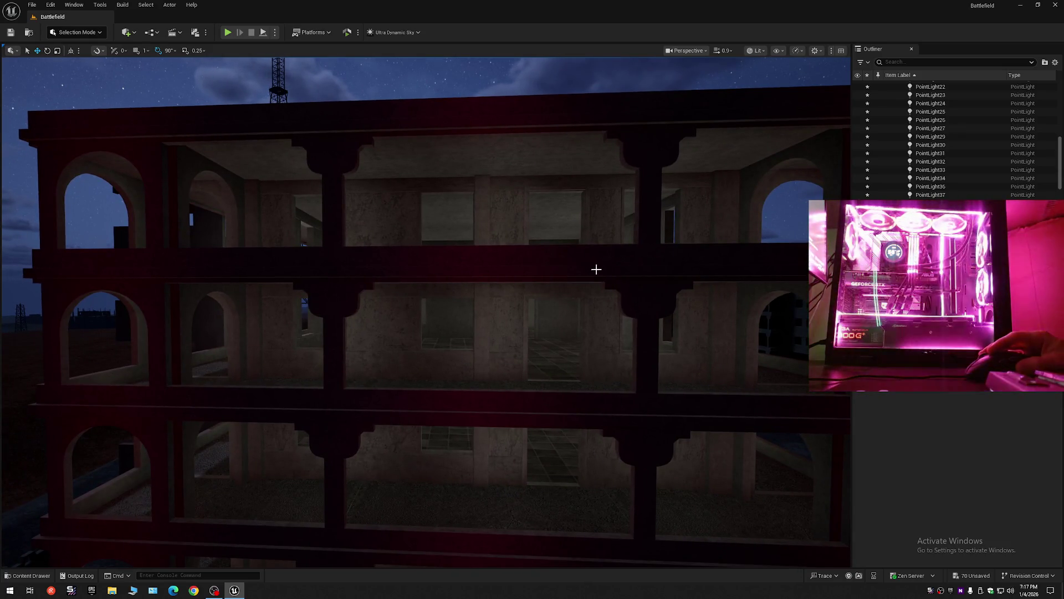
pyautogui.scroll(-5, 555, 294)
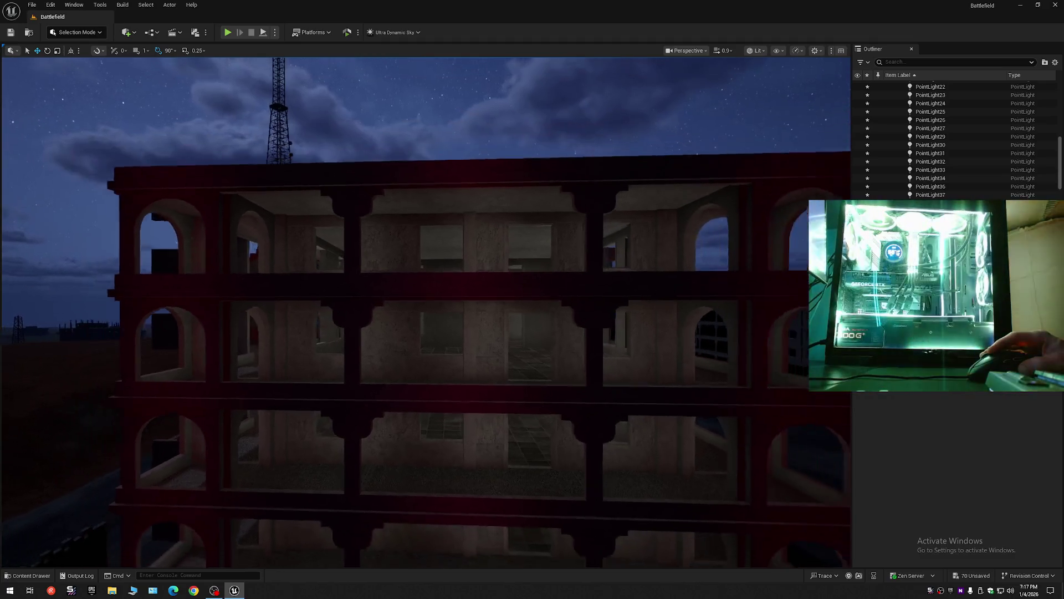
pyautogui.press('g')
pyautogui.hotkey('ctrl', 'z')
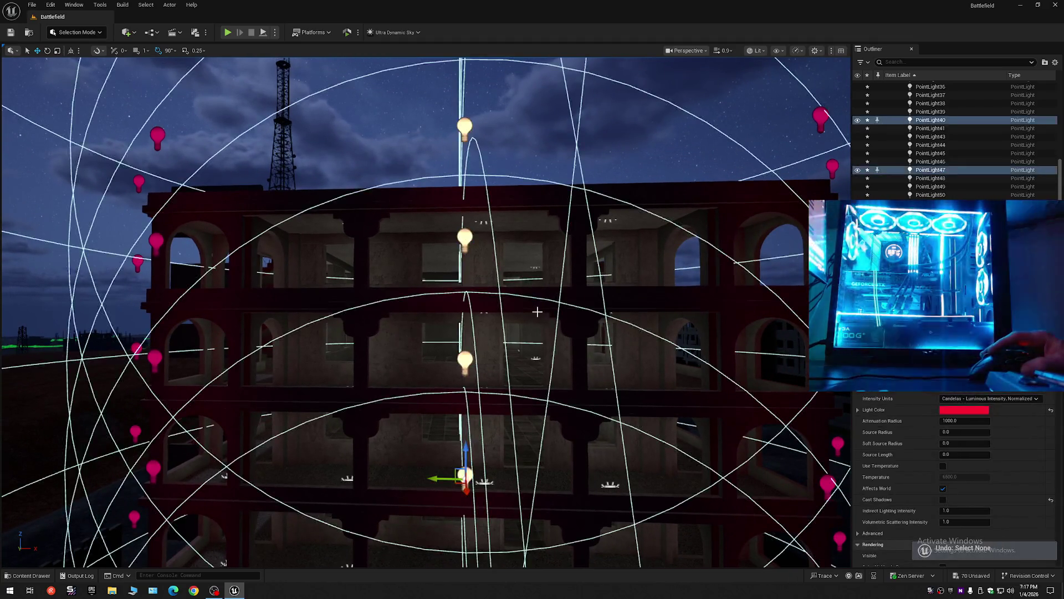
# Step: Preview in game view, undo recent light moves, and slide the selected light back
pyautogui.scroll(-10, 499, 174)
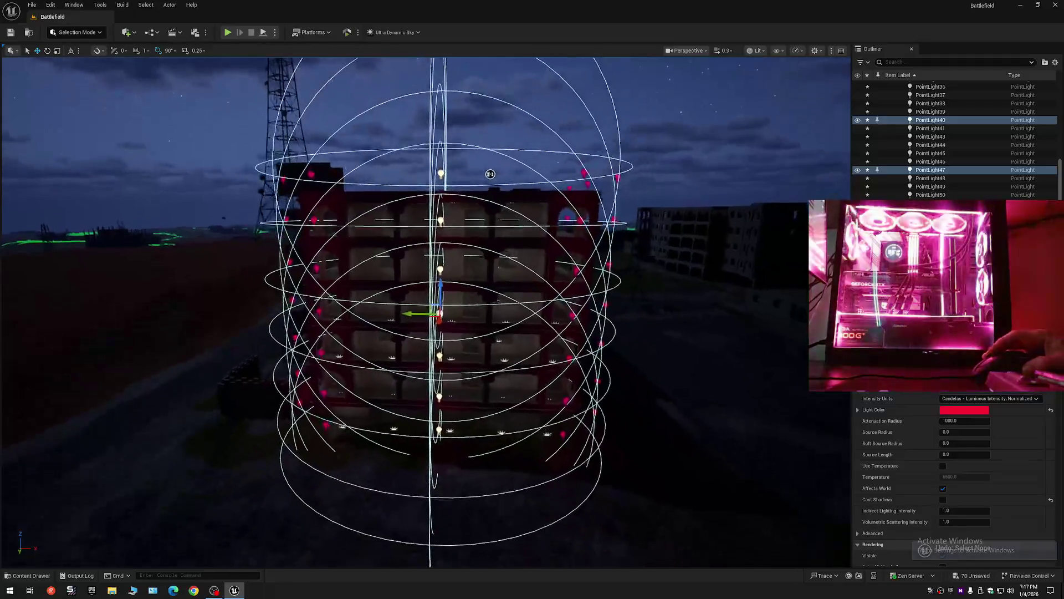
pyautogui.moveTo(532, 319); pyautogui.dragTo(528, 320)
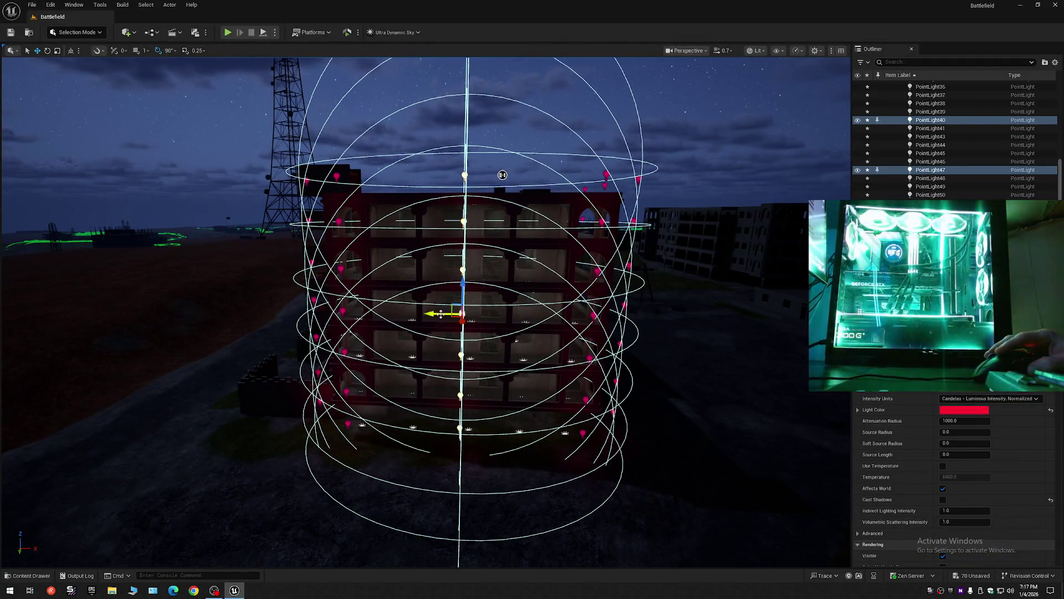
pyautogui.moveTo(502, 174); pyautogui.dragTo(502, 174)
pyautogui.press('g')
pyautogui.moveTo(480, 317); pyautogui.dragTo(480, 316)
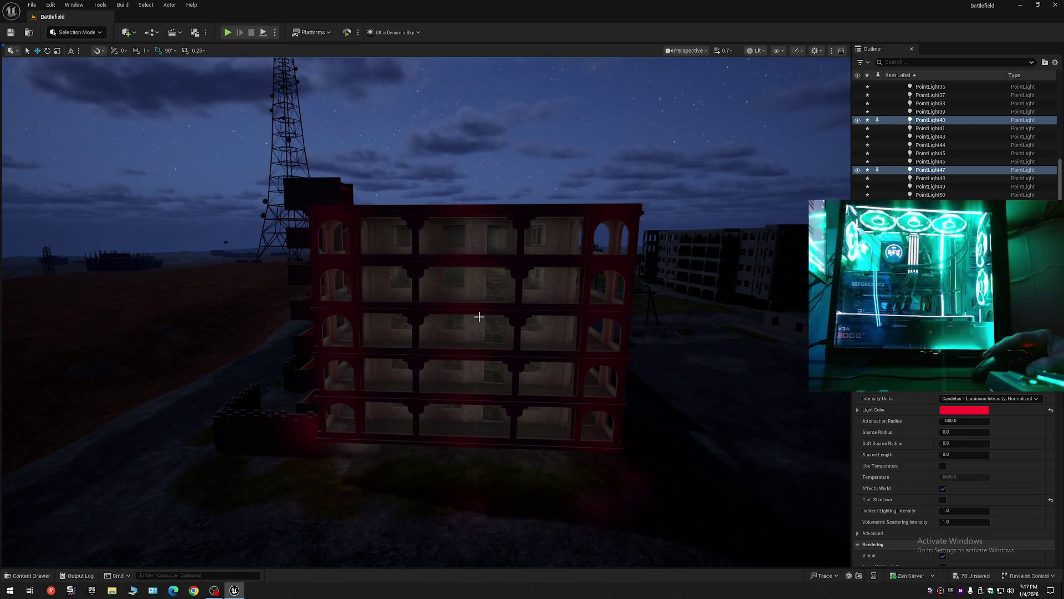
pyautogui.hotkey('ctrl', 'z')
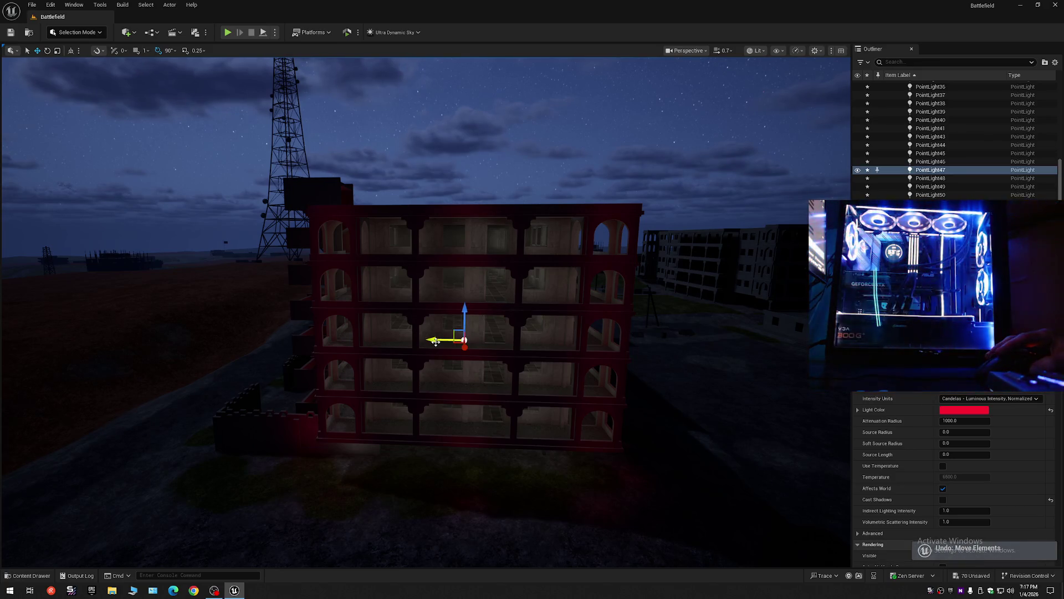
pyautogui.press('g')
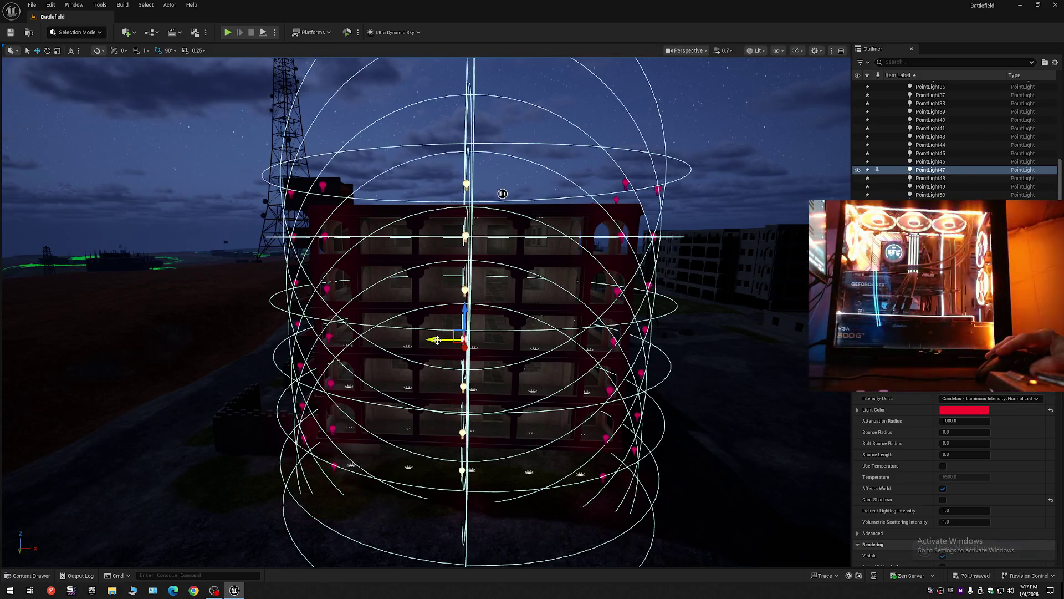
pyautogui.press('g')
pyautogui.hotkey('ctrl', 'z')
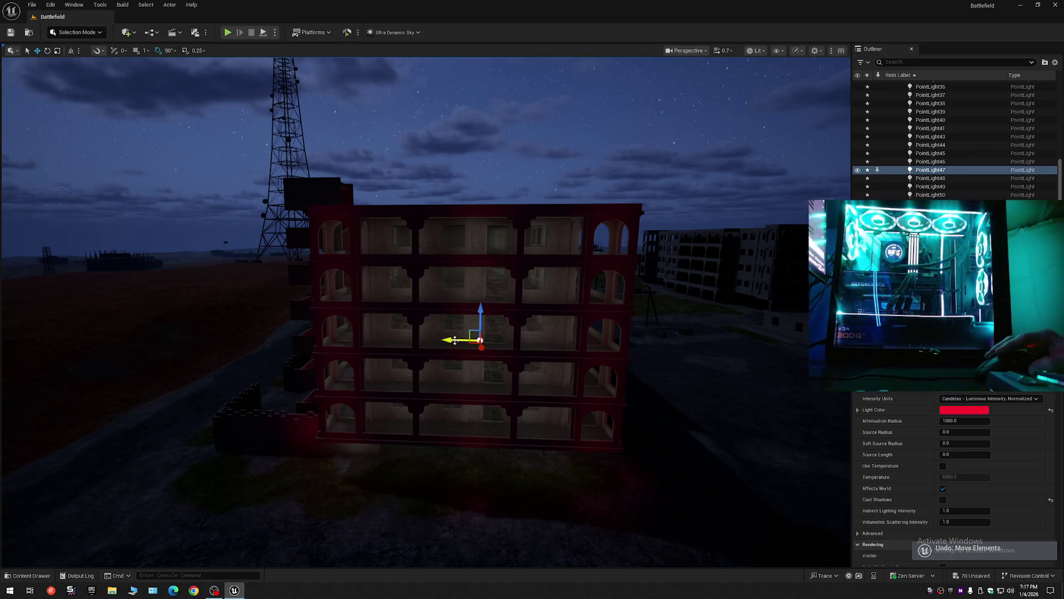
pyautogui.moveTo(455, 340)
pyautogui.mouseDown()
pyautogui.moveTo(319, 343)
pyautogui.moveTo(439, 340)
pyautogui.mouseUp()
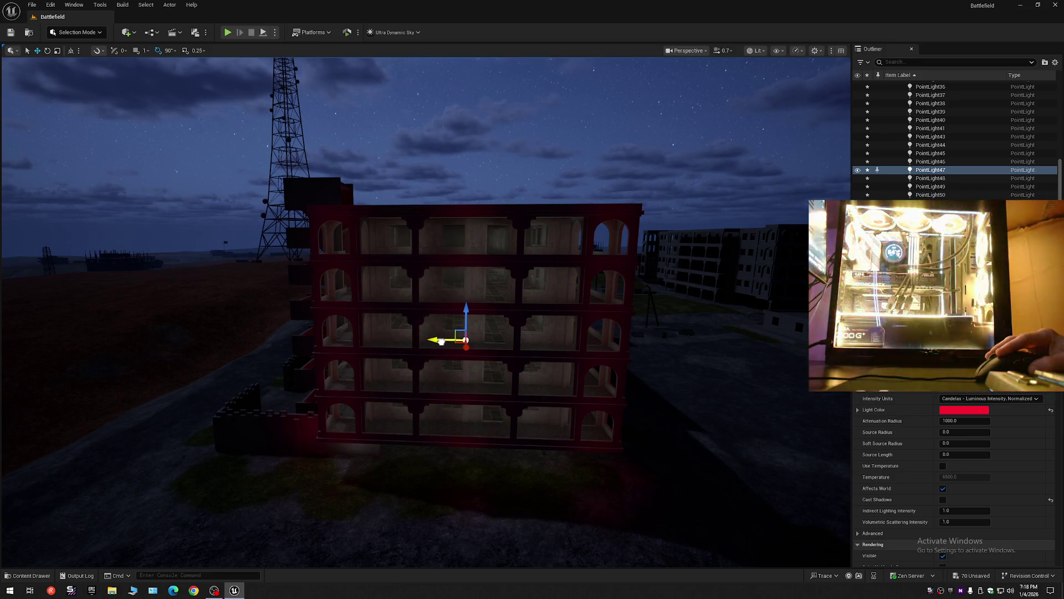
# Step: Show light icons and attenuation spheres and frame PointLight47 in the viewport
pyautogui.scroll(3, 440, 341)
pyautogui.scroll(5, 440, 340)
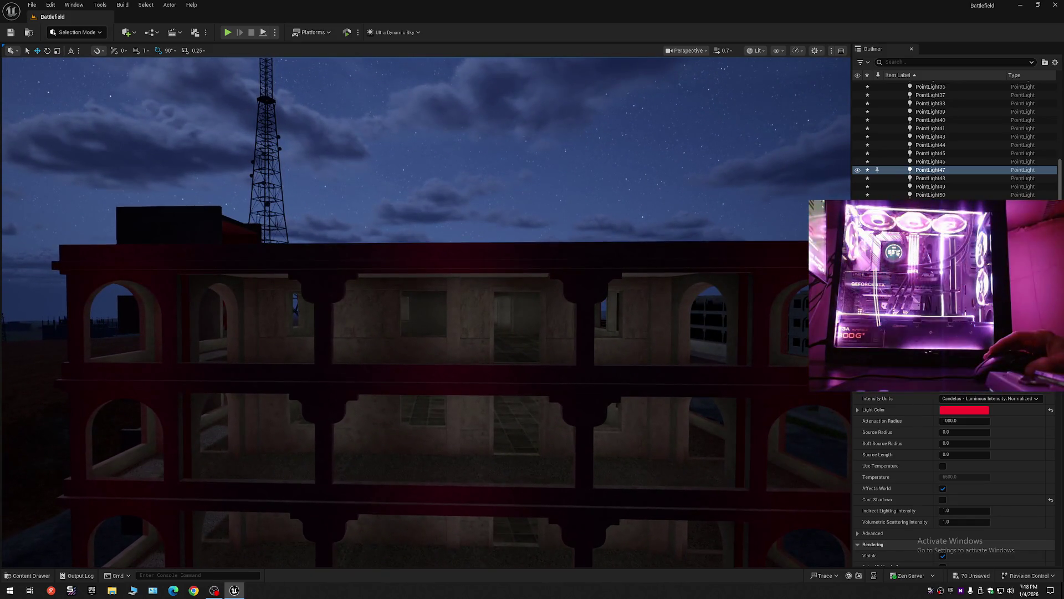
pyautogui.scroll(5, 440, 340)
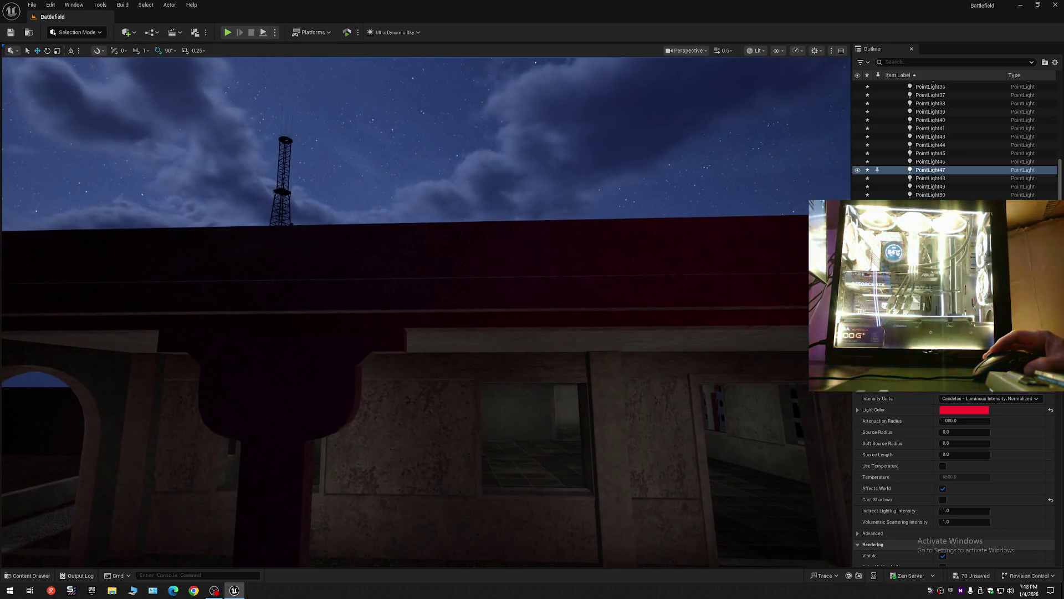
pyautogui.scroll(-5, 426, 310)
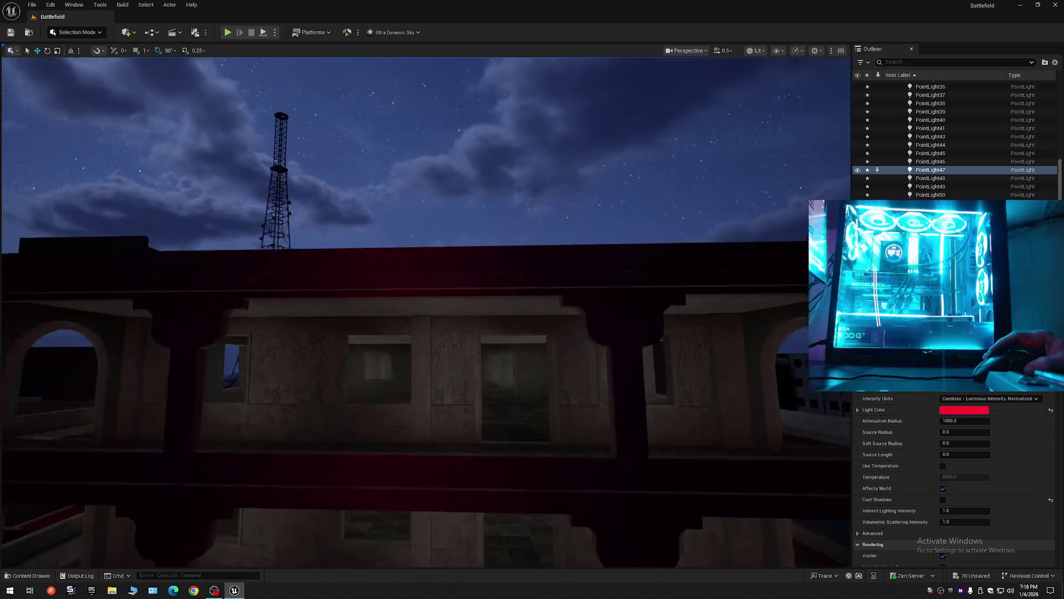
pyautogui.scroll(-5, 497, 355)
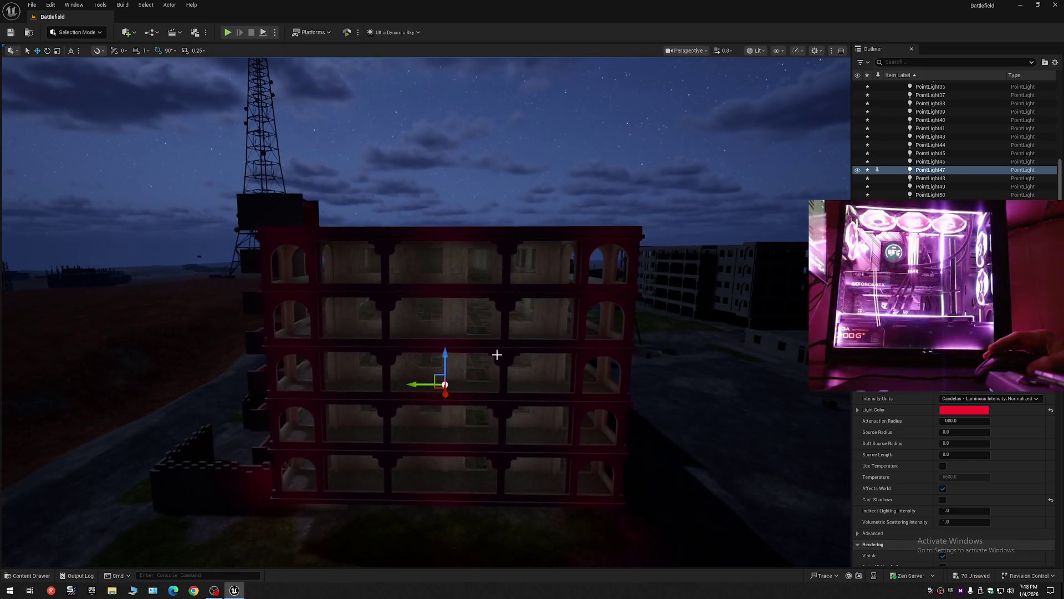
pyautogui.press('g')
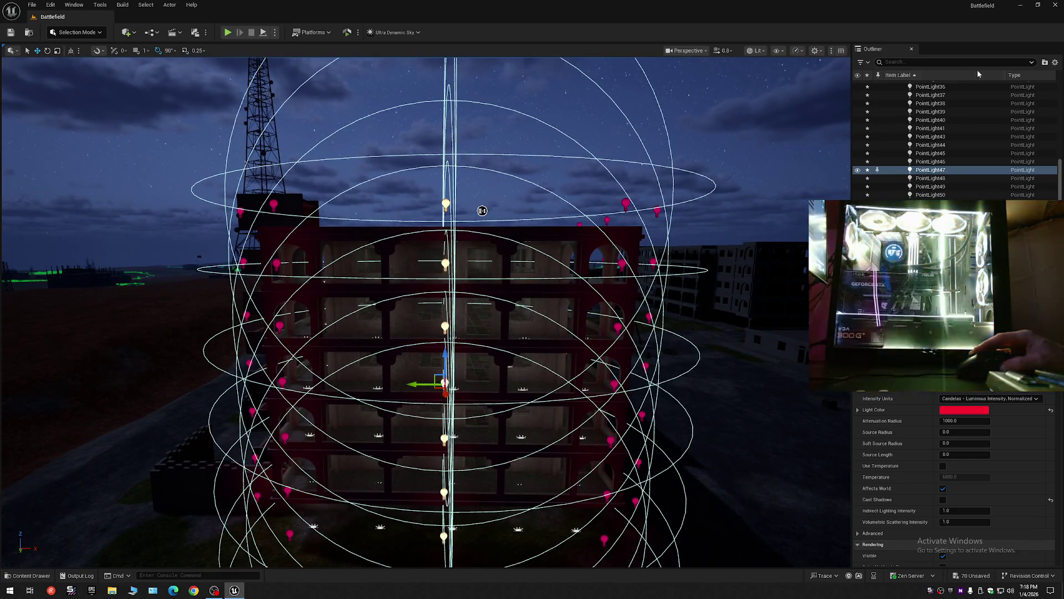
pyautogui.press('f')
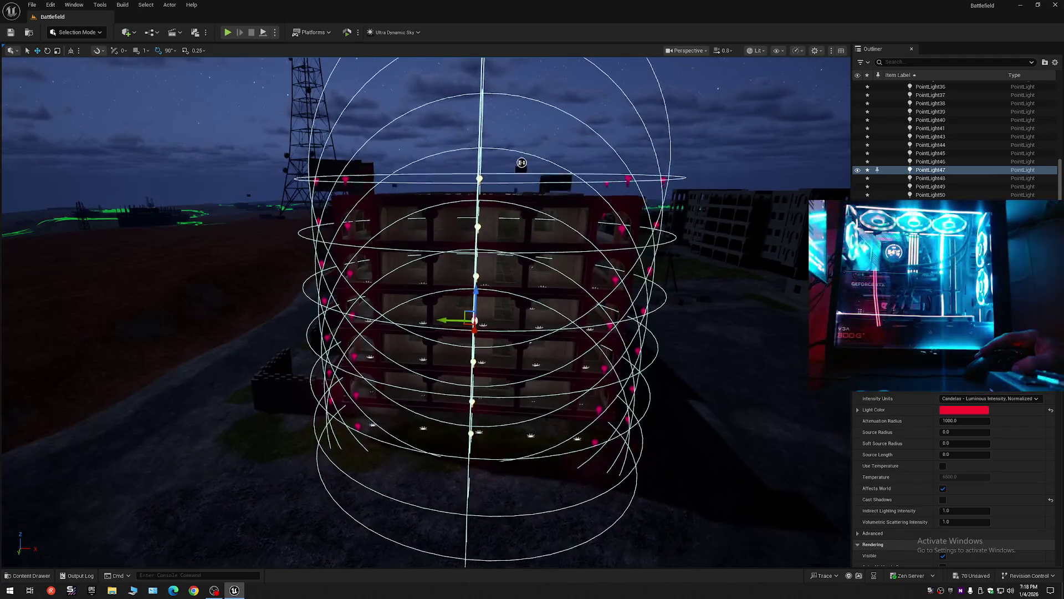
pyautogui.click(1055, 63)
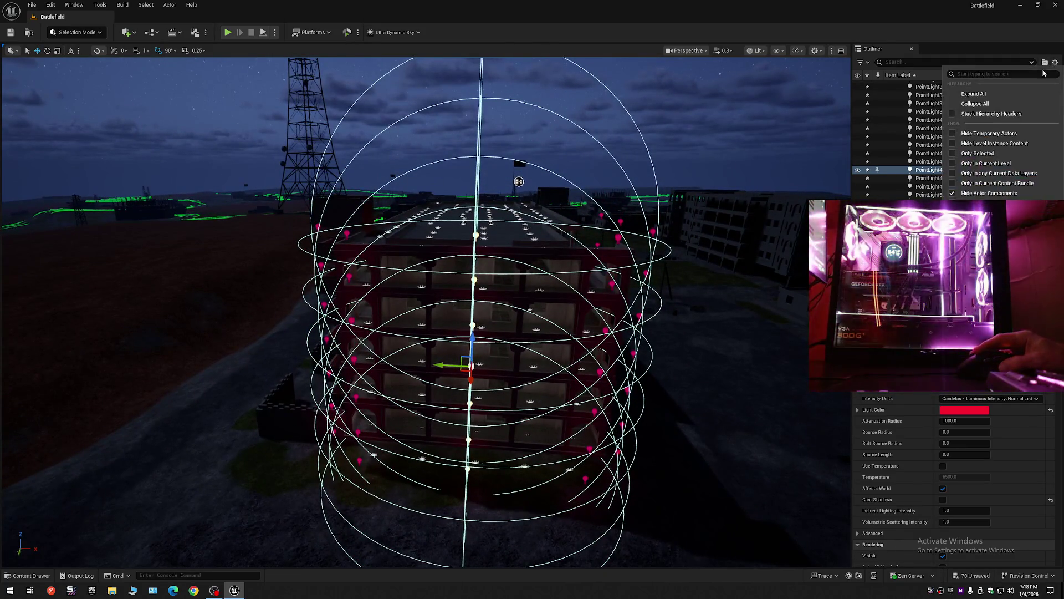
# Step: Collapse the Outliner hierarchy, deselect the light, and fly the camera back
pyautogui.click(985, 105)
pyautogui.press('Escape')
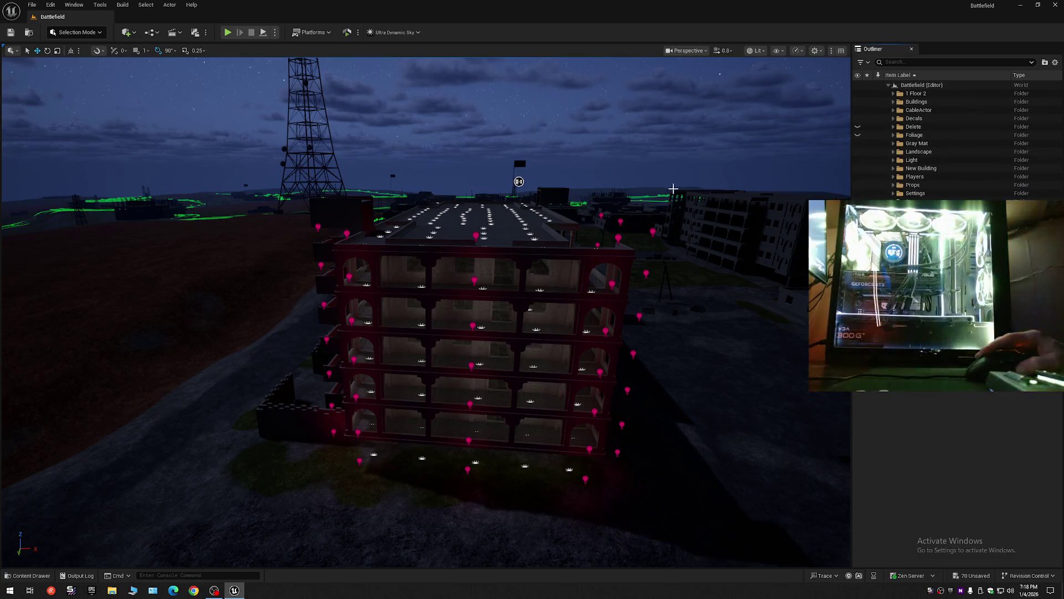
pyautogui.press('s')
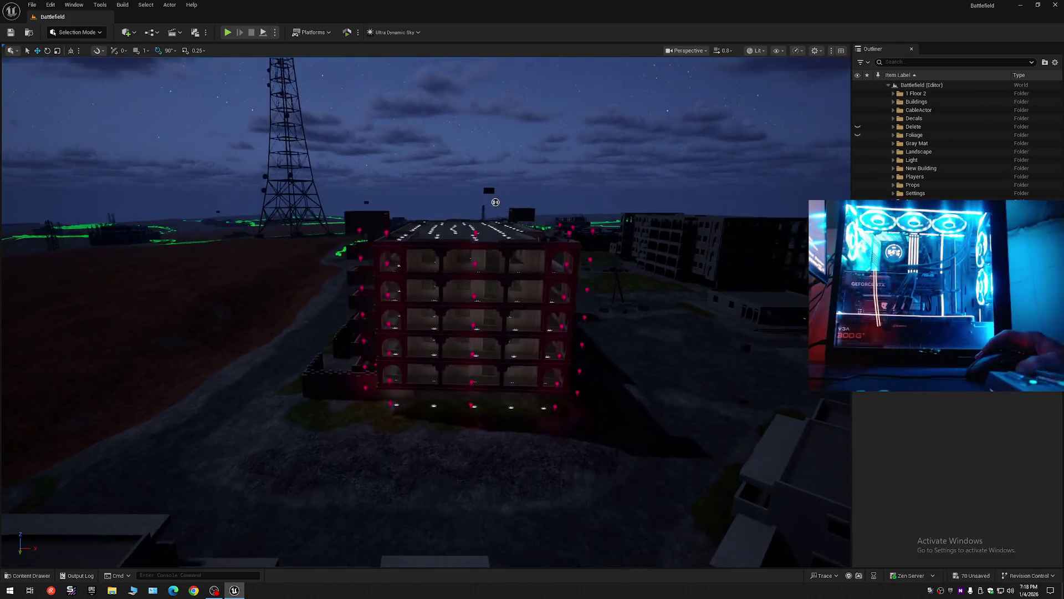
pyautogui.moveTo(496, 188)
pyautogui.mouseDown()
pyautogui.moveTo(754, 193)
pyautogui.moveTo(659, 194)
pyautogui.moveTo(675, 215)
pyautogui.mouseUp()
pyautogui.press('g')
pyautogui.scroll(2, 738, 193)
pyautogui.scroll(-2, 693, 194)
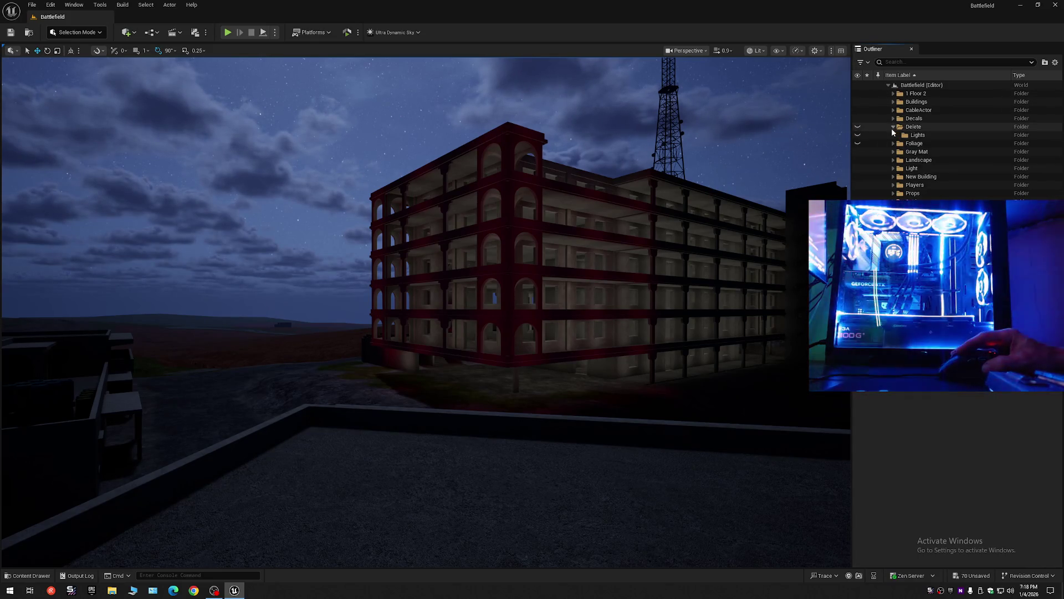
# Step: Delete the Lights folder inside the Delete folder
pyautogui.click(883, 135)
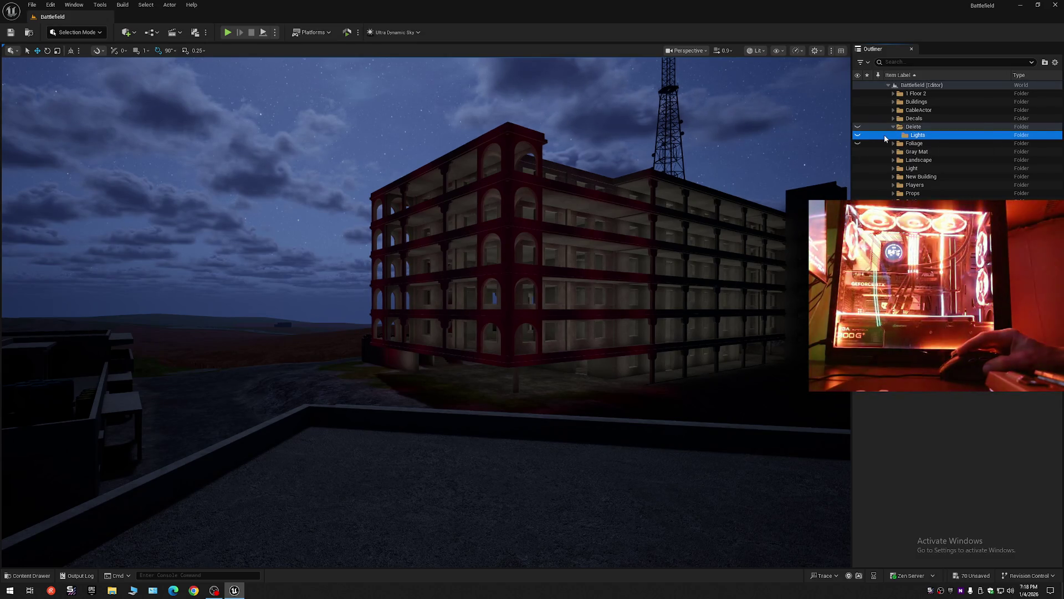
pyautogui.press('Delete')
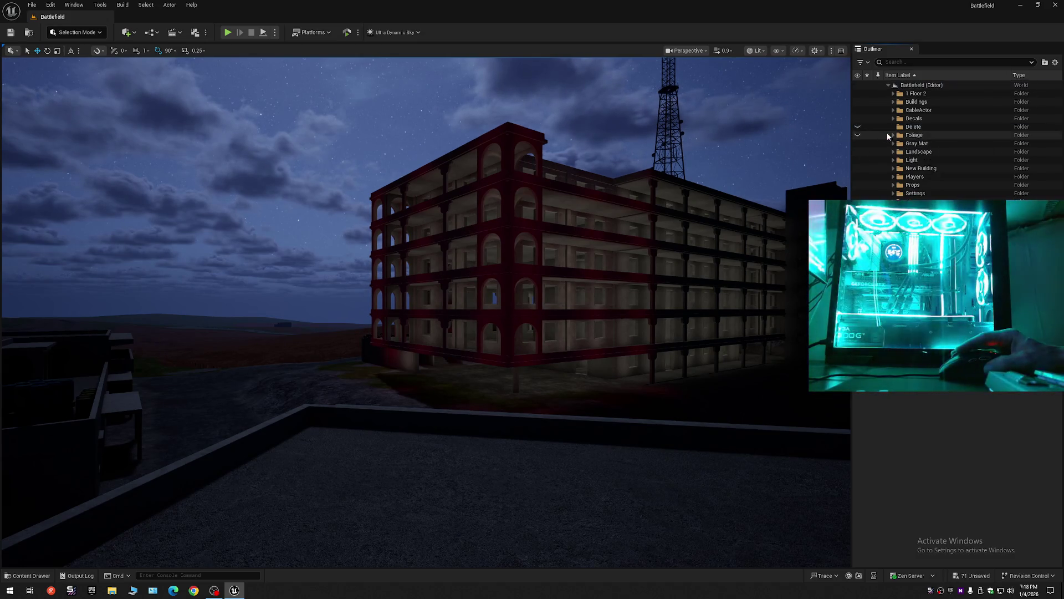
pyautogui.click(882, 128)
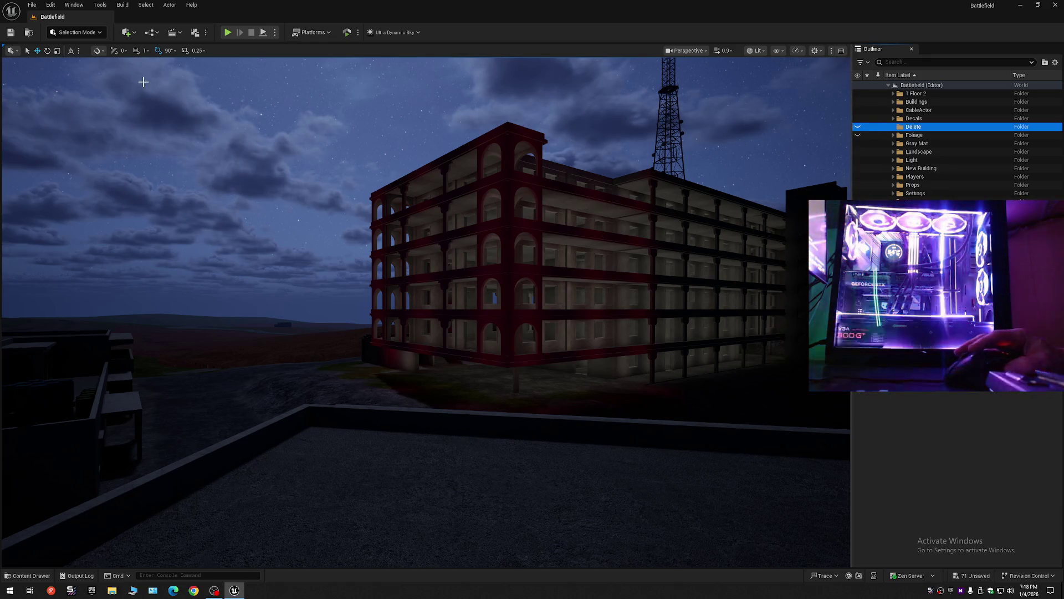
# Step: Save all changes and start Save Current Level As for the Battlefield map
pyautogui.click(12, 35)
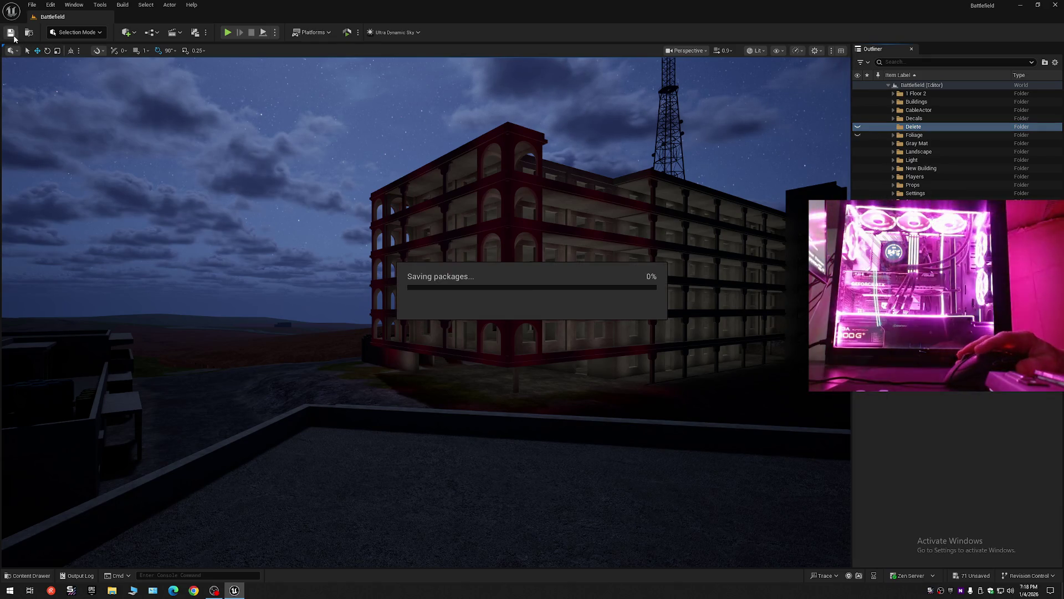
pyautogui.click(32, 5)
pyautogui.click(74, 109)
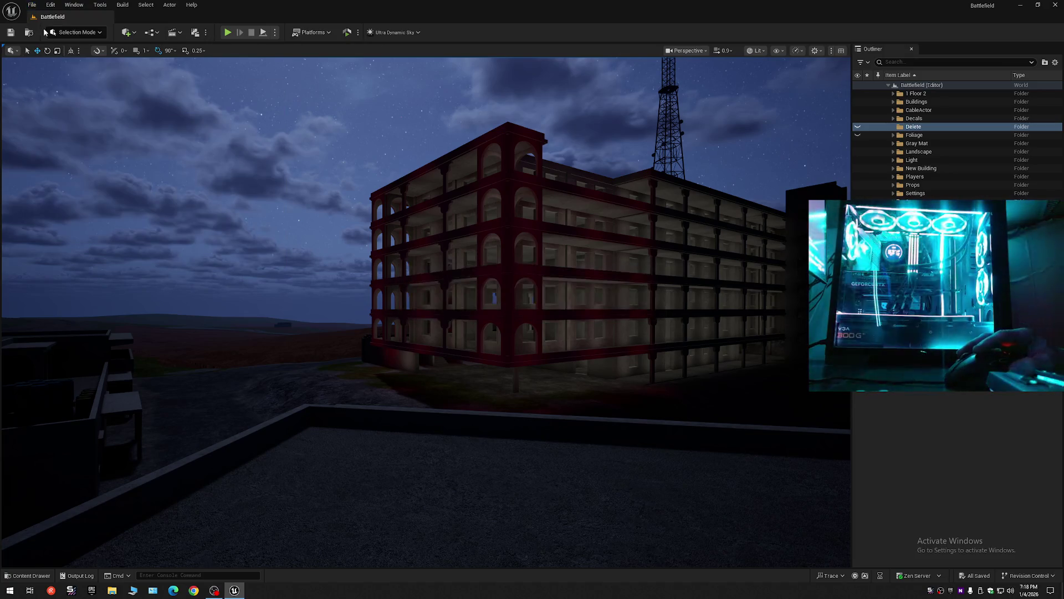
pyautogui.click(32, 5)
pyautogui.click(64, 123)
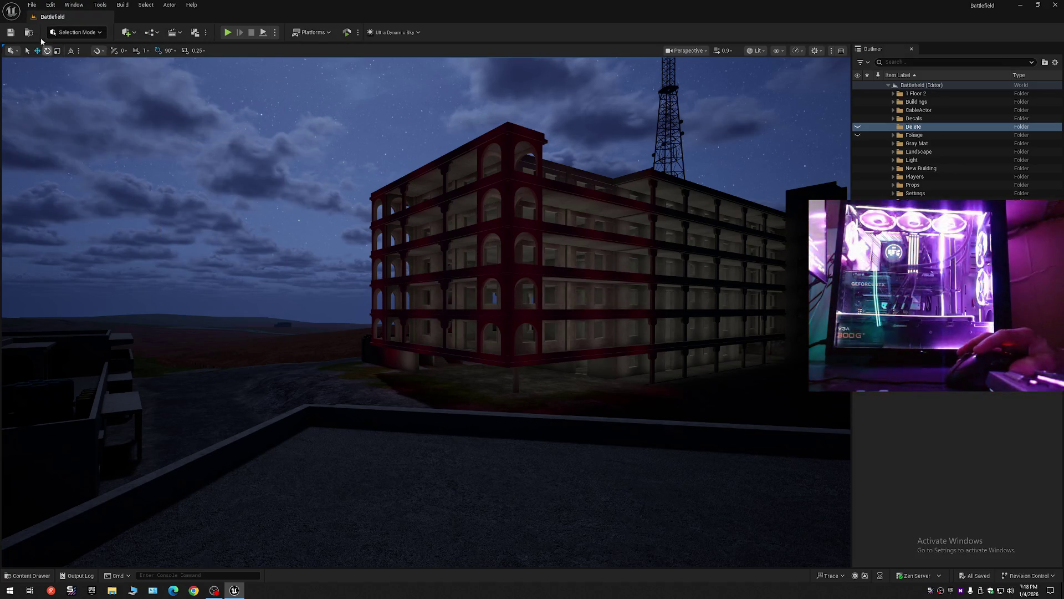
pyautogui.click(31, 5)
pyautogui.click(56, 115)
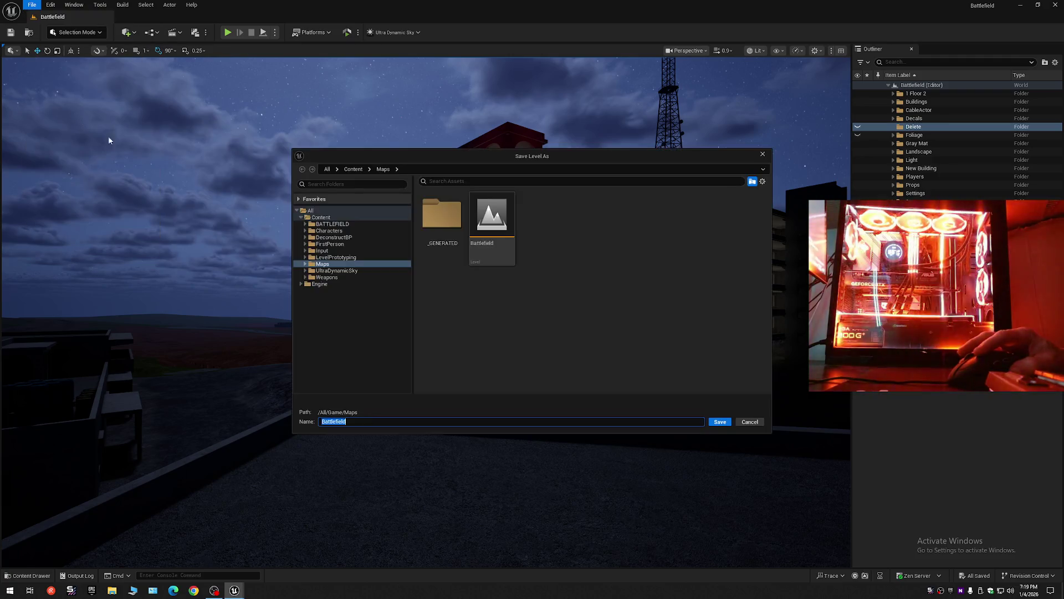
# Step: Pick the existing Battlefield map in Save Level As and confirm overwriting it
pyautogui.doubleClick(498, 231)
pyautogui.click(552, 310)
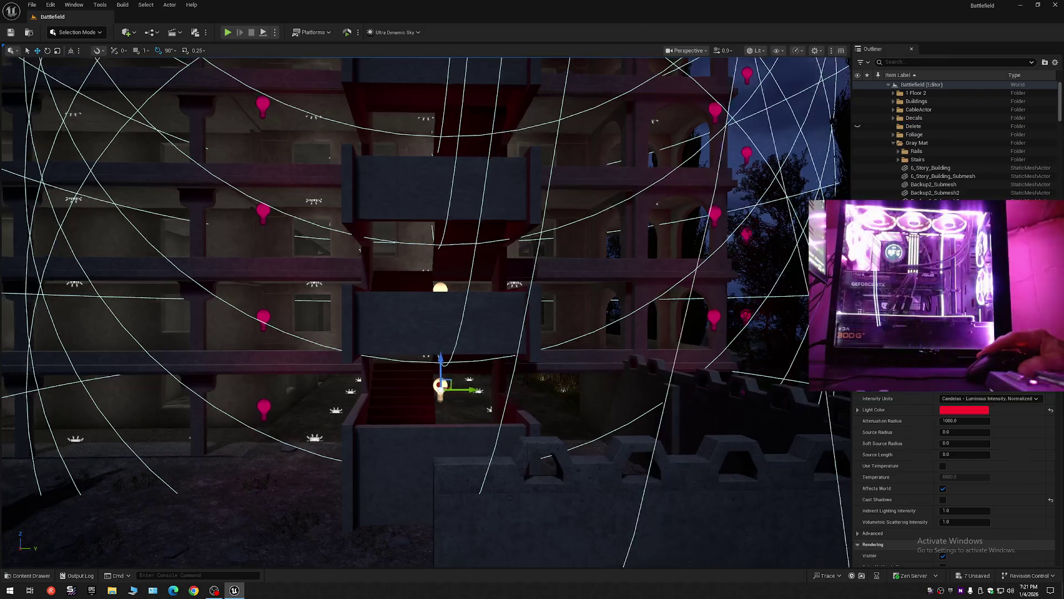
# Step: Frame the selected red point light PointLight53 with F, then pull the camera back
pyautogui.press('w')
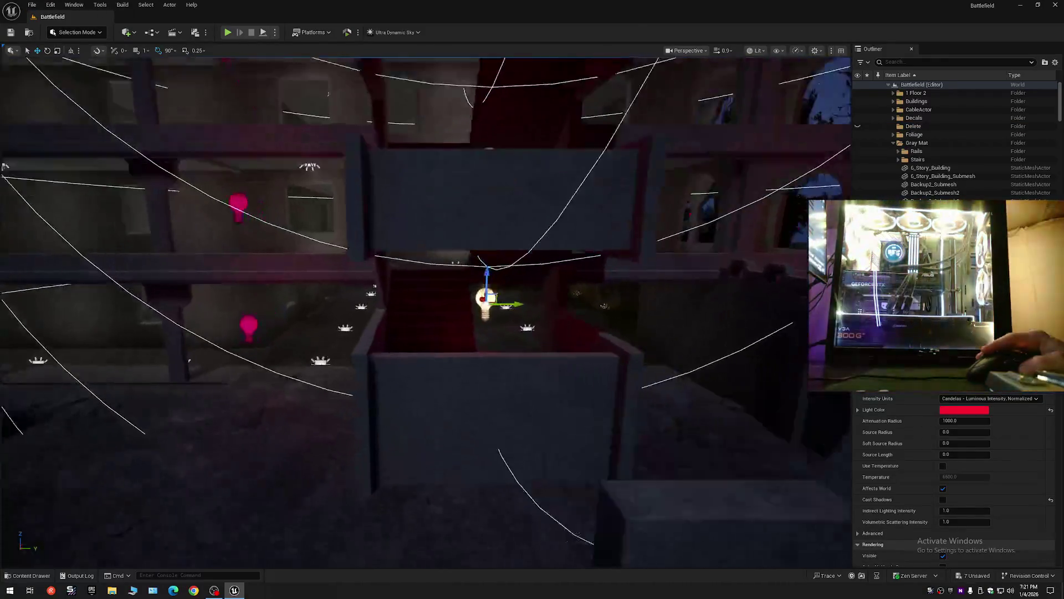
pyautogui.scroll(-2, 425, 311)
pyautogui.press('f')
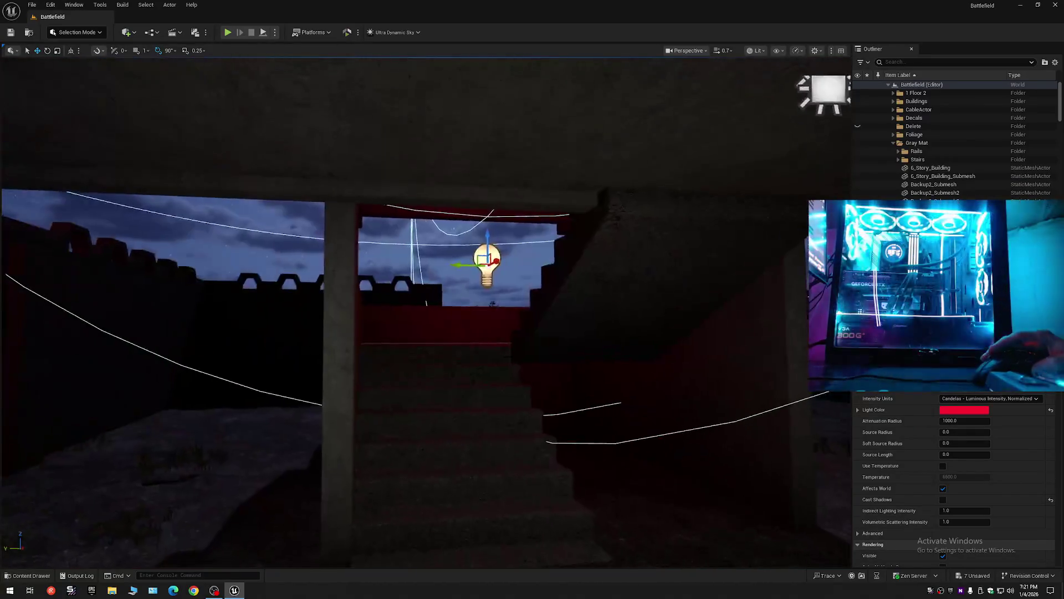
pyautogui.scroll(-1, 426, 310)
pyautogui.press('s')
pyautogui.scroll(-1, 426, 310)
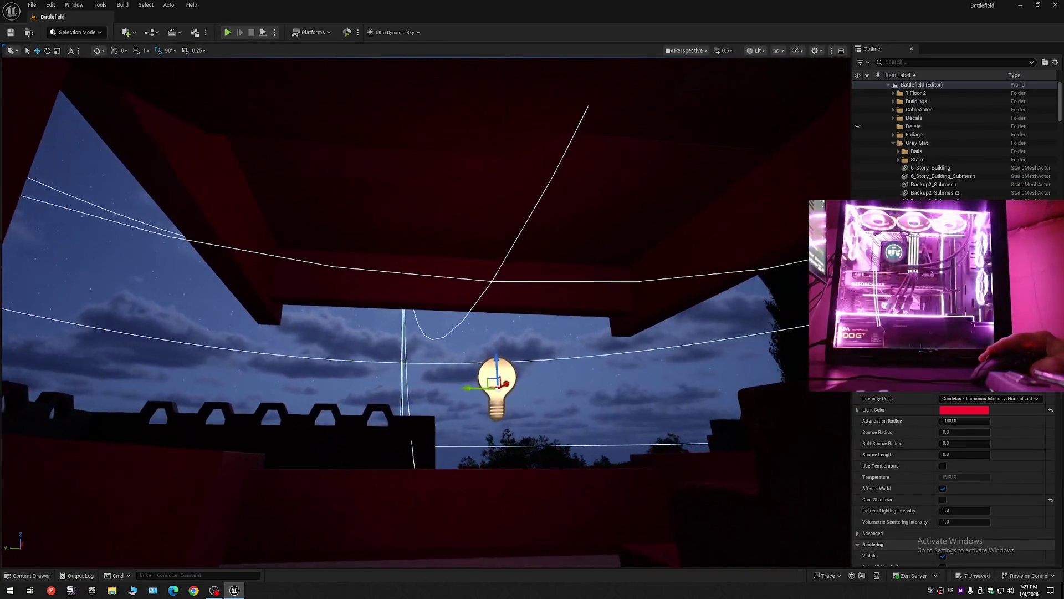
pyautogui.press('s')
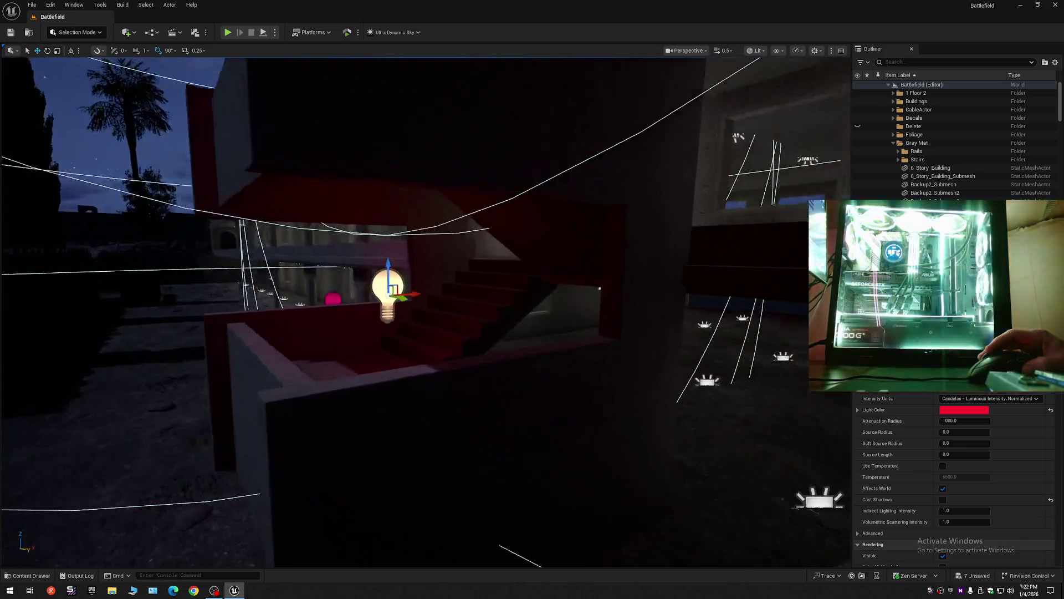
# Step: Fly through and around the red-lit stairwell to survey the landing lights
pyautogui.press('w')
pyautogui.press('w')
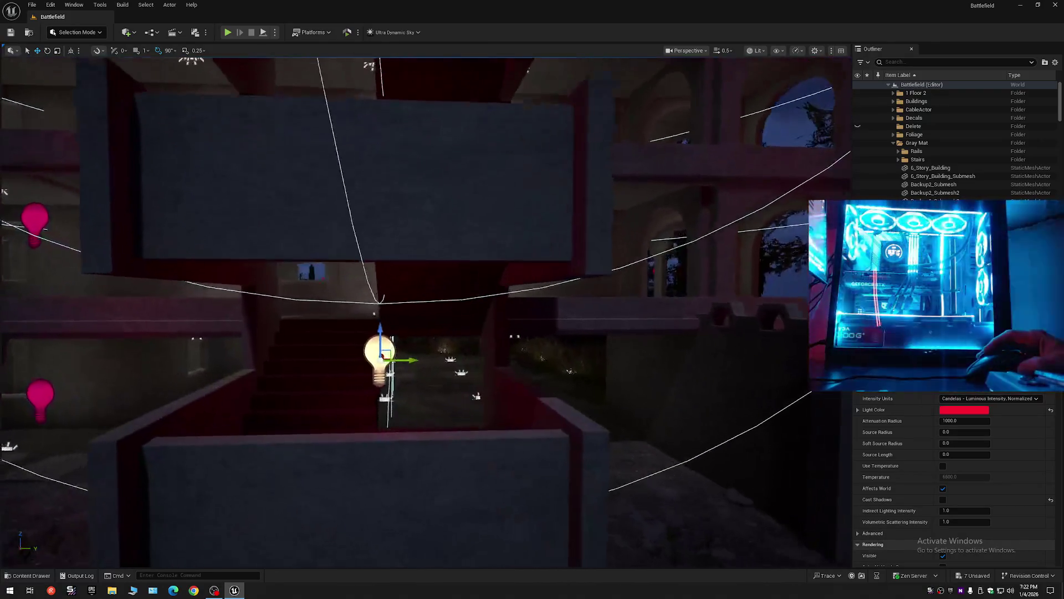
pyautogui.press('w')
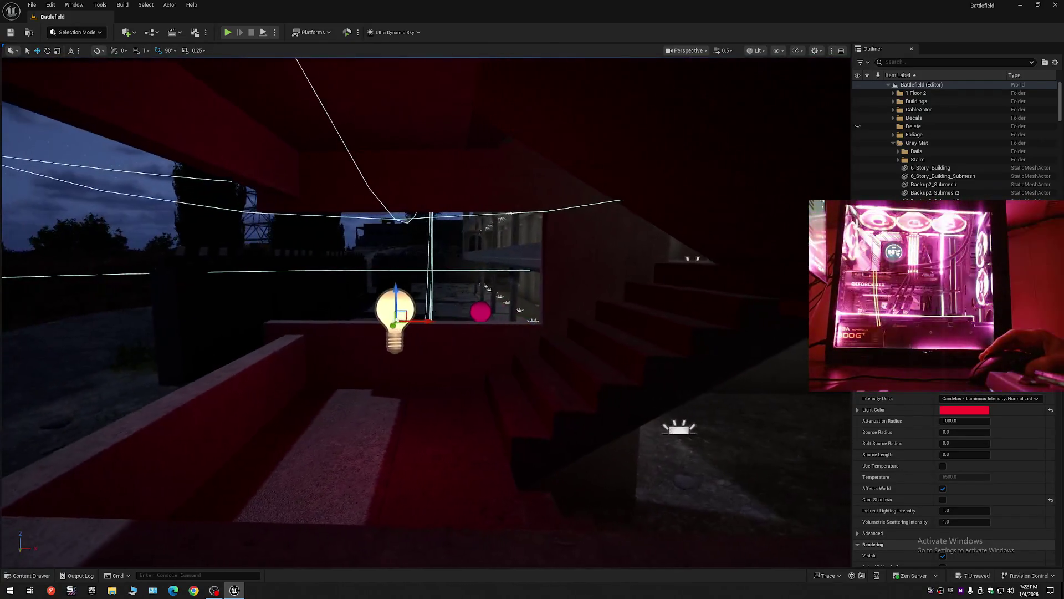
pyautogui.press('d')
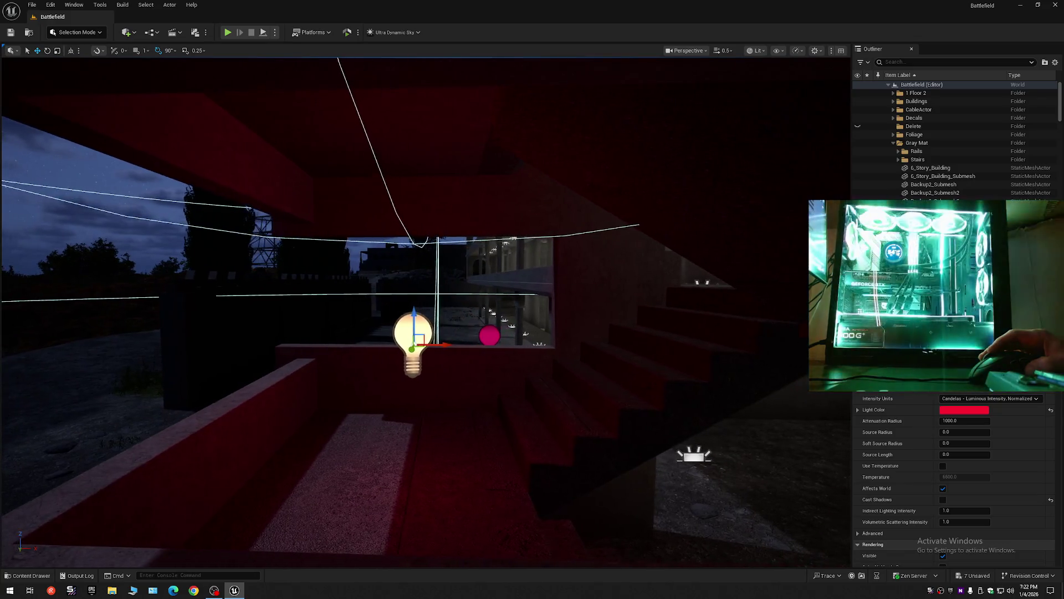
pyautogui.press('w')
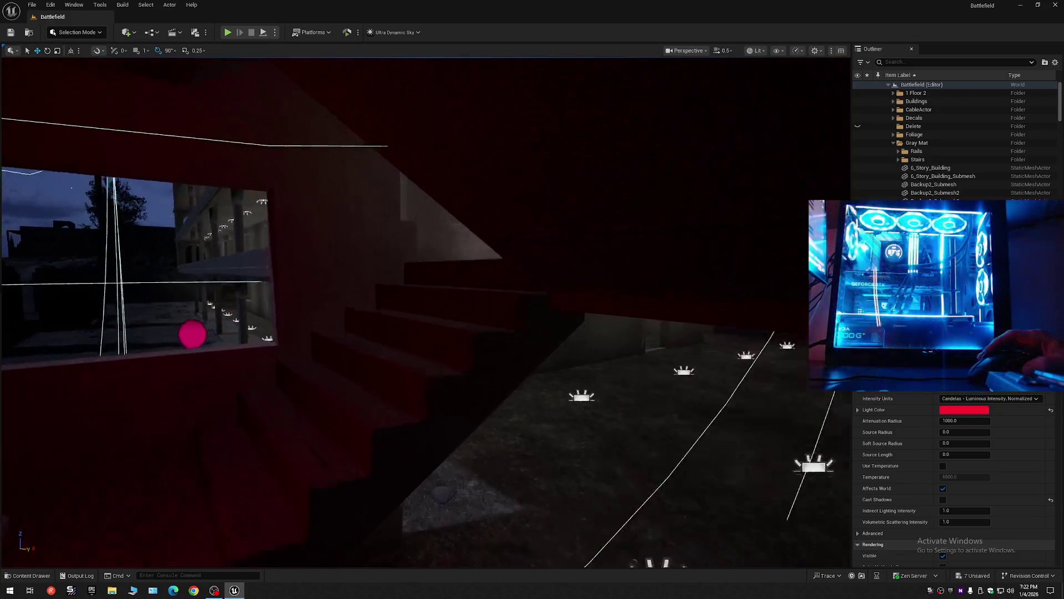
pyautogui.scroll(-2, 426, 310)
pyautogui.press('w')
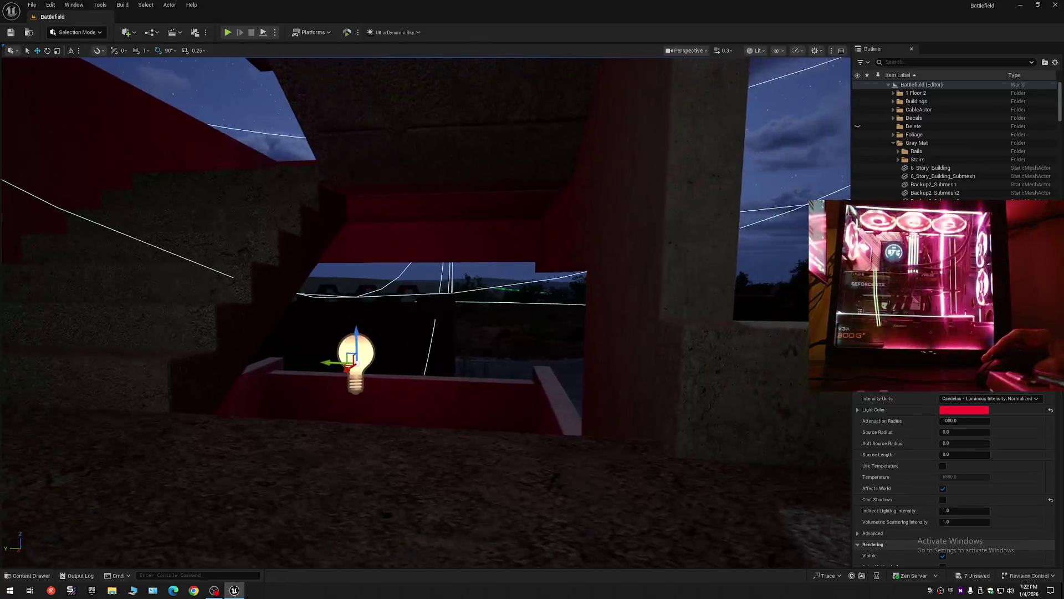
pyautogui.press('s')
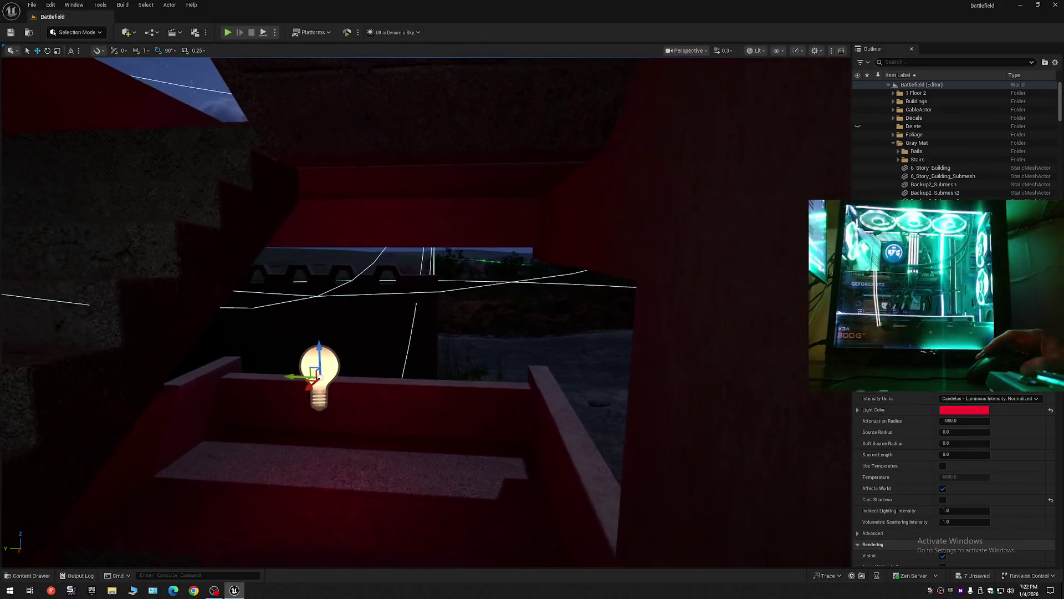
pyautogui.press('a')
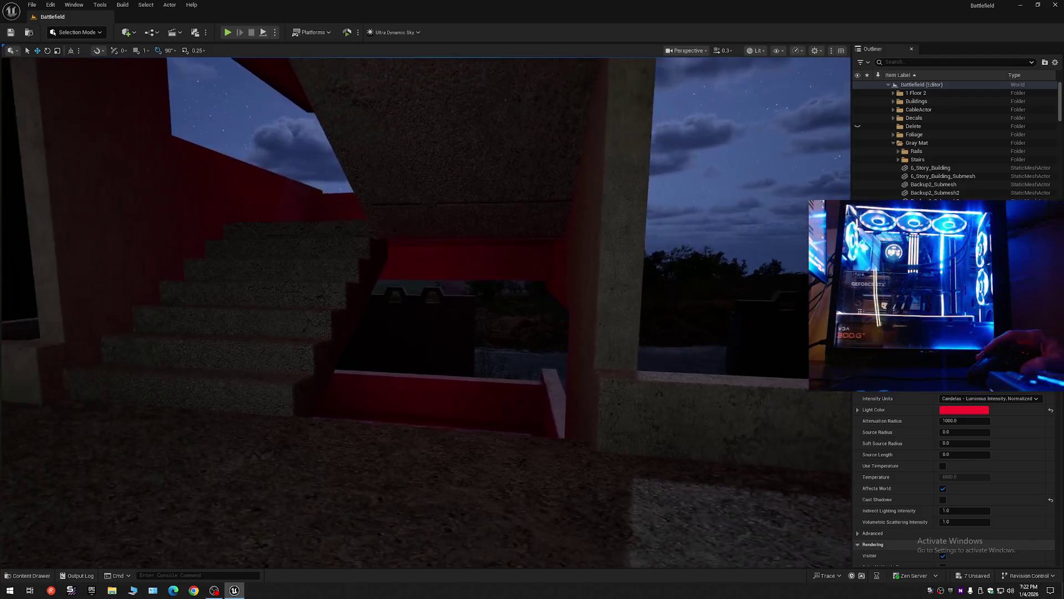
pyautogui.press('d')
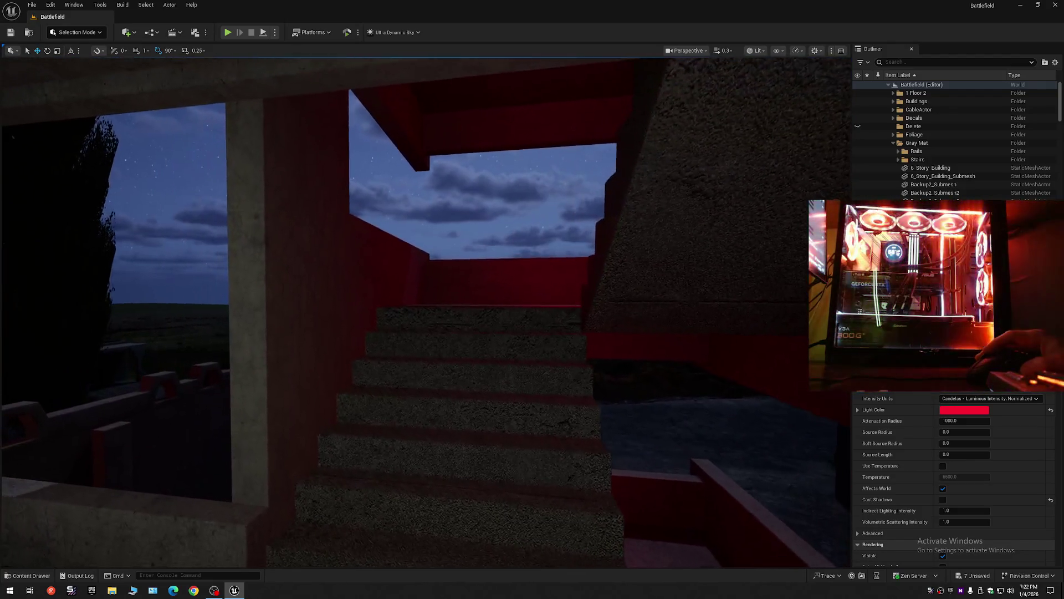
pyautogui.press('w')
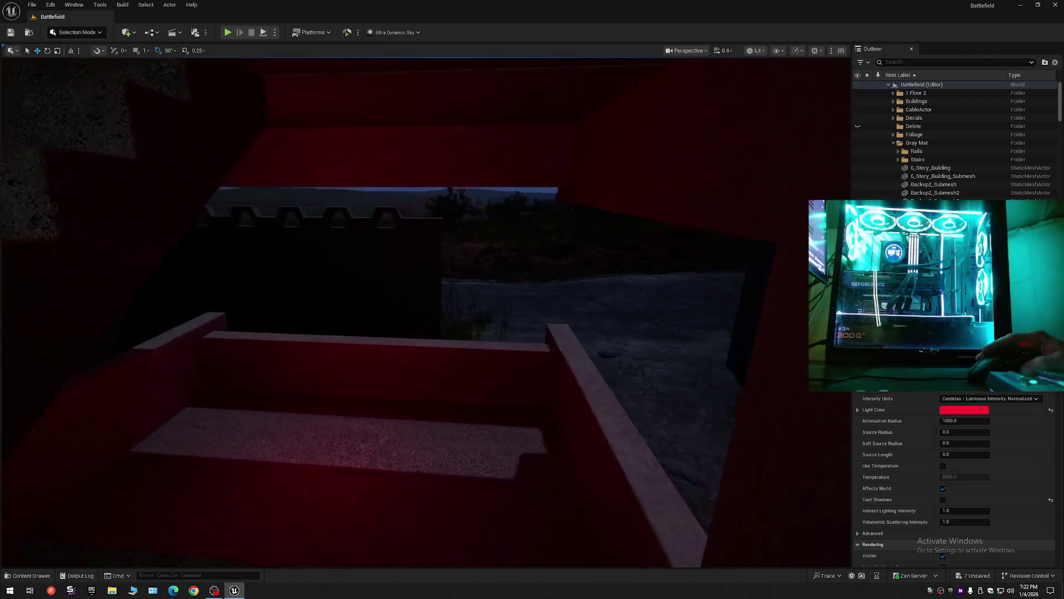
pyautogui.scroll(1, 426, 310)
pyautogui.press('s')
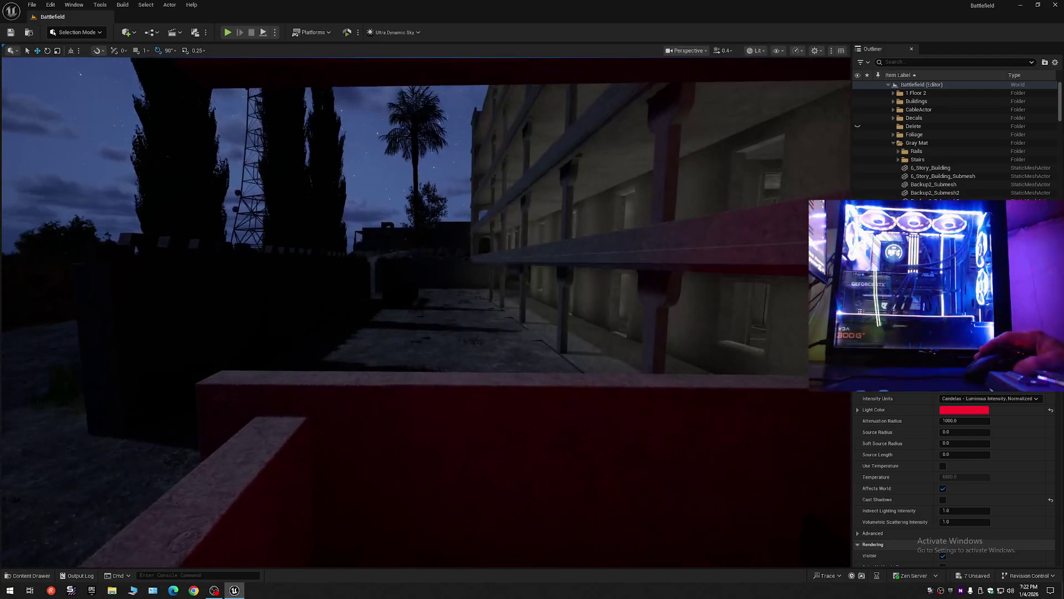
pyautogui.press('w')
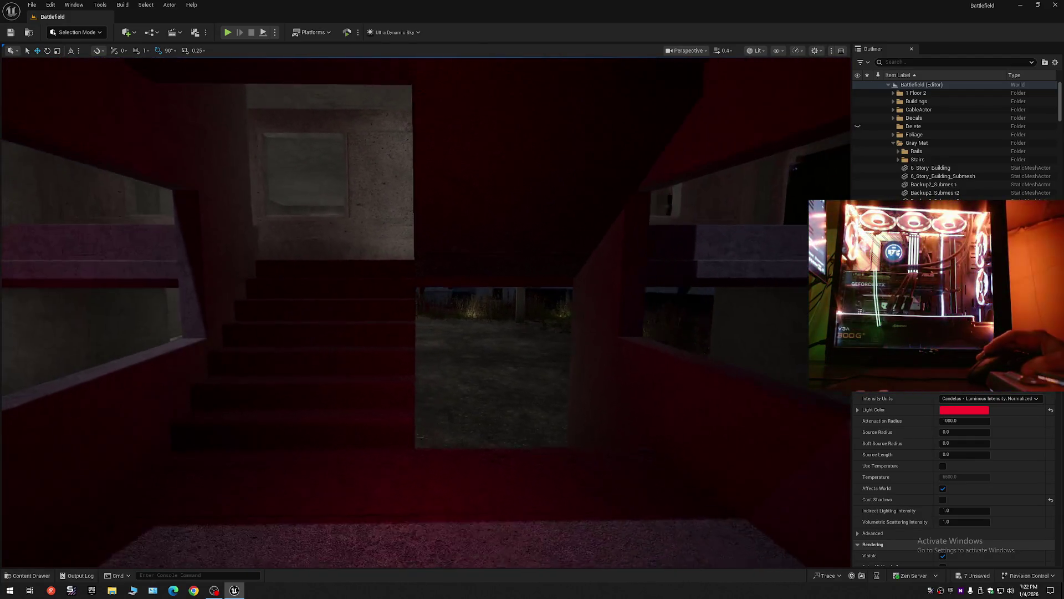
pyautogui.scroll(2, 426, 311)
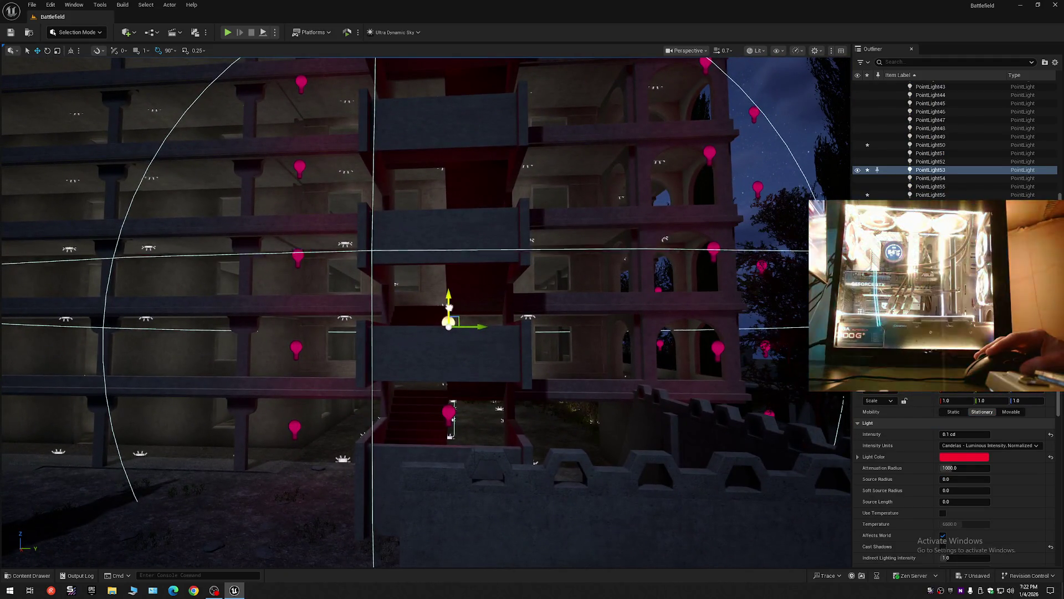
# Step: Raise red point light PointLight56 in the stairwell window opening and check it from several angles
pyautogui.moveTo(450, 306); pyautogui.dragTo(452, 292)
pyautogui.press('w')
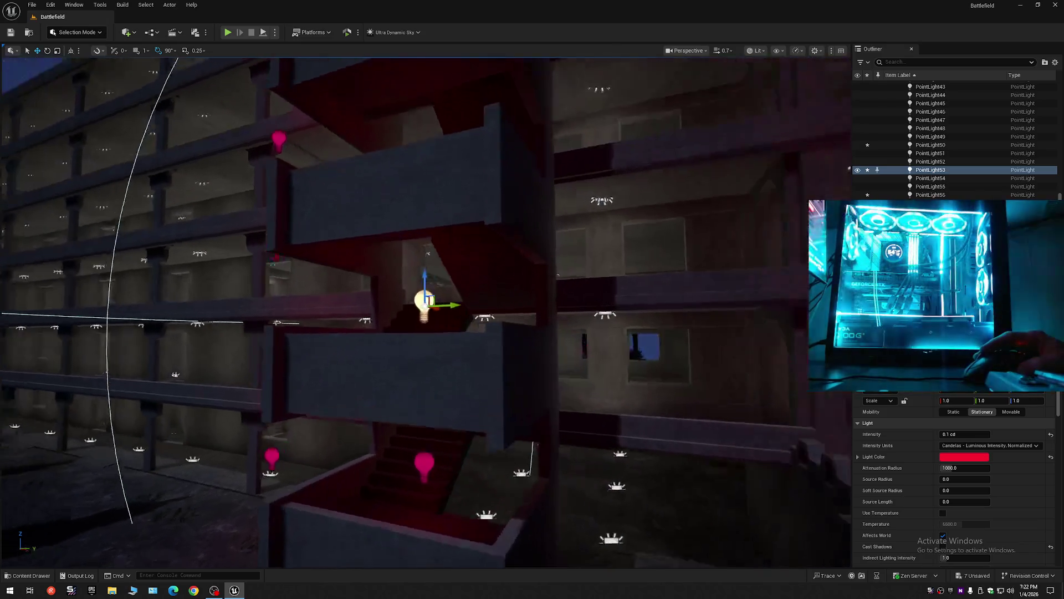
pyautogui.press('a')
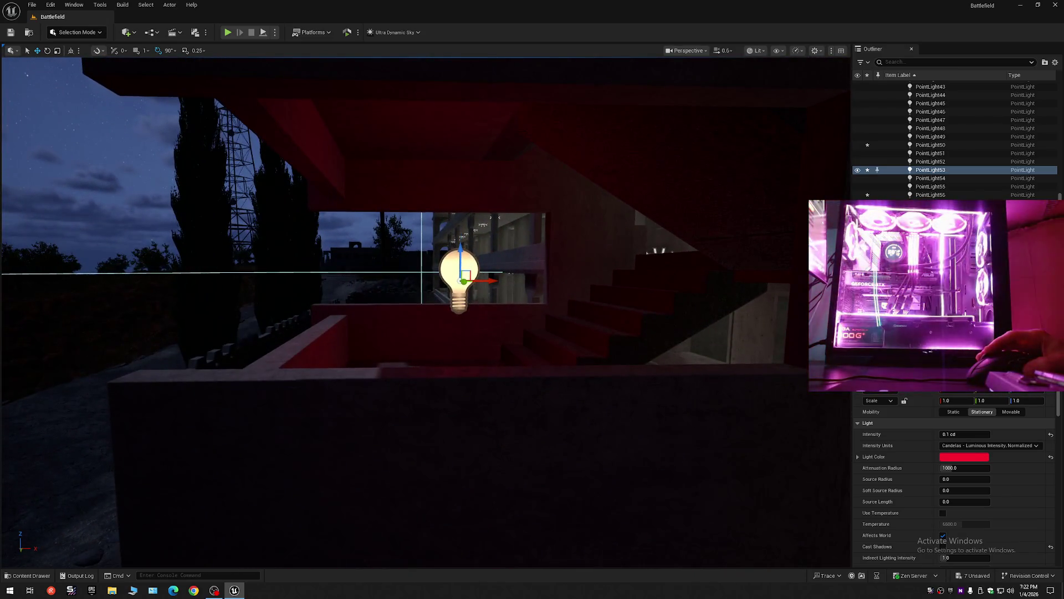
pyautogui.press('a')
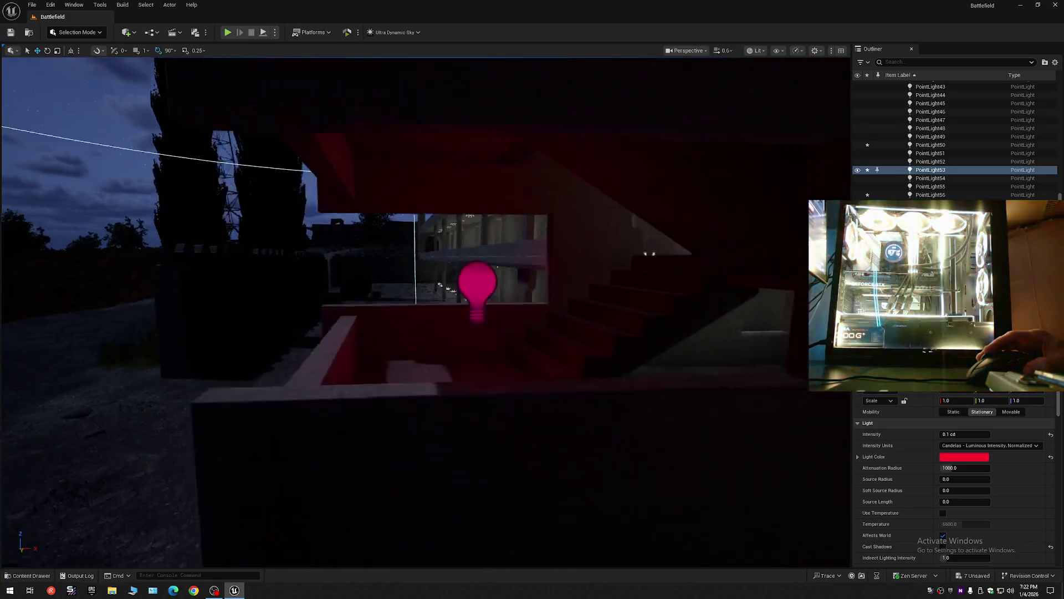
pyautogui.press('s')
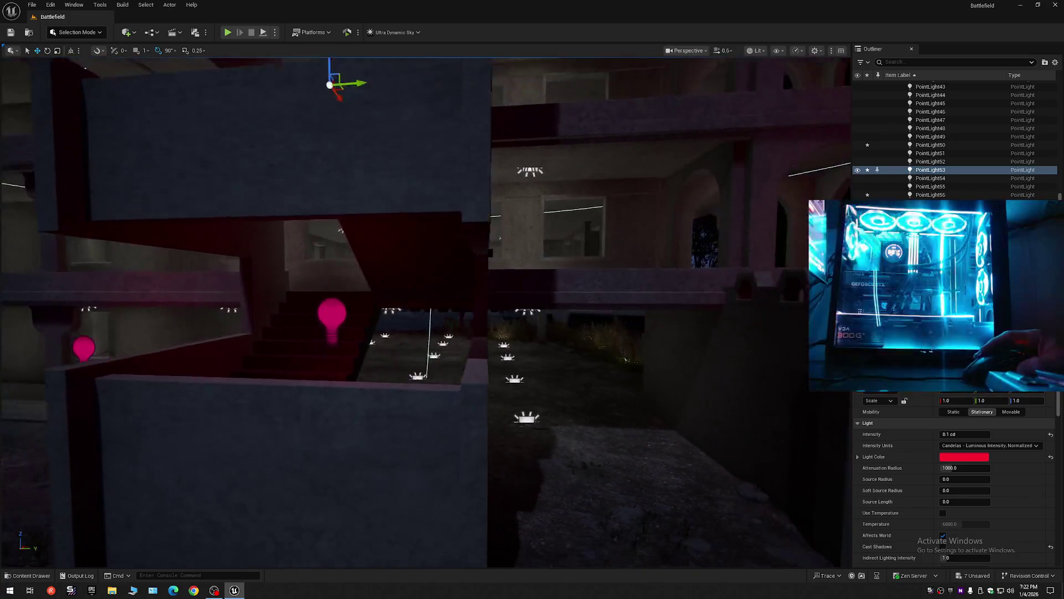
pyautogui.press('a')
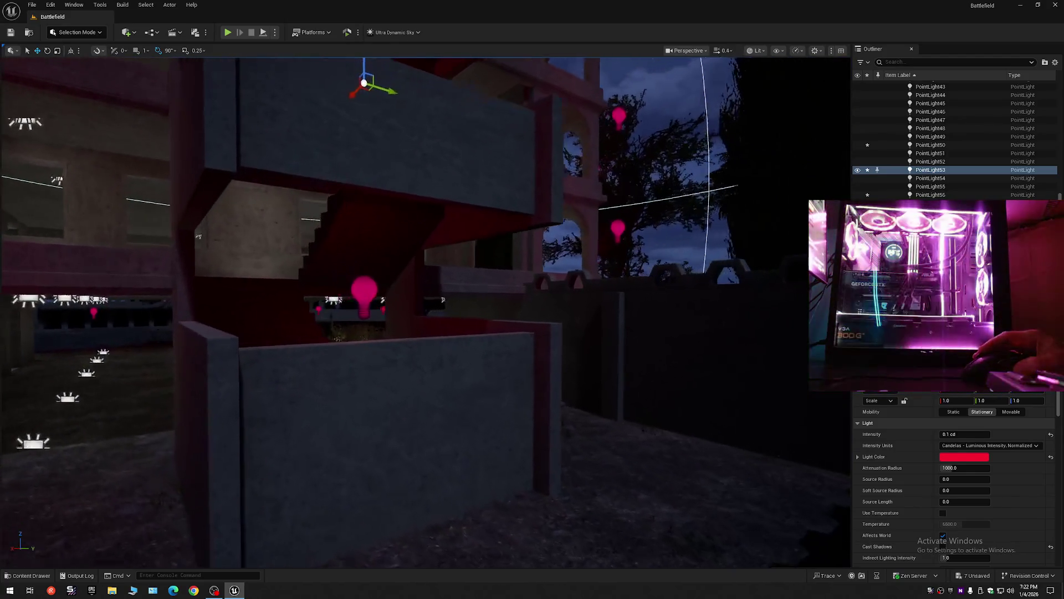
pyautogui.press('w')
pyautogui.scroll(1, 426, 310)
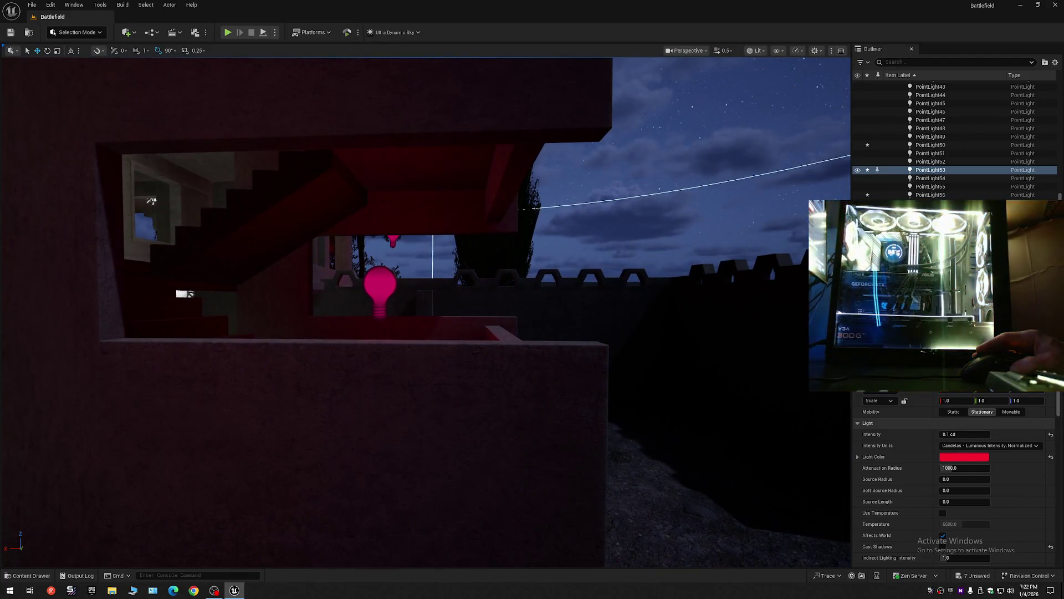
pyautogui.press('w')
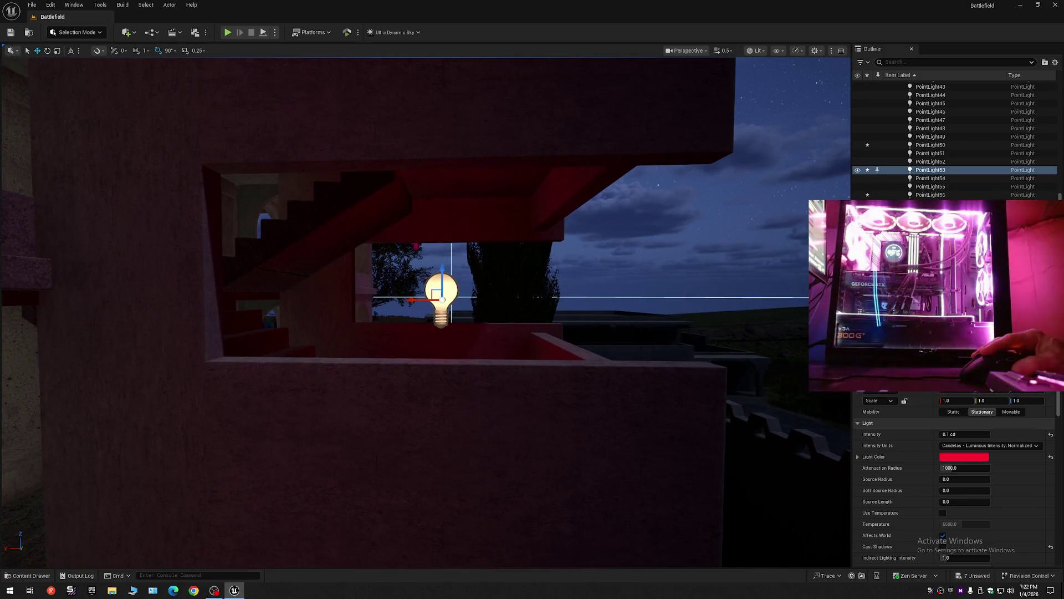
pyautogui.press('End')
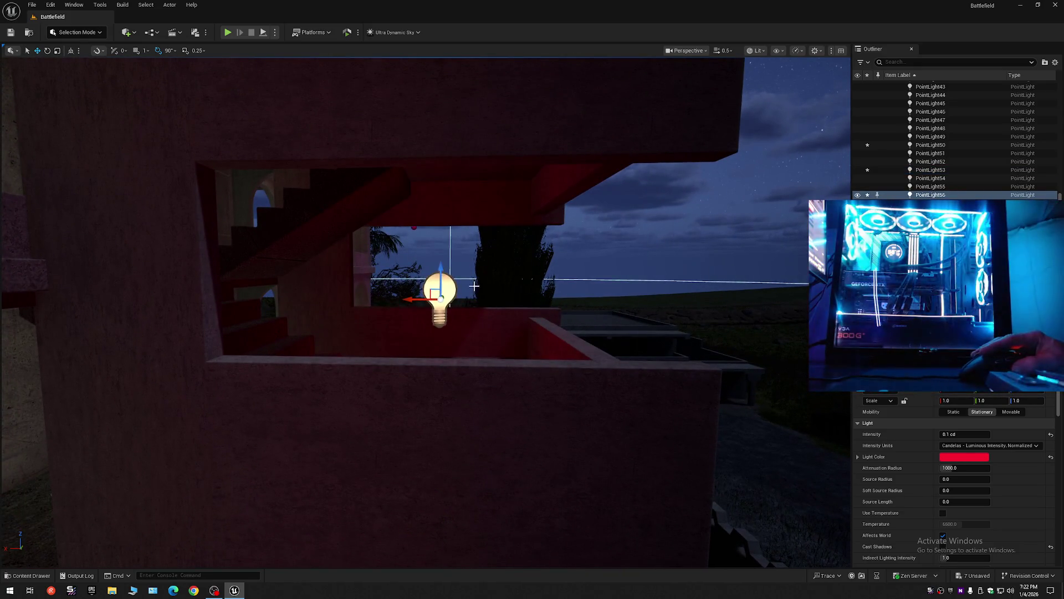
# Step: Drop PointLight56 with End, then drag it back up onto the window ledge
pyautogui.moveTo(474, 286)
pyautogui.mouseDown()
pyautogui.moveTo(445, 286)
pyautogui.moveTo(480, 294)
pyautogui.moveTo(456, 323)
pyautogui.mouseUp()
pyautogui.press('End')
pyautogui.moveTo(439, 371); pyautogui.dragTo(439, 369)
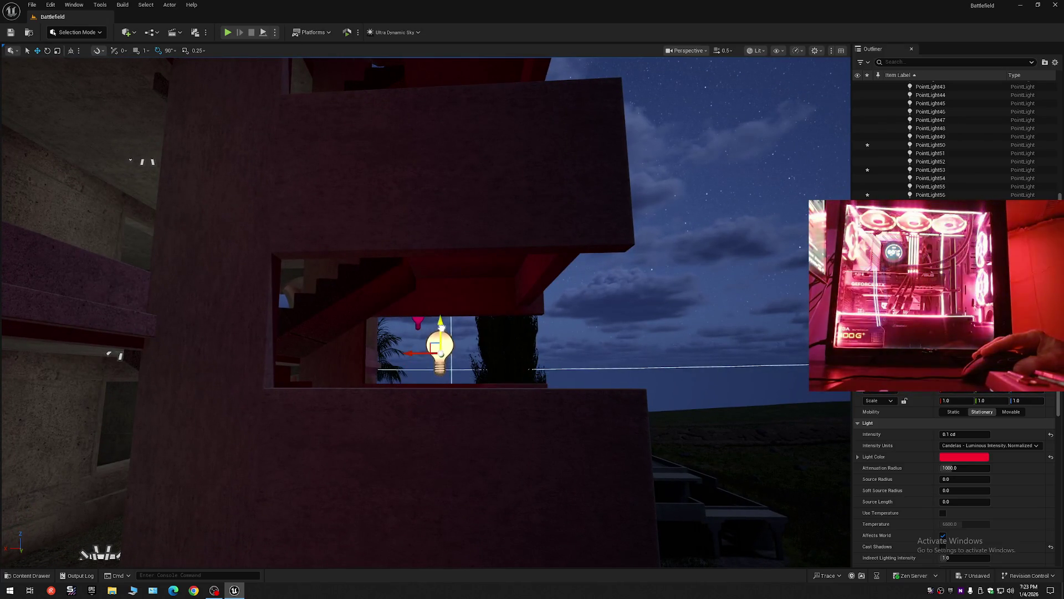
pyautogui.moveTo(442, 326); pyautogui.dragTo(447, 358)
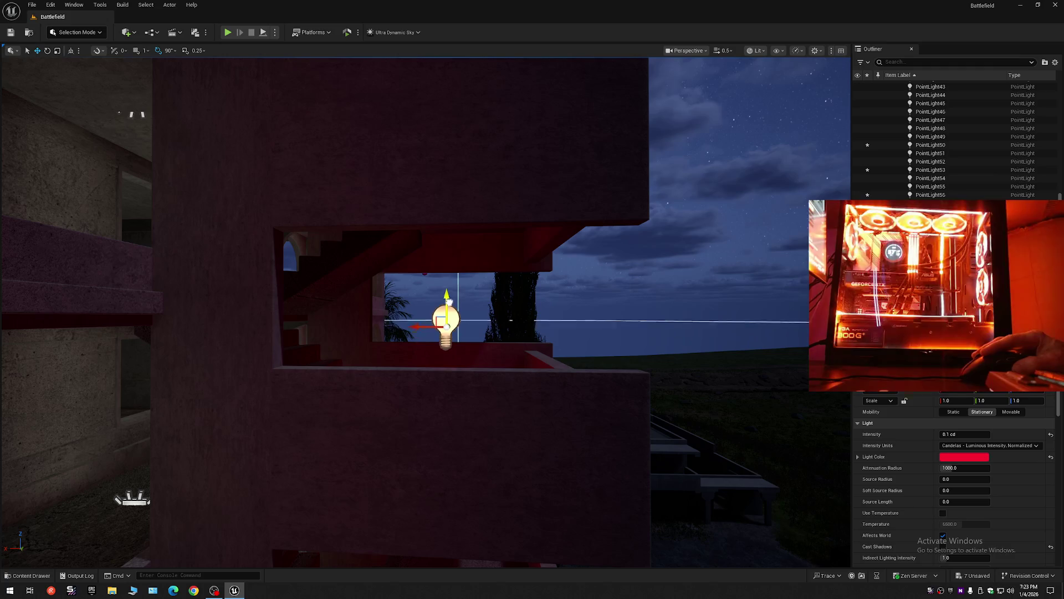
# Step: Select PointLight65 on the upper landing and fly around the balcony and rooftop lights
pyautogui.moveTo(449, 297); pyautogui.dragTo(449, 298)
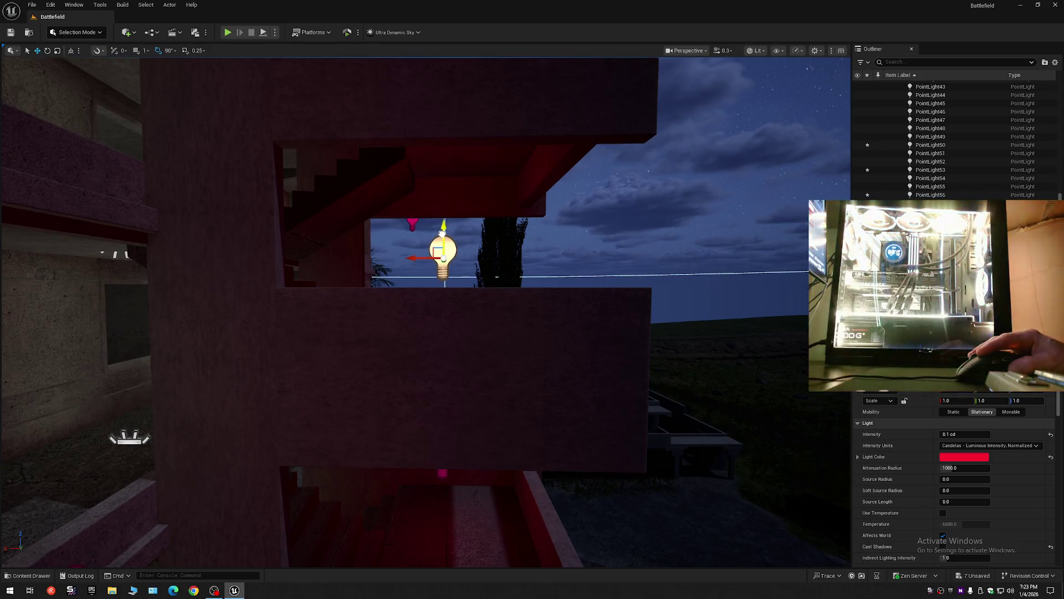
pyautogui.moveTo(449, 297); pyautogui.dragTo(440, 277)
pyautogui.click(442, 285)
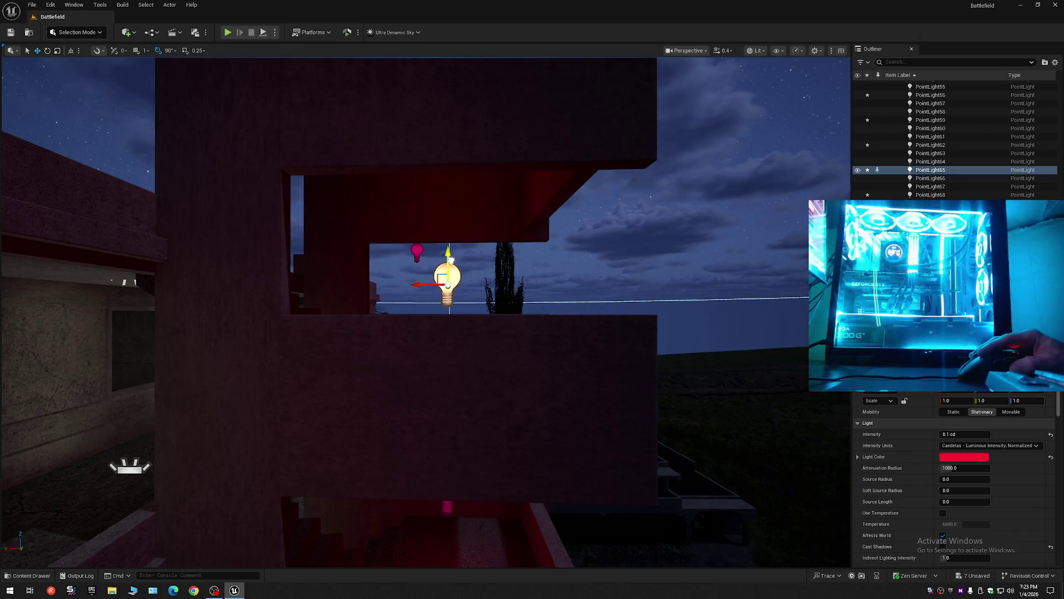
pyautogui.moveTo(442, 285); pyautogui.dragTo(443, 285)
pyautogui.moveTo(444, 199); pyautogui.dragTo(444, 199)
pyautogui.moveTo(477, 247); pyautogui.dragTo(476, 246)
pyautogui.moveTo(424, 282); pyautogui.dragTo(415, 187)
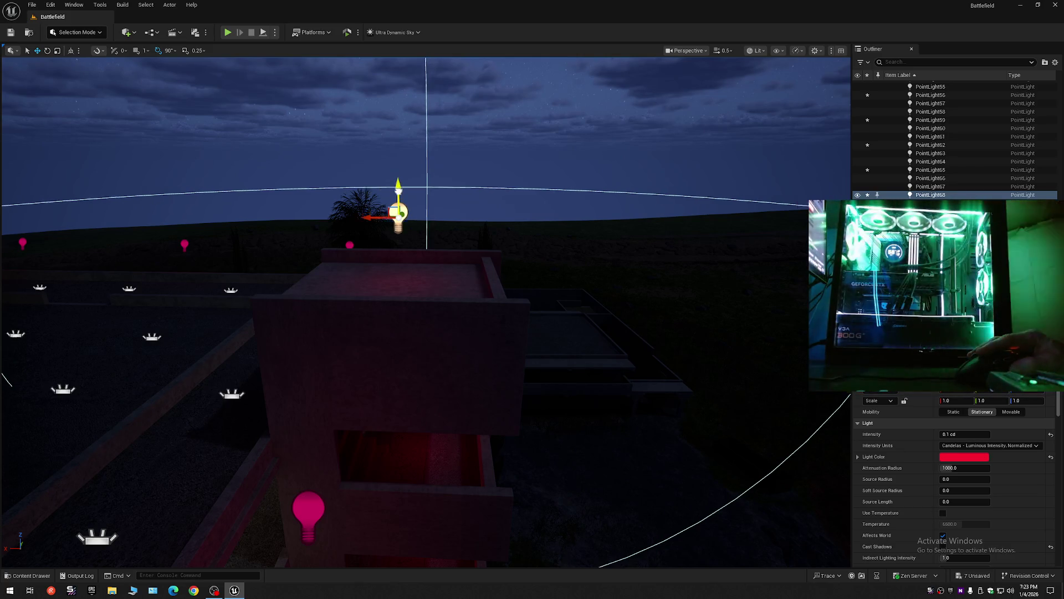
pyautogui.moveTo(427, 205)
pyautogui.mouseDown()
pyautogui.moveTo(3, 178)
pyautogui.moveTo(59, 200)
pyautogui.moveTo(81, 168)
pyautogui.moveTo(71, 123)
pyautogui.moveTo(144, 150)
pyautogui.mouseUp()
pyautogui.scroll(-2, 144, 149)
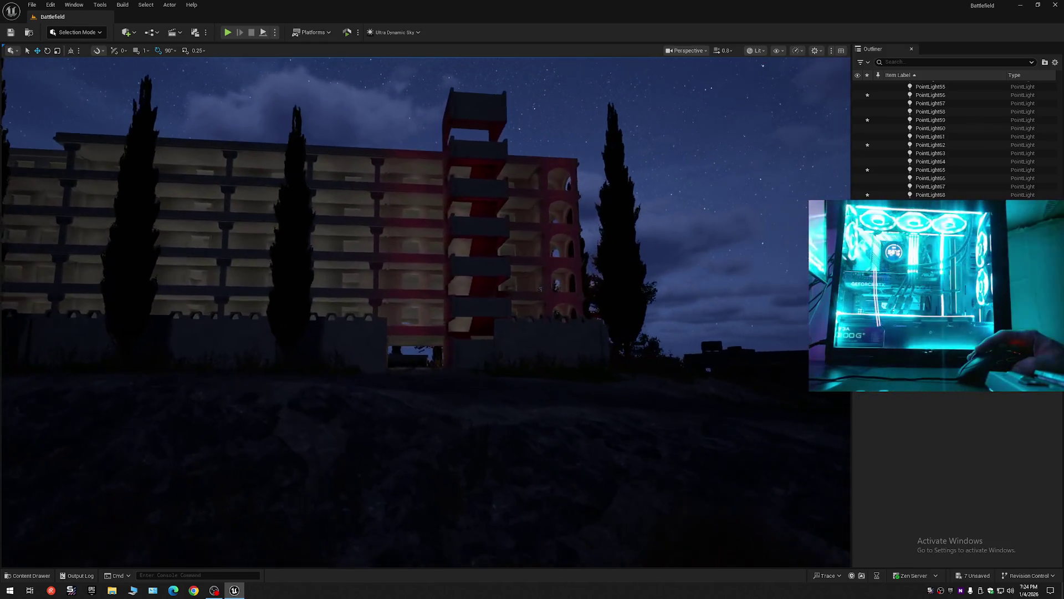
# Step: Fly under the building, up the red staircase and along the colonnade
pyautogui.press('w')
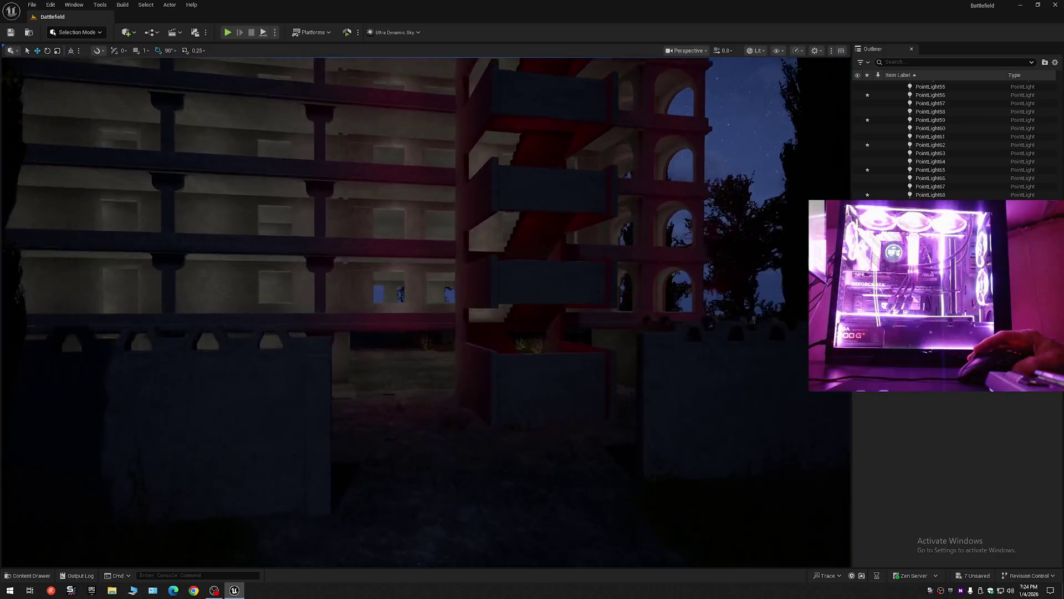
pyautogui.press('w')
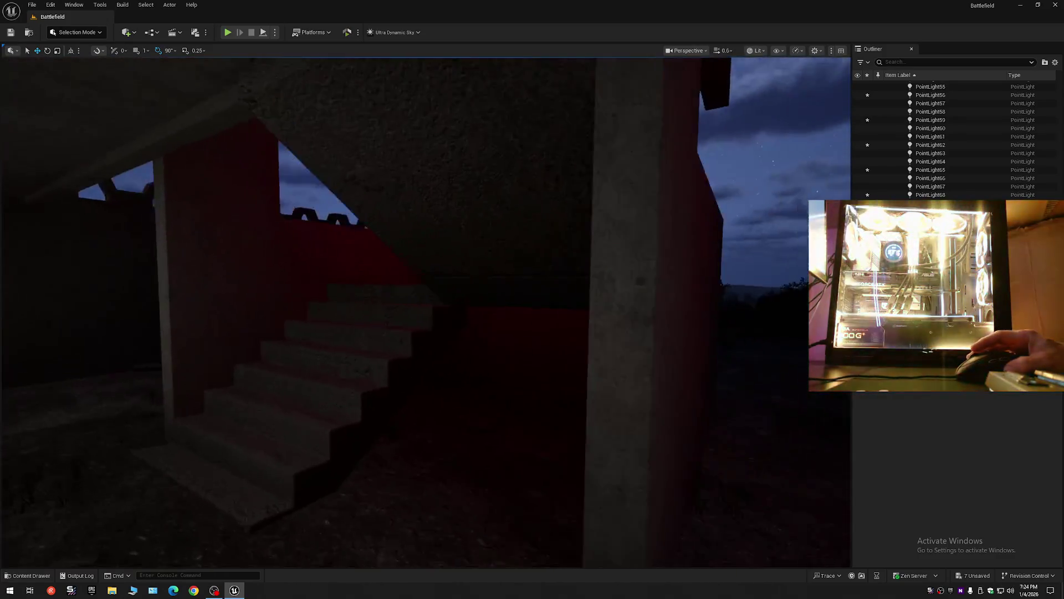
pyautogui.press('w')
pyautogui.scroll(-2, 426, 313)
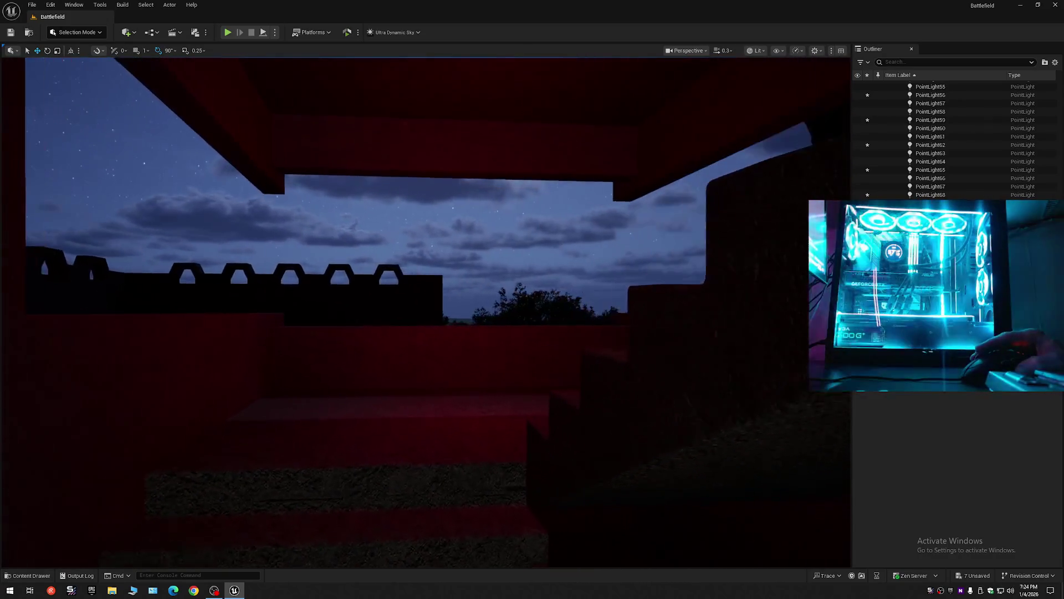
pyautogui.press('w')
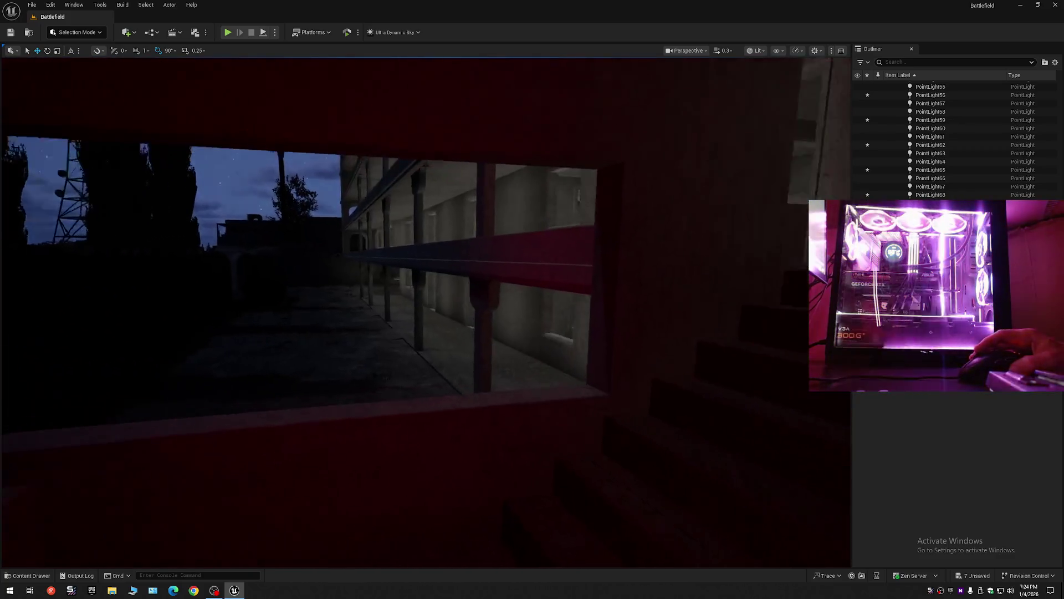
pyautogui.press('w')
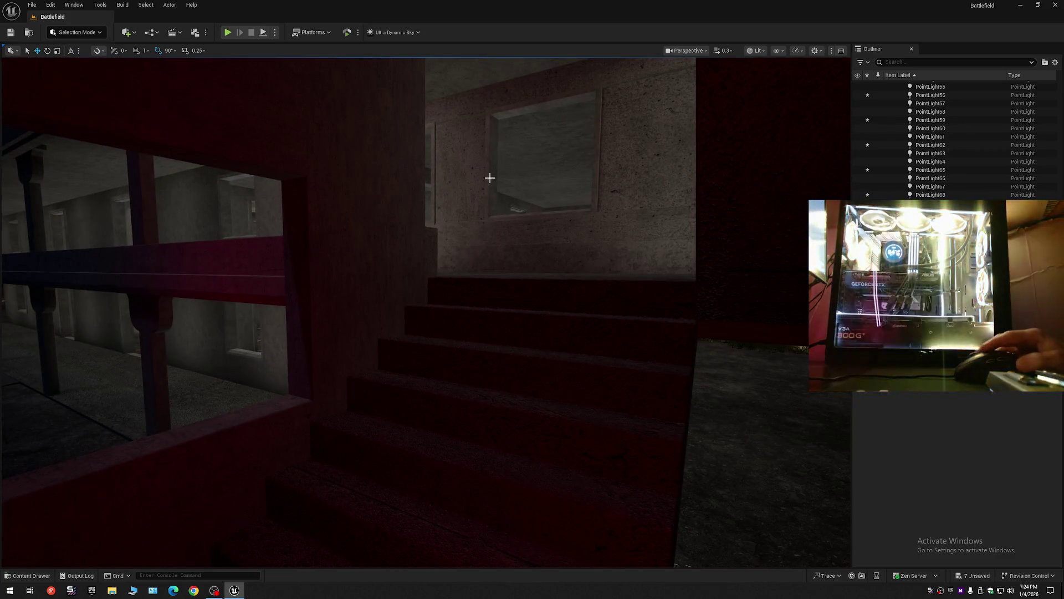
pyautogui.press('w')
pyautogui.scroll(2, 426, 313)
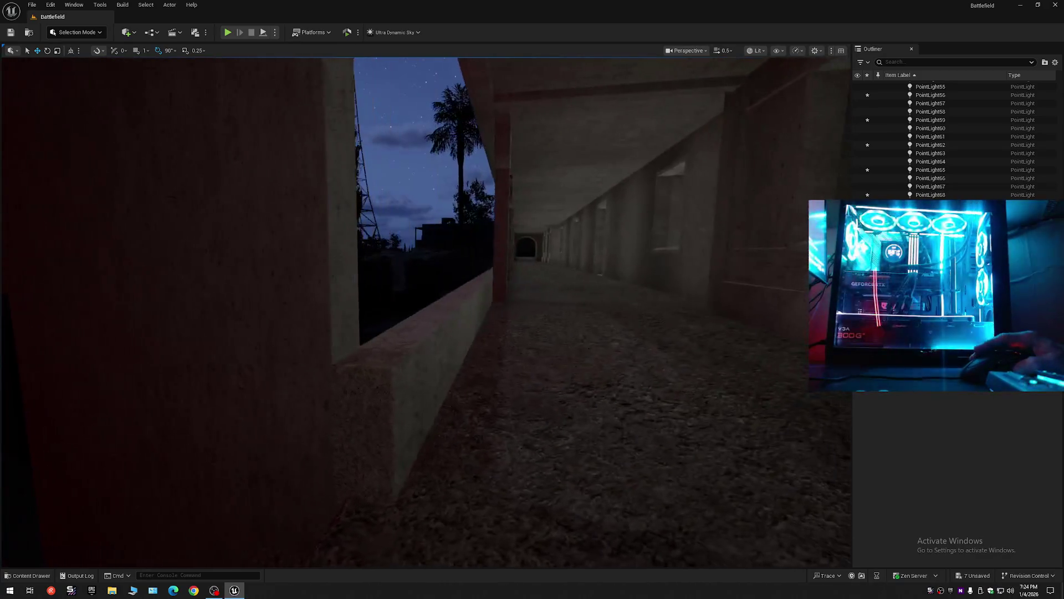
pyautogui.press('w')
pyautogui.scroll(-1, 426, 313)
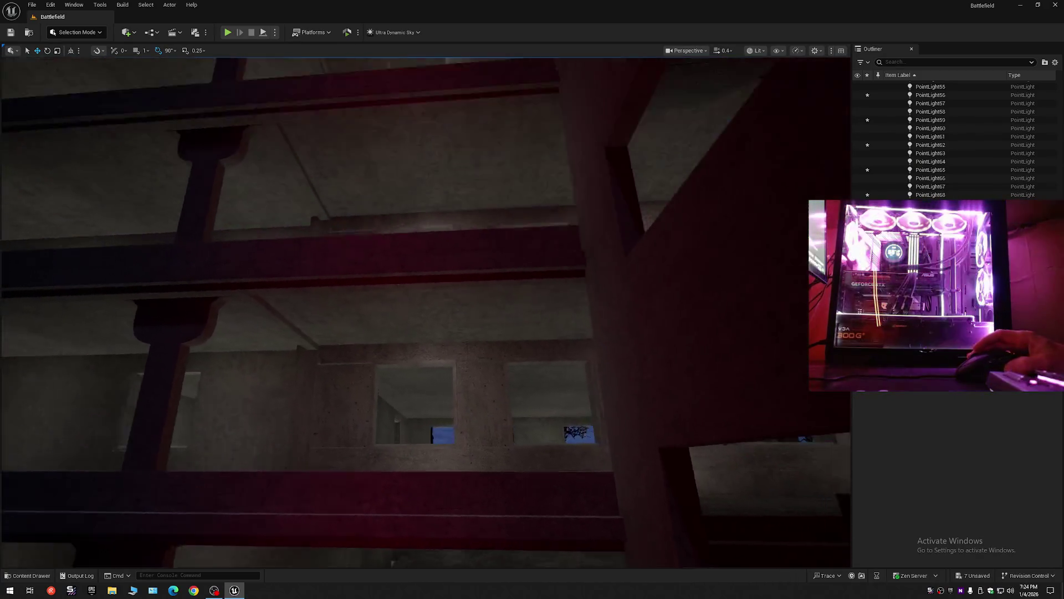
pyautogui.press('w')
pyautogui.scroll(4, 426, 313)
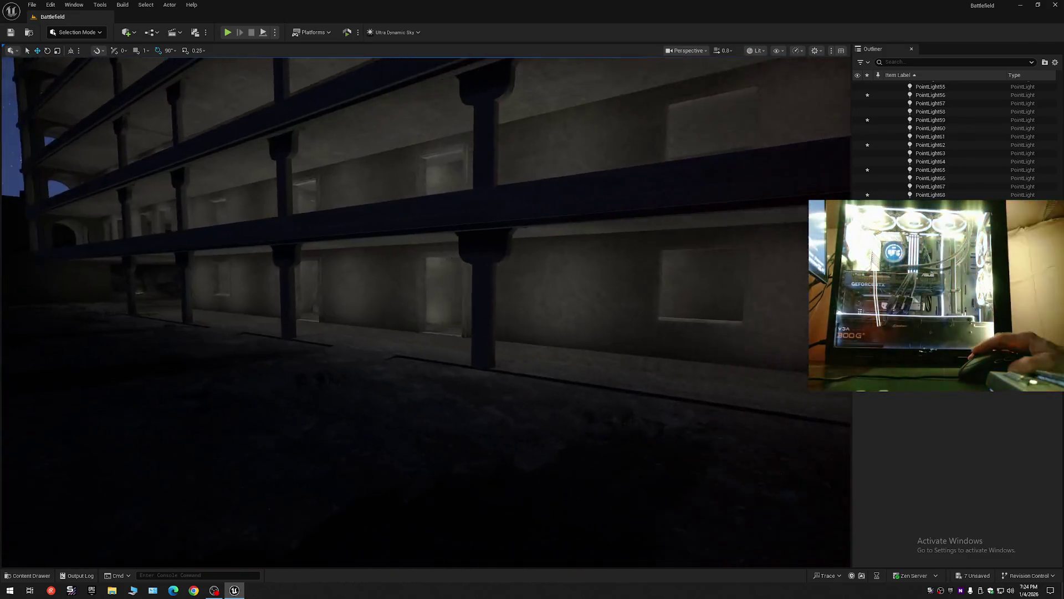
pyautogui.press('w')
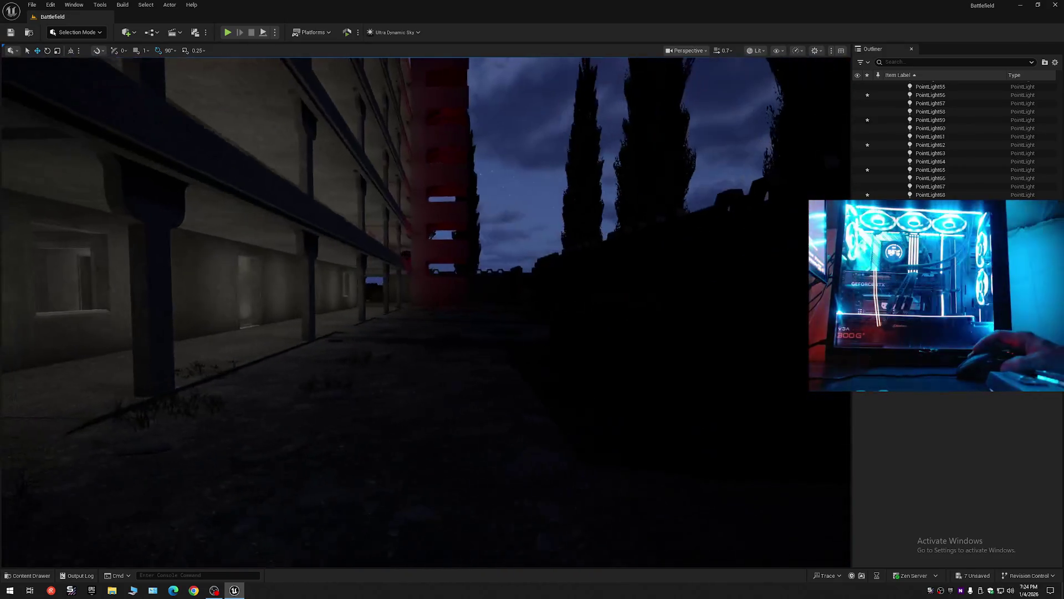
pyautogui.scroll(-2, 426, 313)
# Step: Approach the front of the red stair tower and select point light PointLight50
pyautogui.press('w')
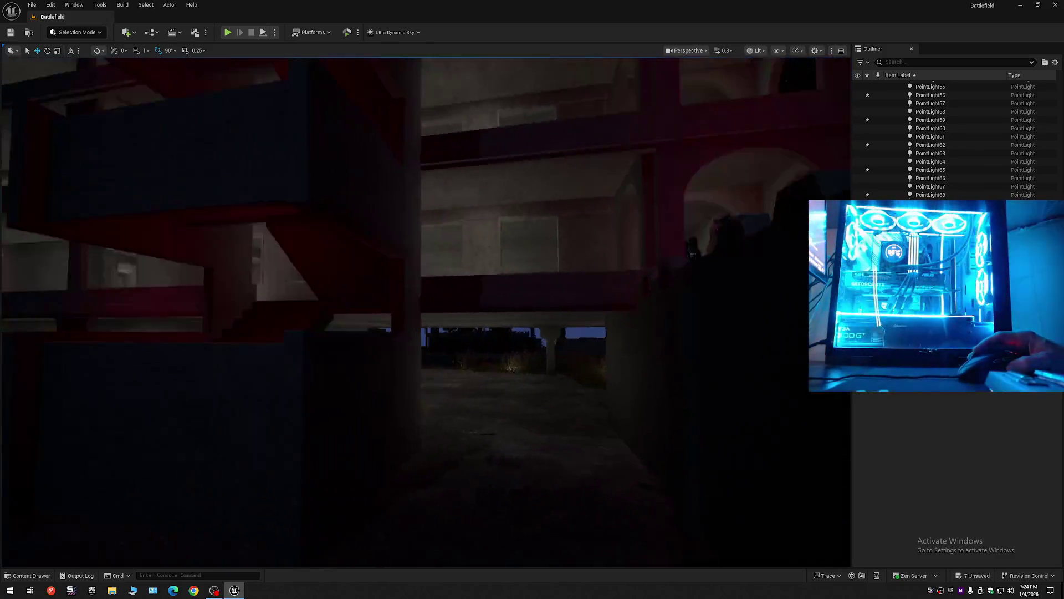
pyautogui.press('w')
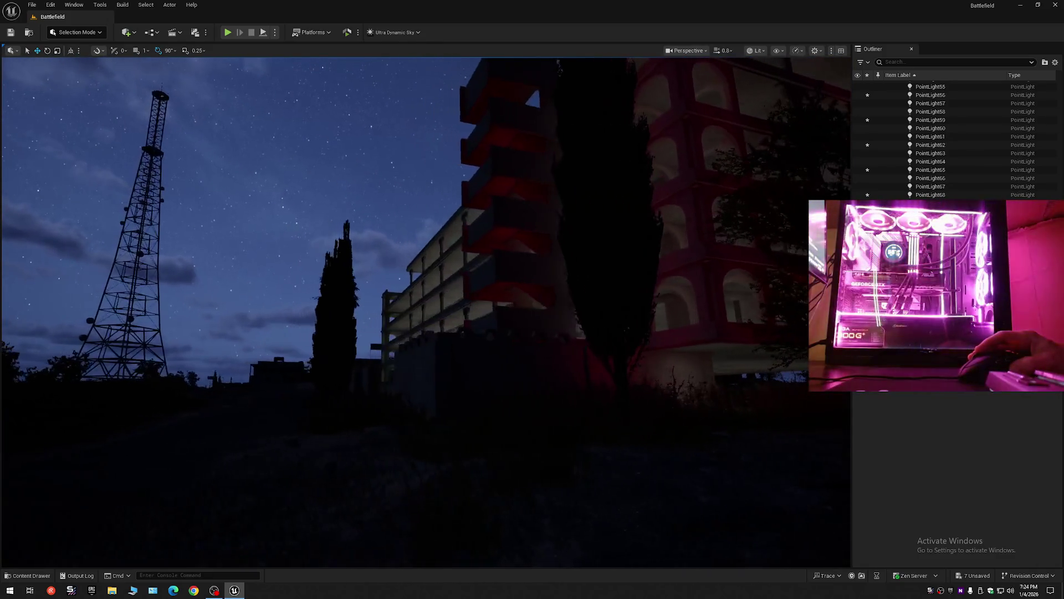
pyautogui.press('w')
pyautogui.press('w')
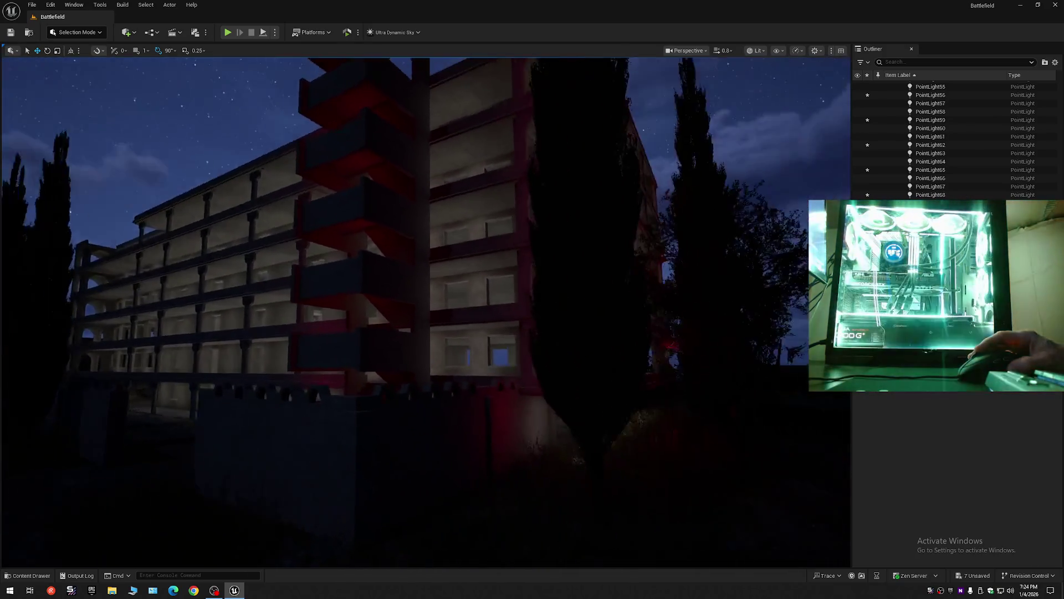
pyautogui.press('s')
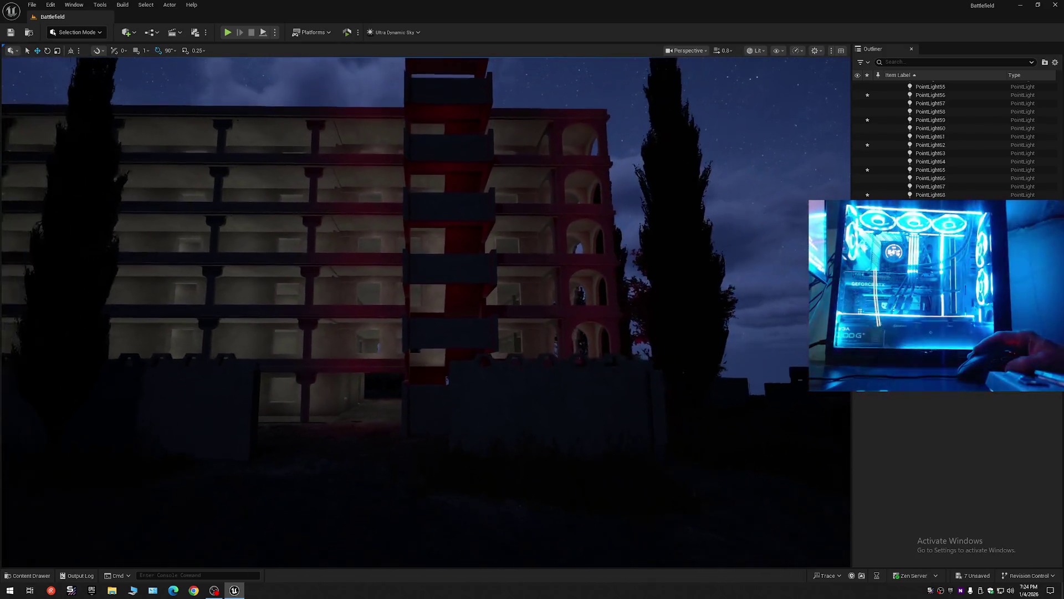
pyautogui.press('w')
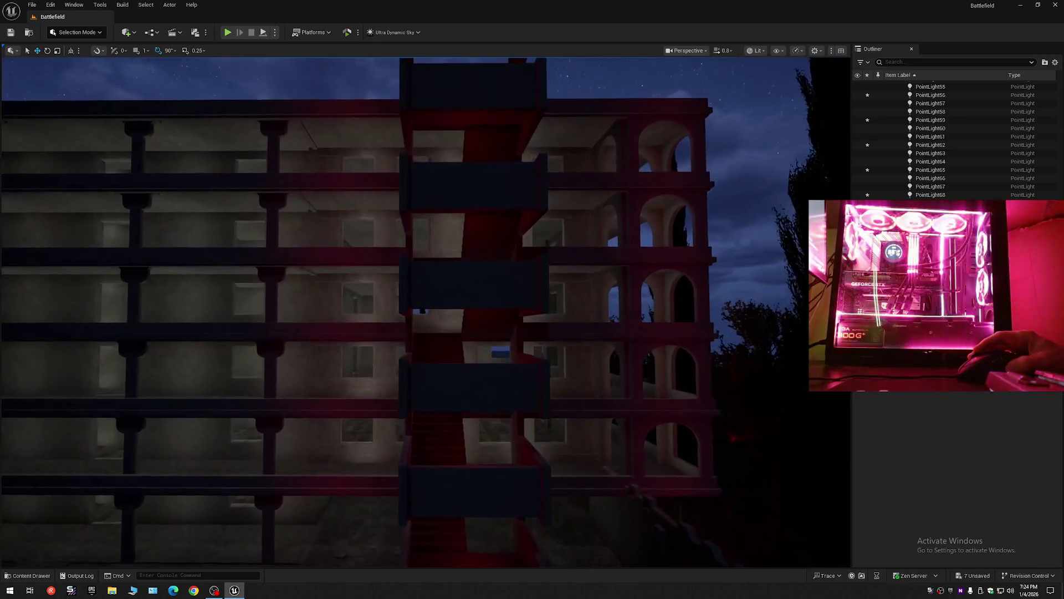
pyautogui.press('s')
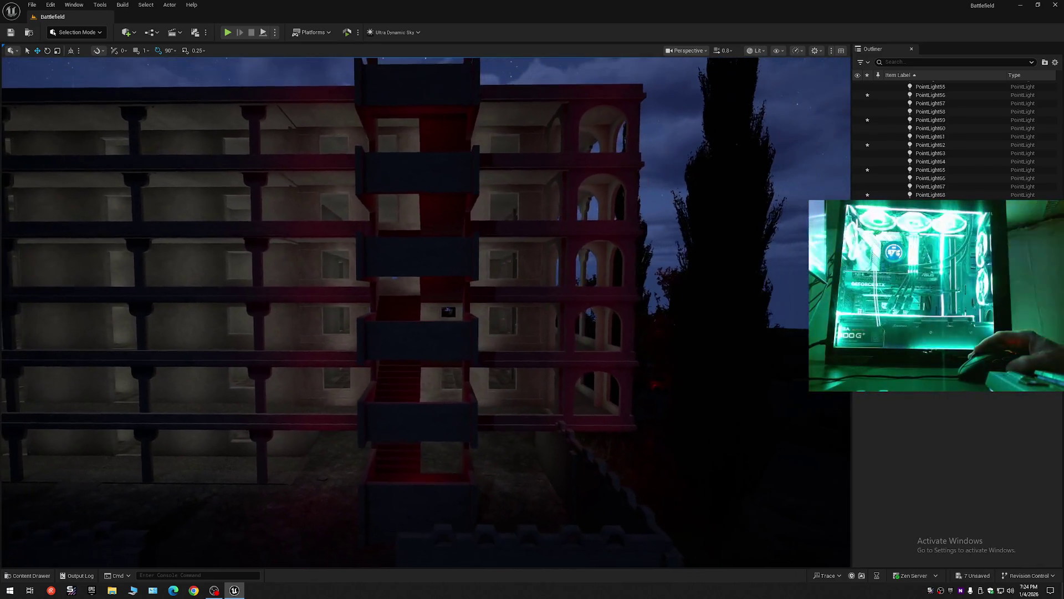
pyautogui.press('q')
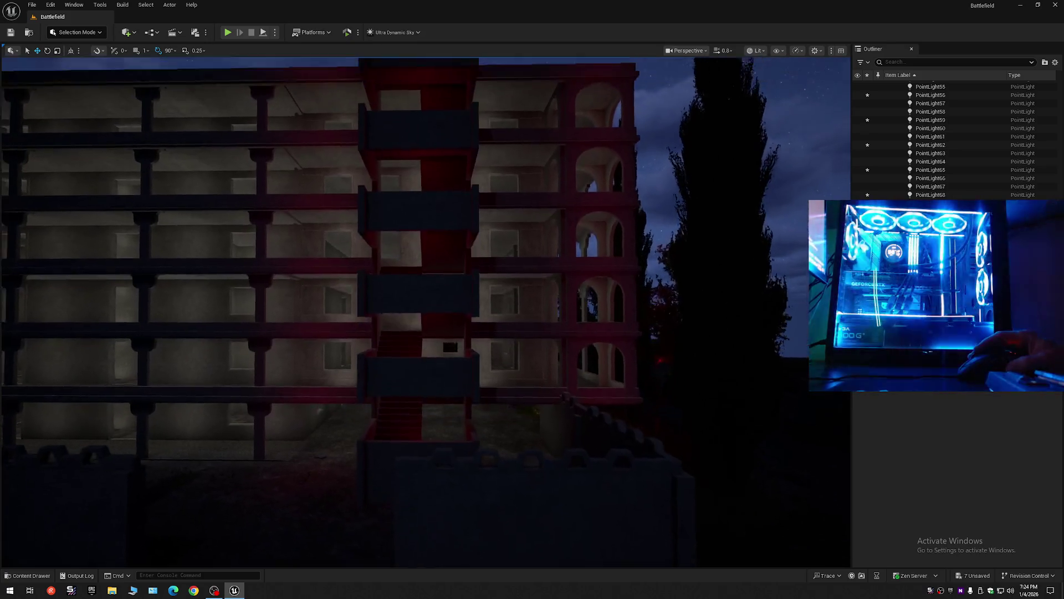
pyautogui.press('e')
pyautogui.press('q')
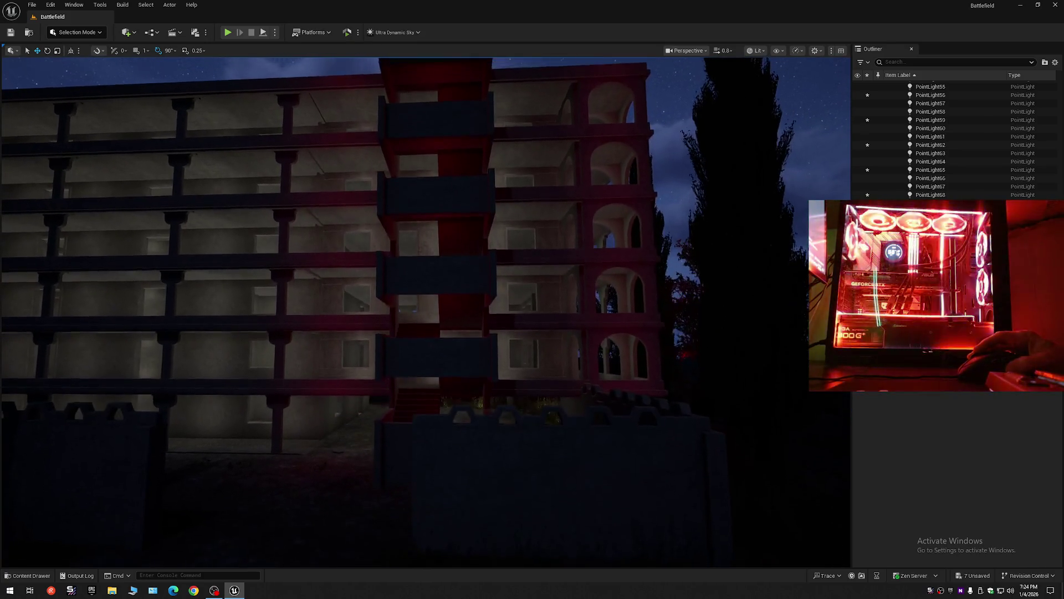
pyautogui.press('w')
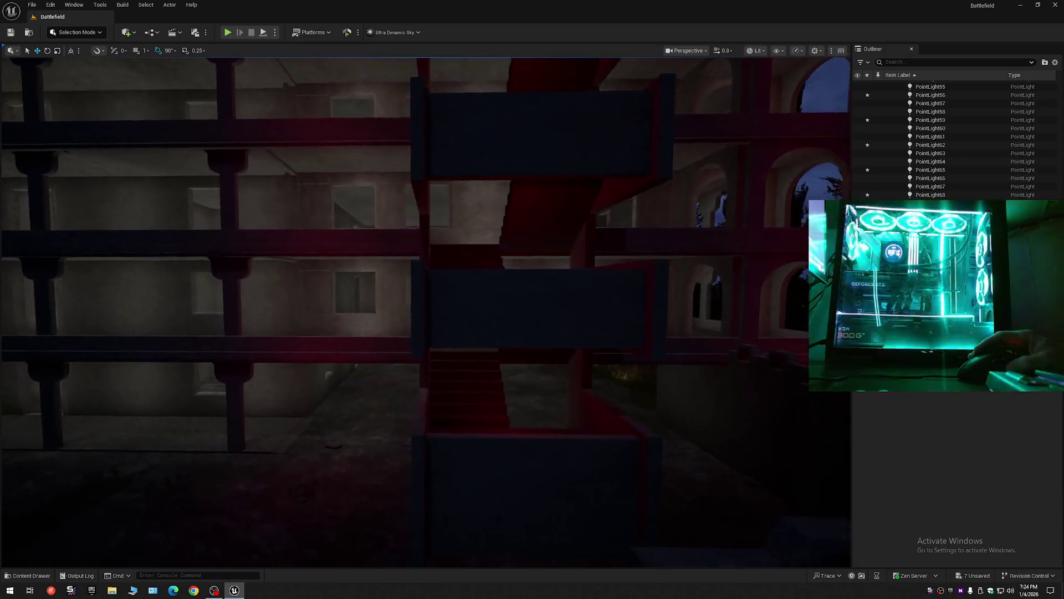
pyautogui.click(527, 394)
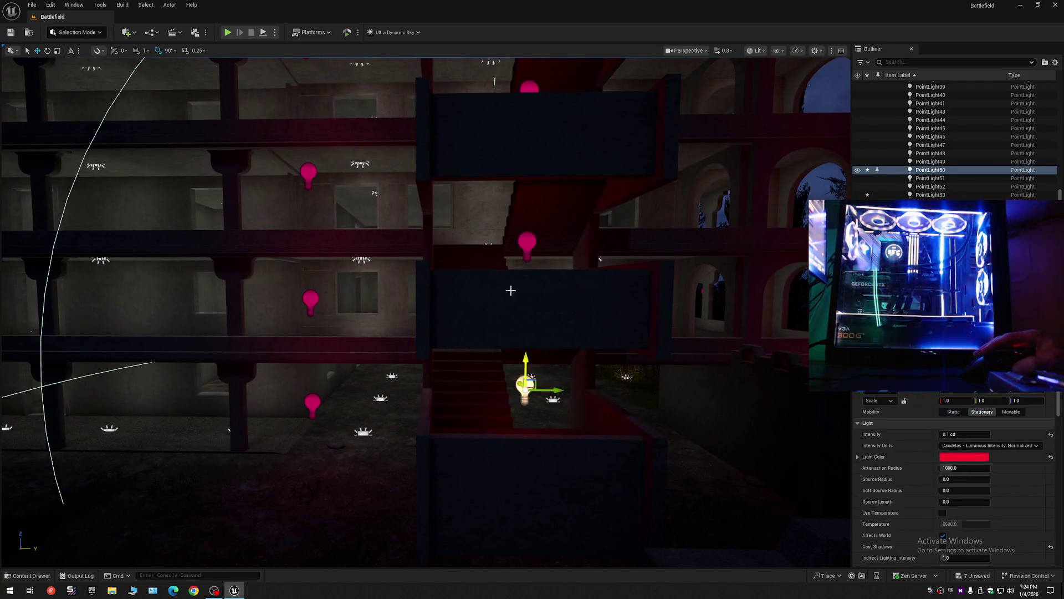
# Step: Add more tower lights to the selection, raise one above the roof, and edit Light Color
pyautogui.keyDown('ctrl'); pyautogui.click(521, 240); pyautogui.keyUp('ctrl')
pyautogui.press('s')
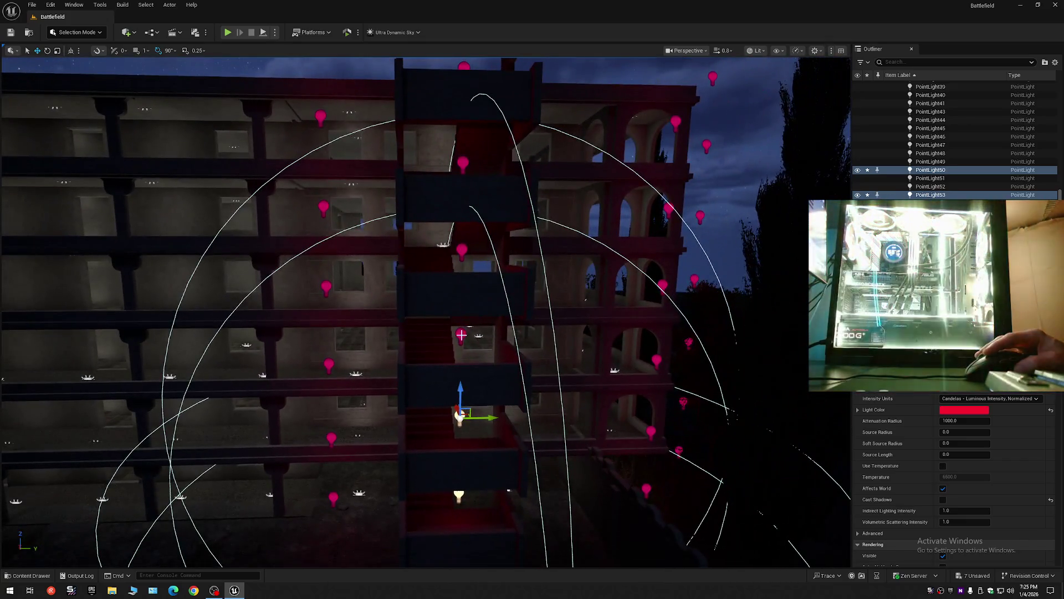
pyautogui.moveTo(461, 335)
pyautogui.mouseDown()
pyautogui.moveTo(462, 70)
pyautogui.moveTo(135, 214)
pyautogui.moveTo(120, 242)
pyautogui.moveTo(113, 221)
pyautogui.mouseUp()
pyautogui.click(456, 181)
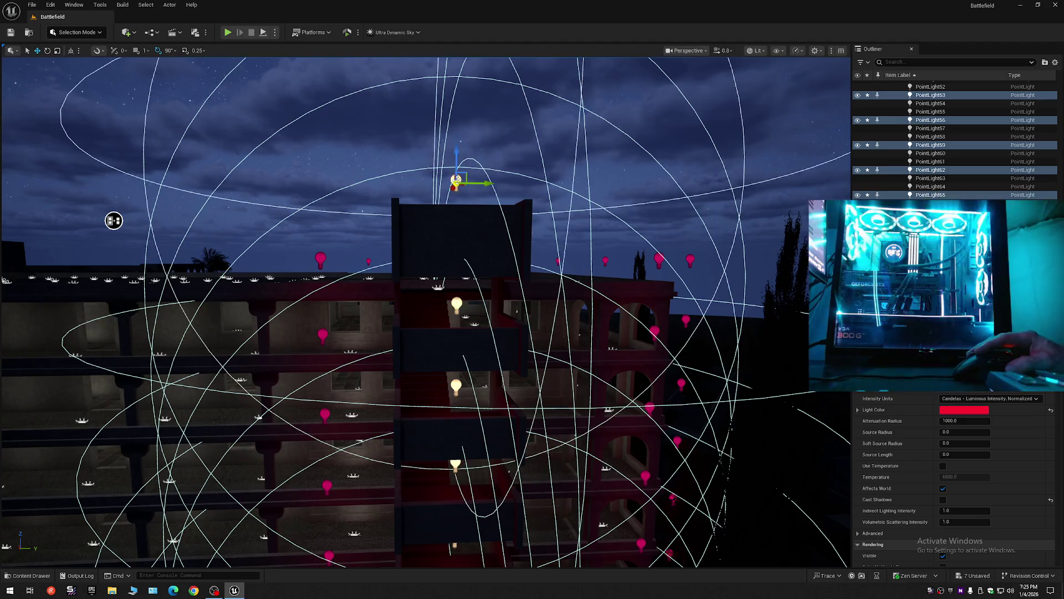
pyautogui.click(978, 413)
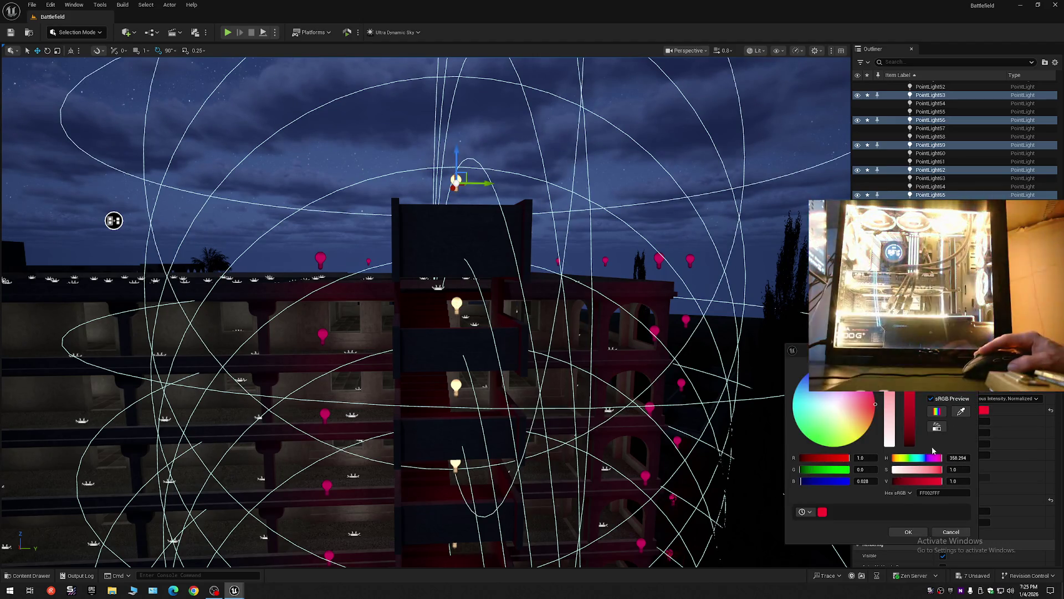
# Step: Preview a near-white light colour, then cancel so the tower lights stay red
pyautogui.click(837, 407)
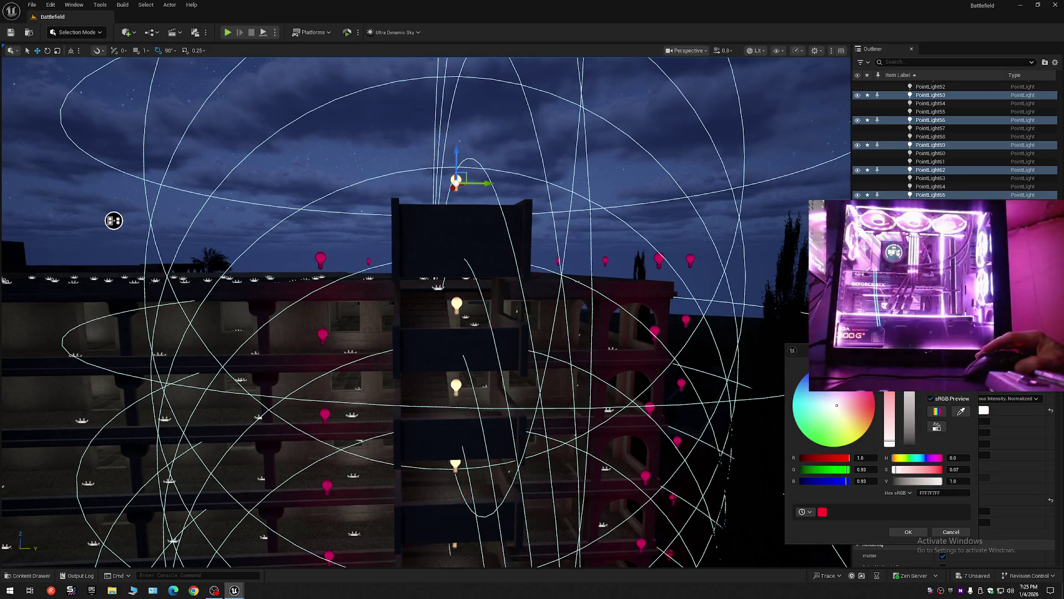
pyautogui.moveTo(114, 220)
pyautogui.mouseDown()
pyautogui.moveTo(172, 194)
pyautogui.moveTo(159, 188)
pyautogui.moveTo(162, 139)
pyautogui.mouseUp()
pyautogui.scroll(-2, 161, 141)
pyautogui.scroll(-2, 162, 138)
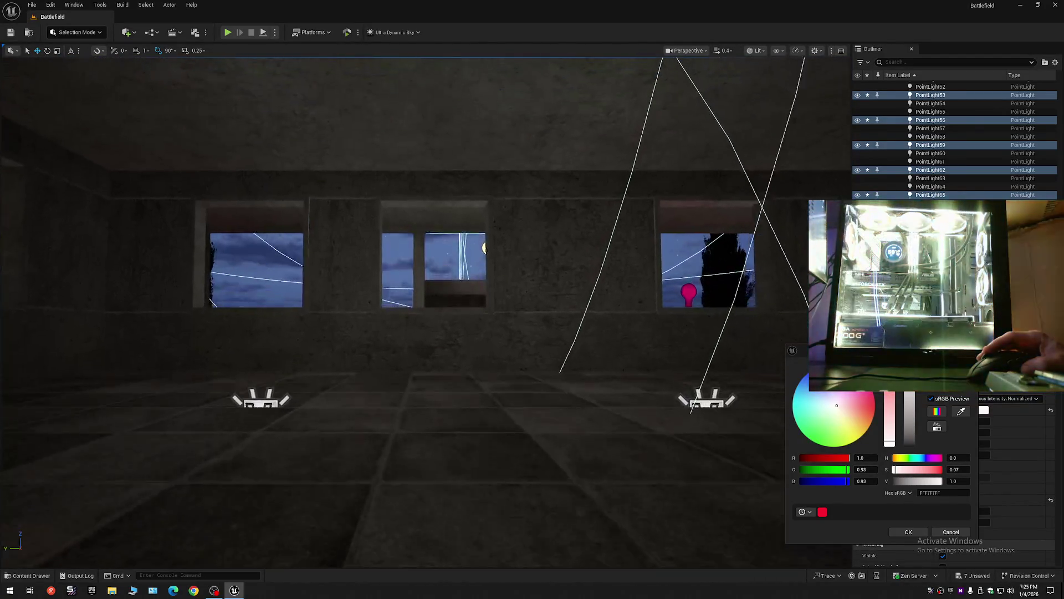
pyautogui.moveTo(647, 421); pyautogui.dragTo(647, 421)
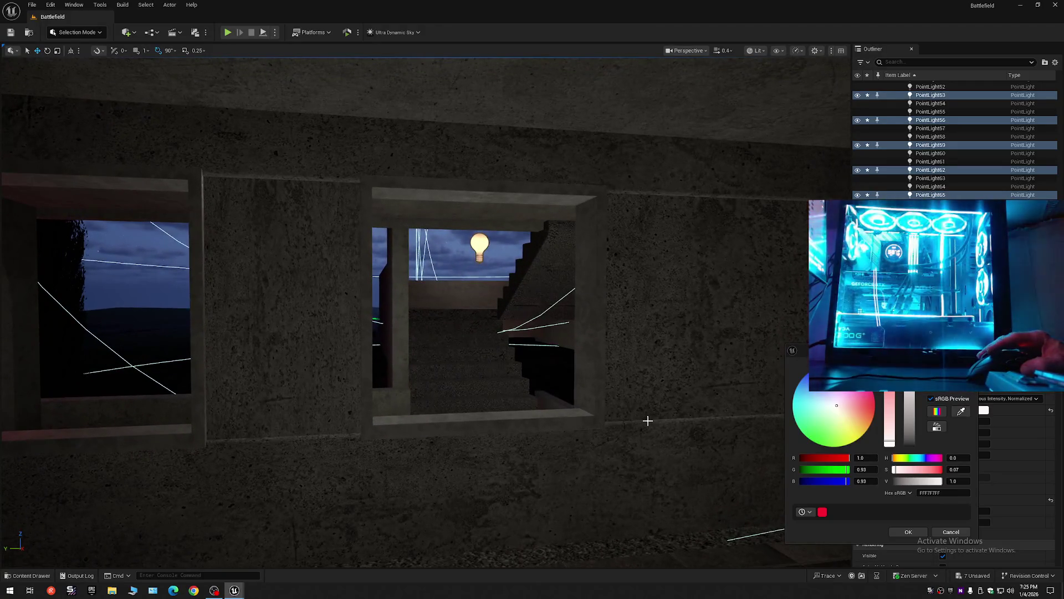
pyautogui.scroll(2, 647, 421)
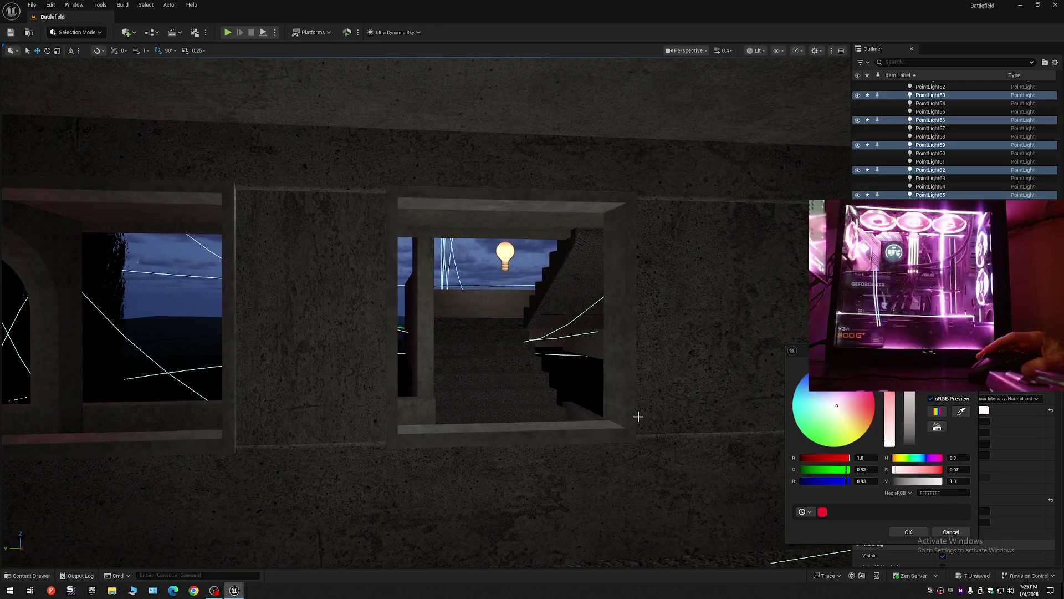
pyautogui.click(951, 533)
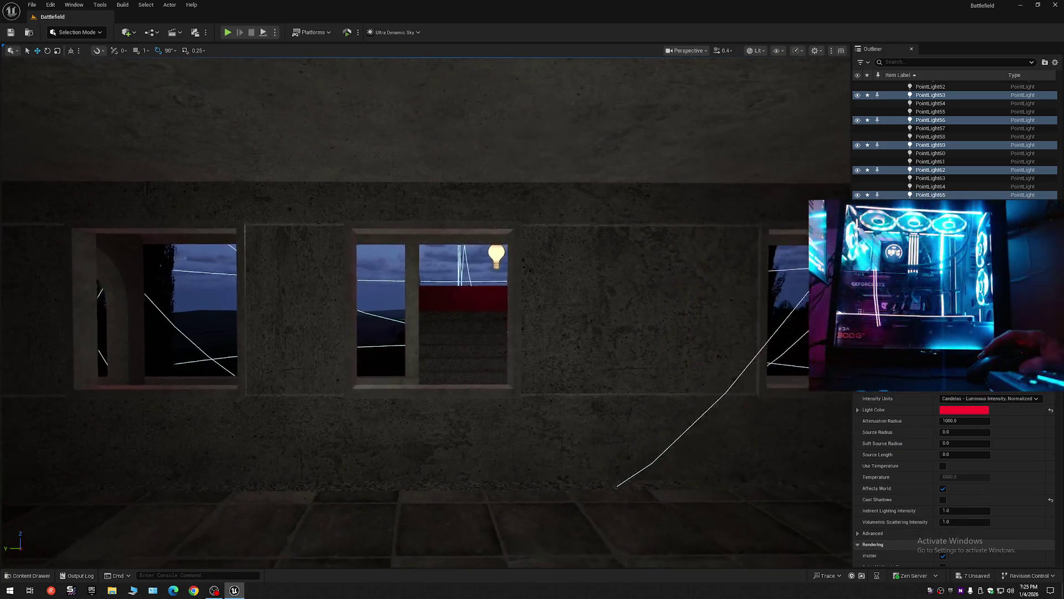
# Step: Set the tower lights' colour to pure white (FFFFFFFF) via the G, B, saturation and value controls
pyautogui.press('w')
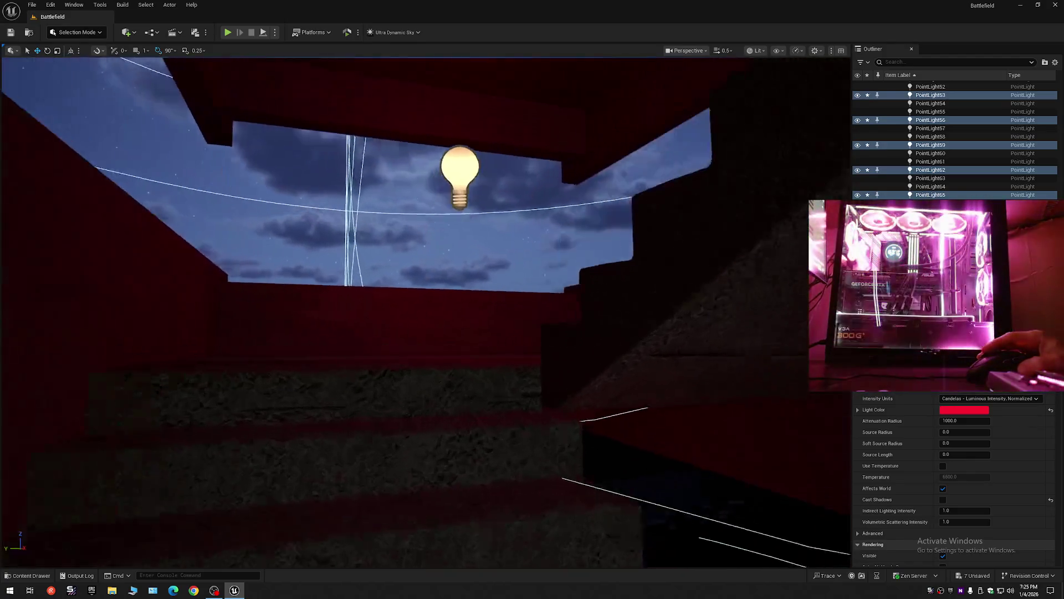
pyautogui.press('s')
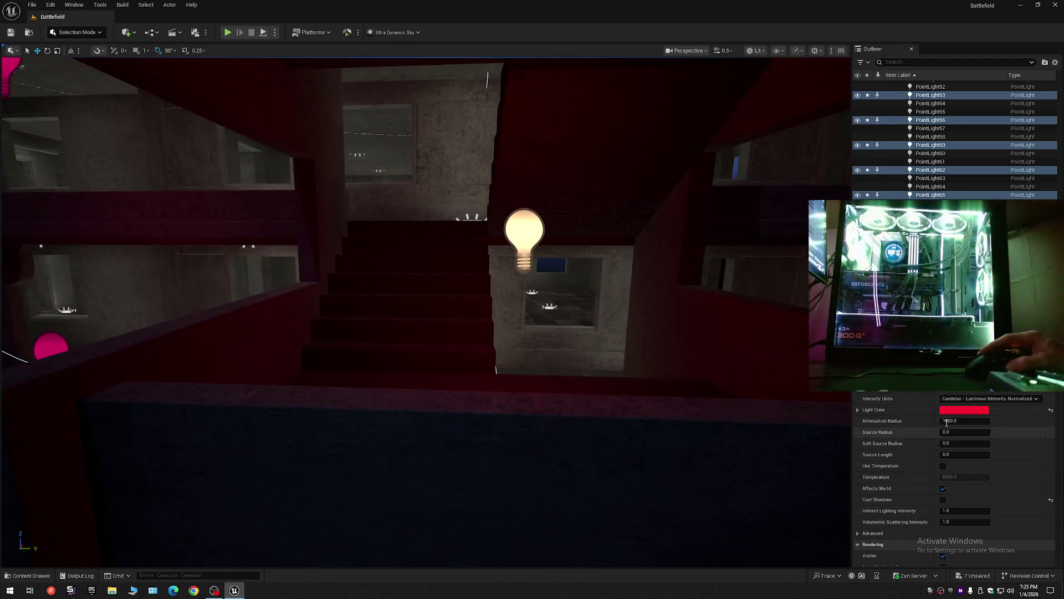
pyautogui.click(955, 413)
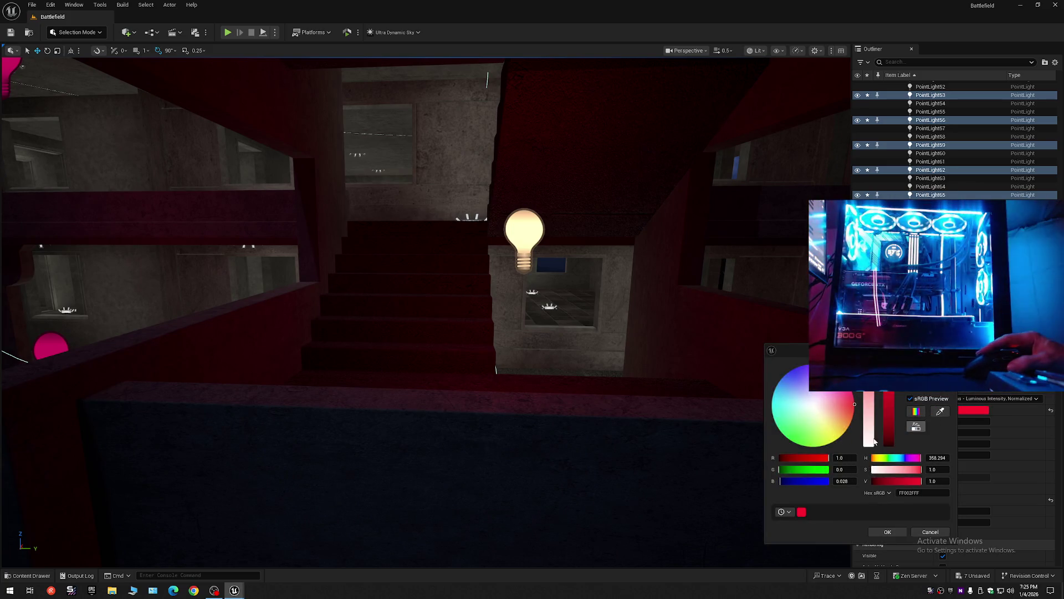
pyautogui.click(815, 407)
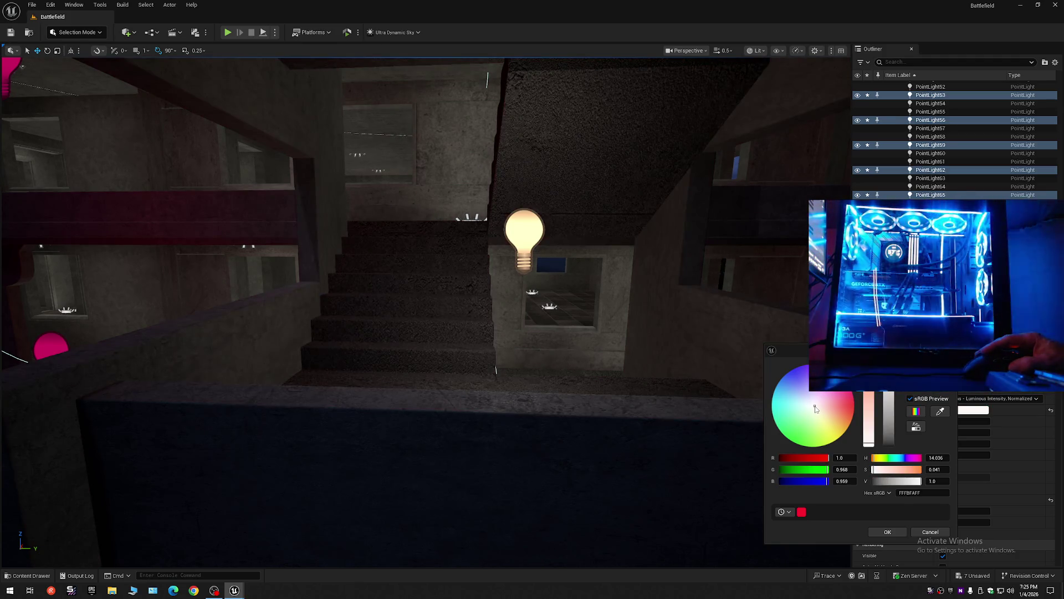
pyautogui.click(842, 471)
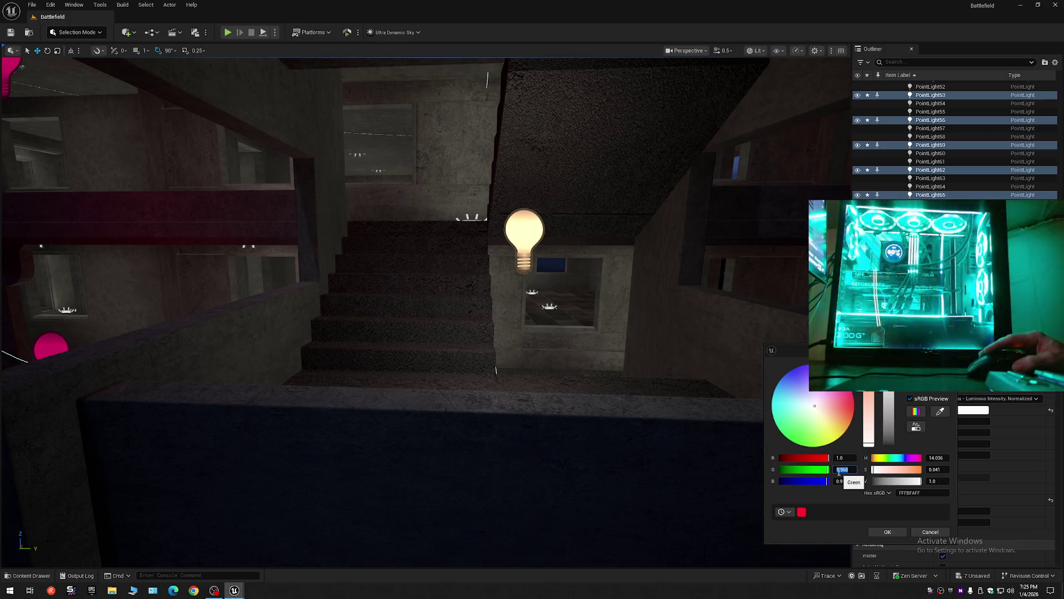
pyautogui.write('0')
pyautogui.click(840, 482)
pyautogui.write('0')
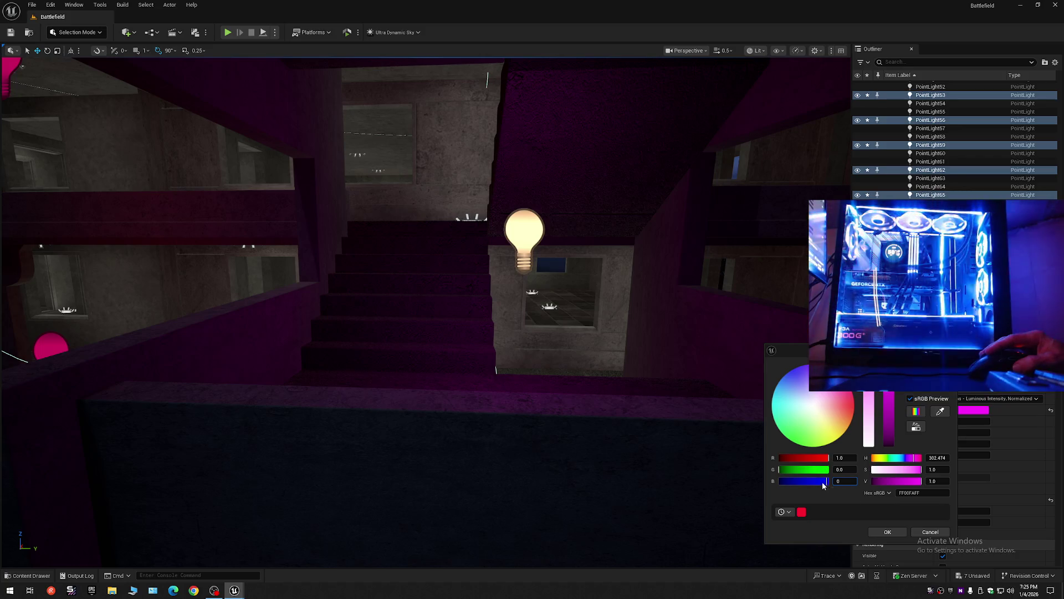
pyautogui.press('Return')
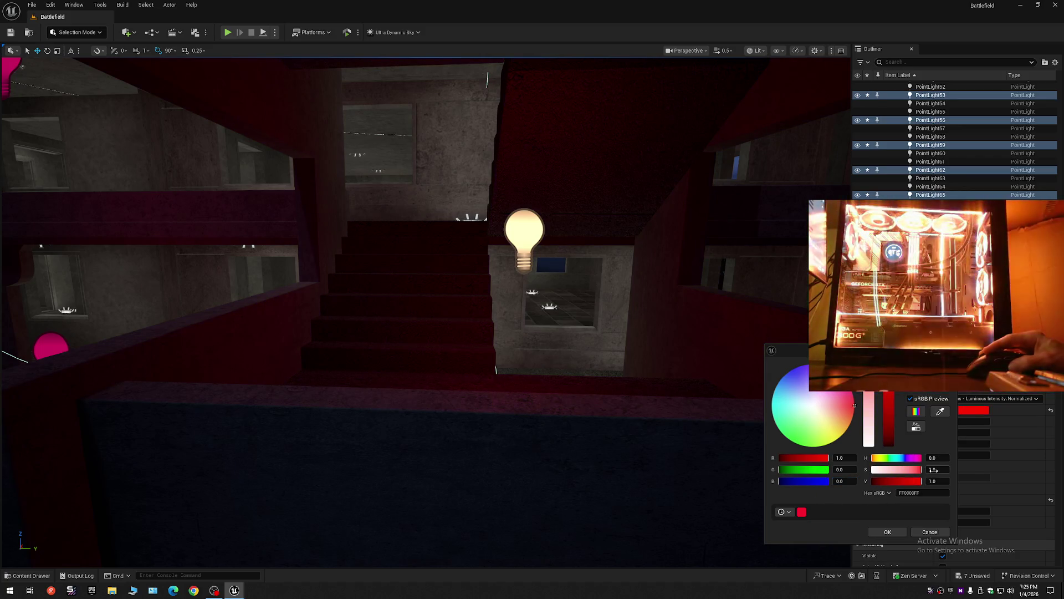
pyautogui.write('0')
pyautogui.click(936, 481)
pyautogui.write('0')
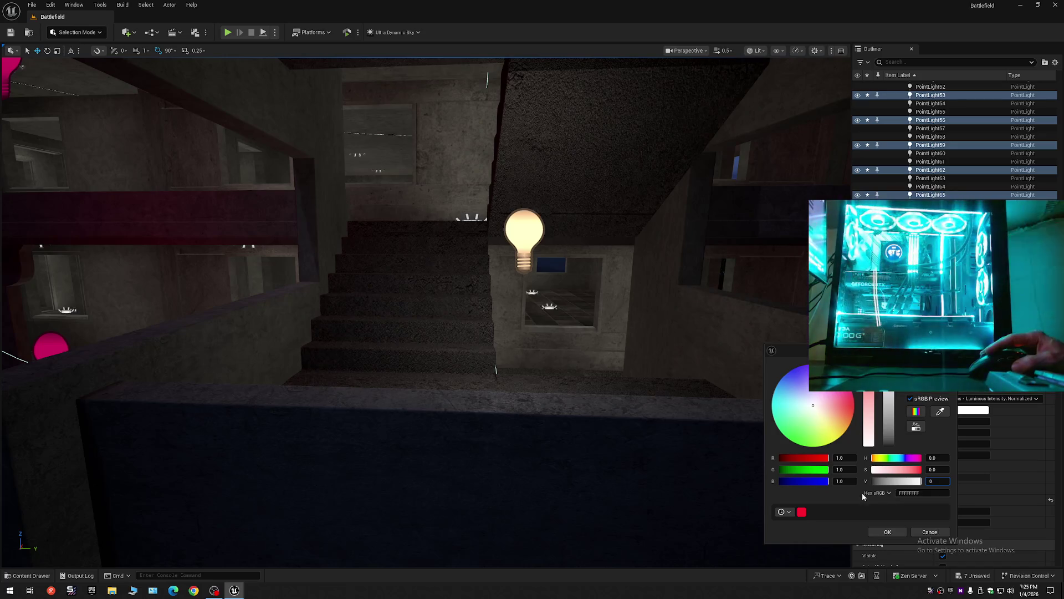
pyautogui.press('Return')
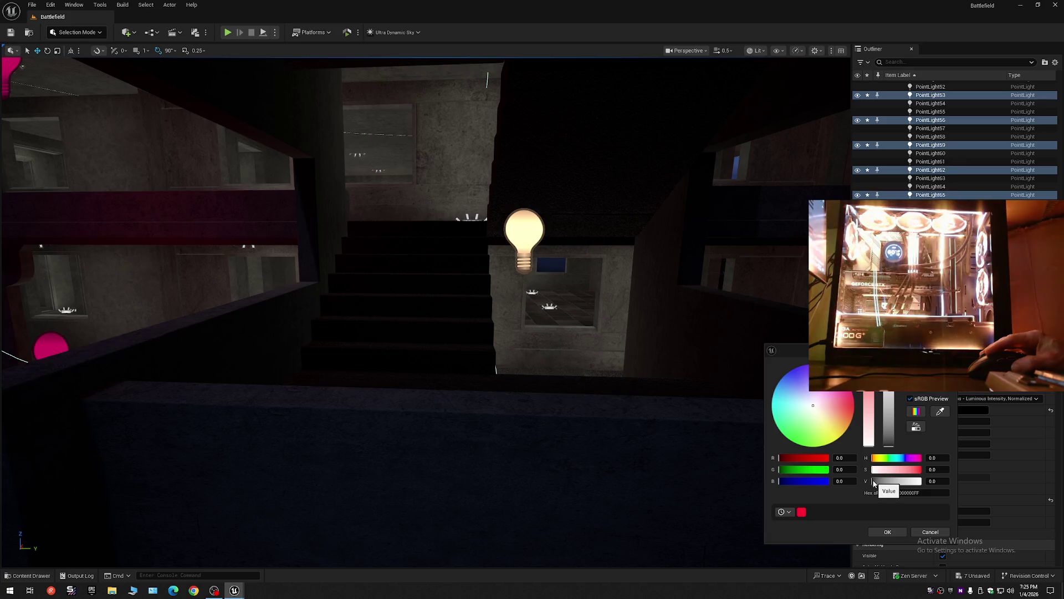
pyautogui.moveTo(874, 483); pyautogui.dragTo(954, 481)
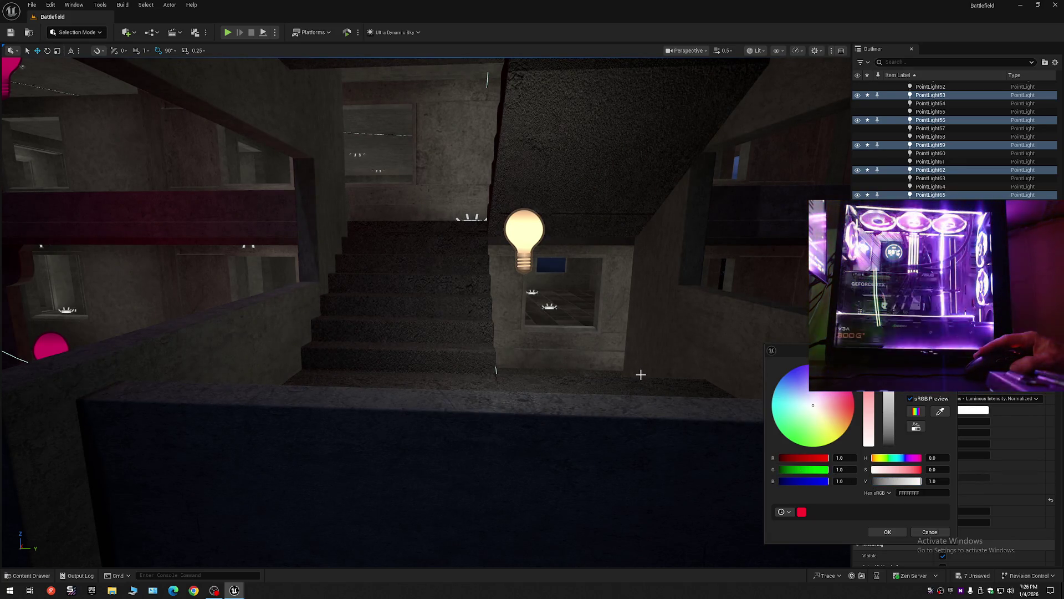
pyautogui.scroll(-10, 581, 360)
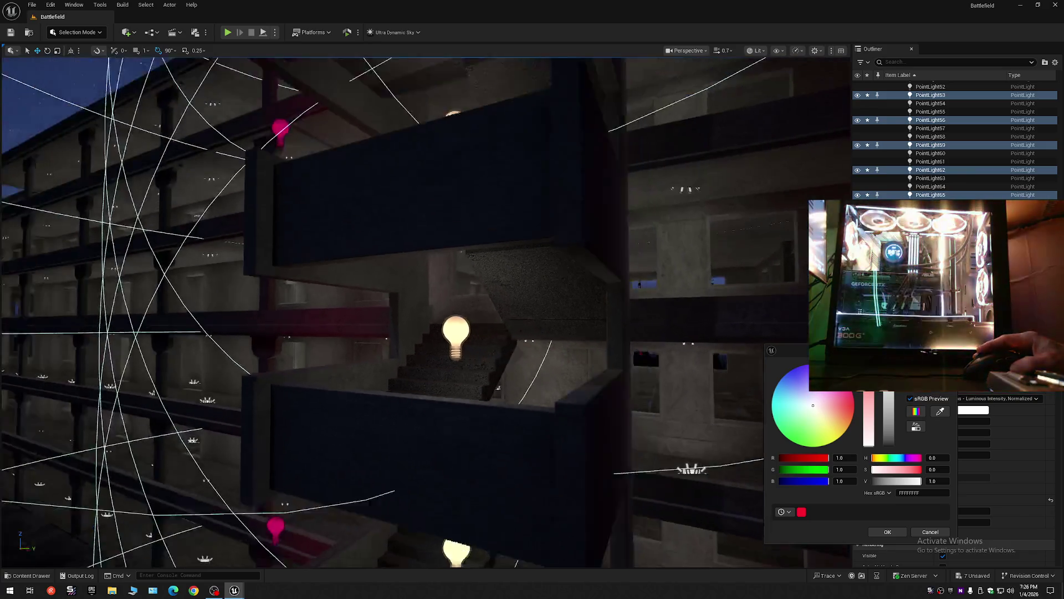
pyautogui.scroll(8, 581, 361)
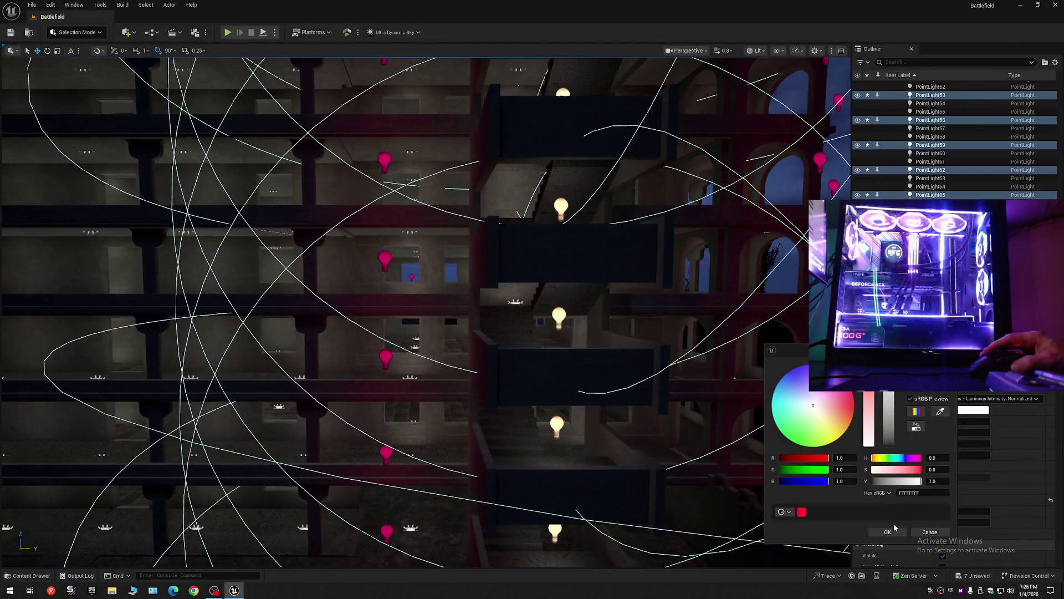
pyautogui.click(893, 530)
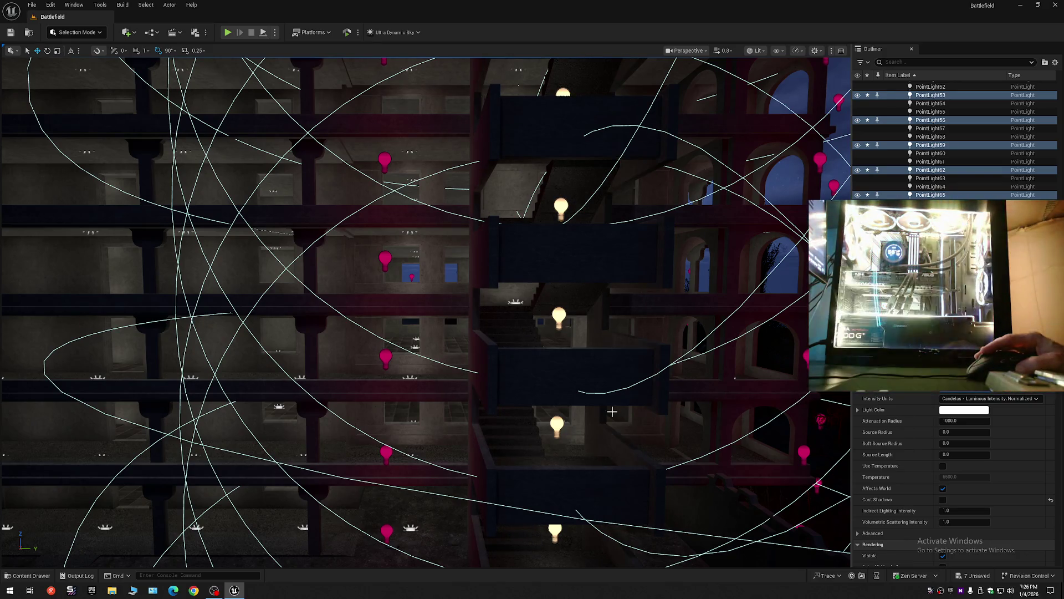
pyautogui.scroll(-10, 612, 411)
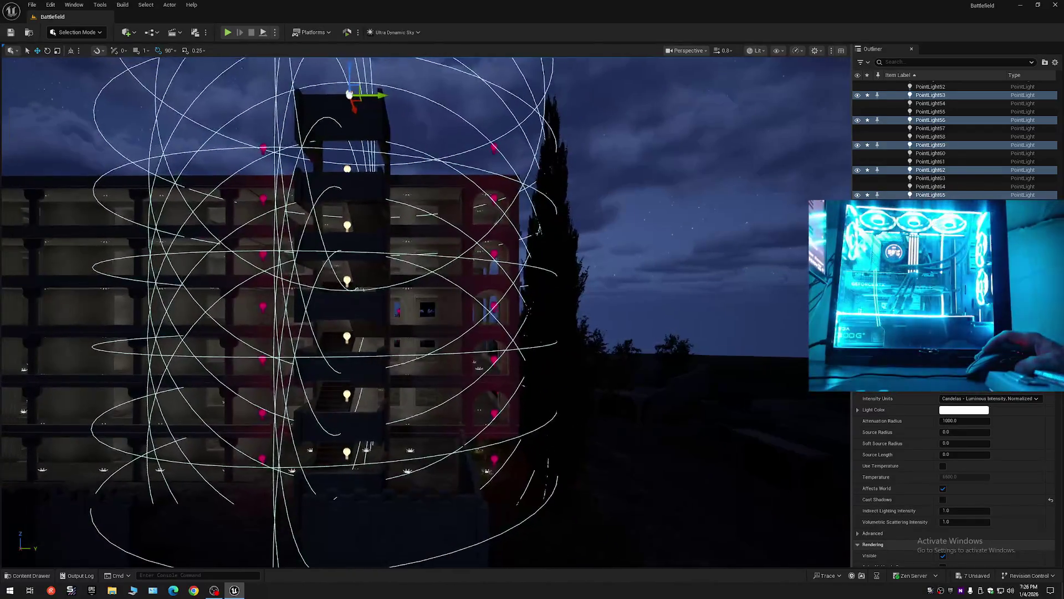
pyautogui.press('Escape')
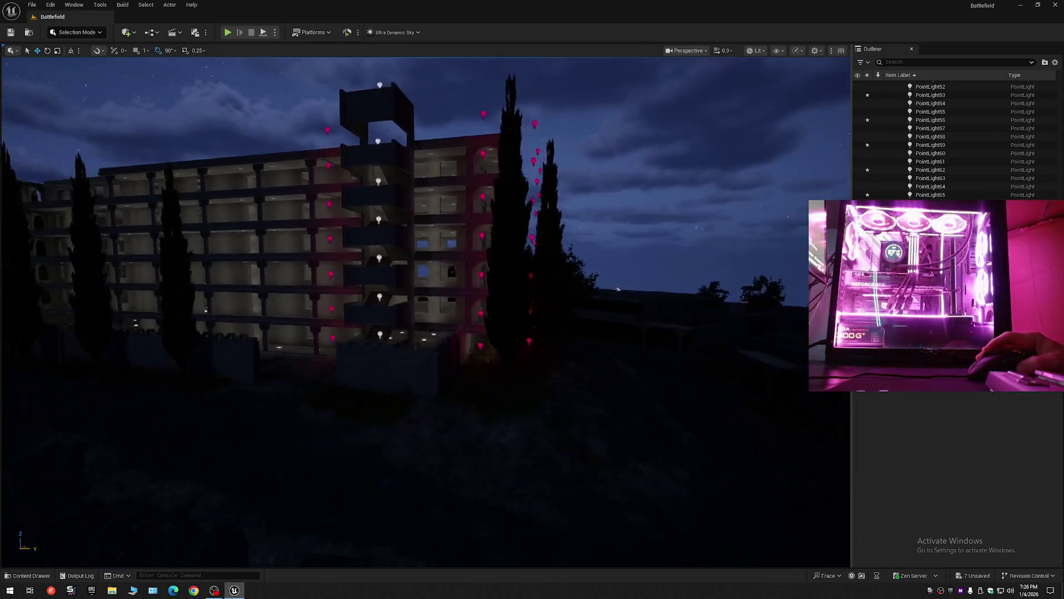
pyautogui.moveTo(727, 311); pyautogui.dragTo(792, 299)
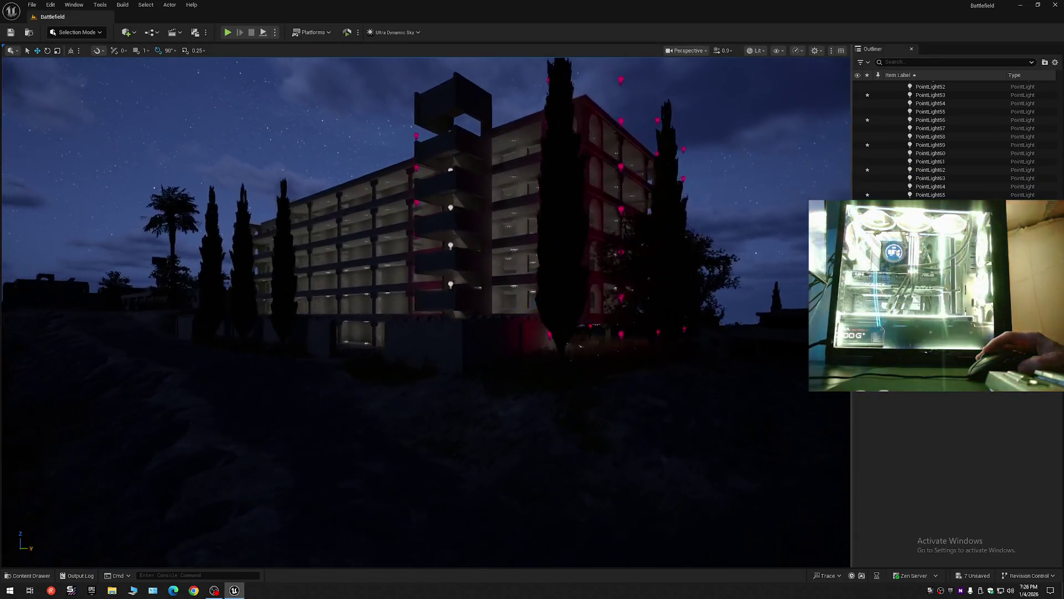
pyautogui.press('w')
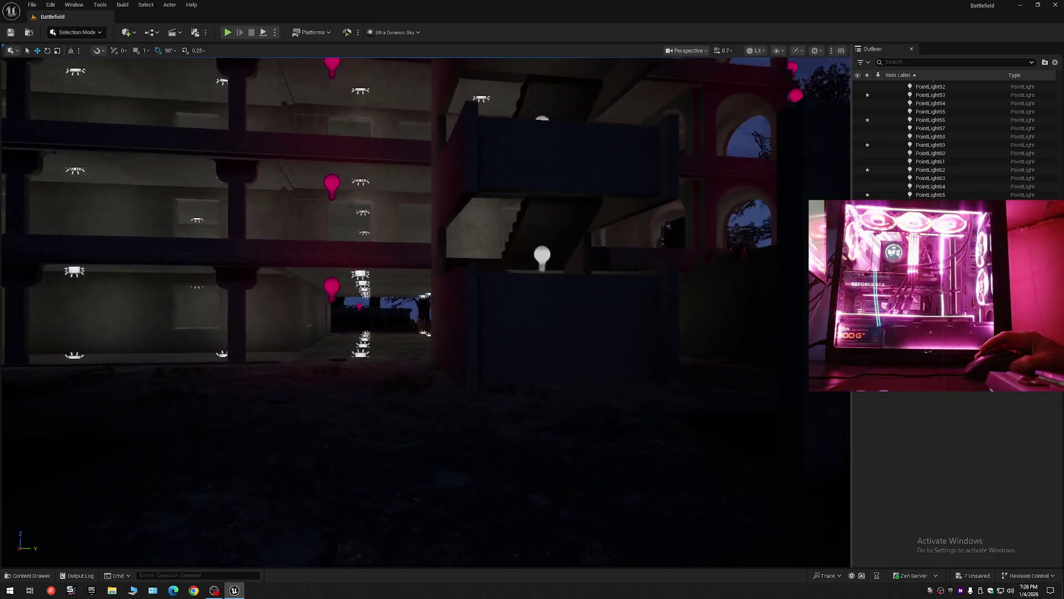
pyautogui.press('w')
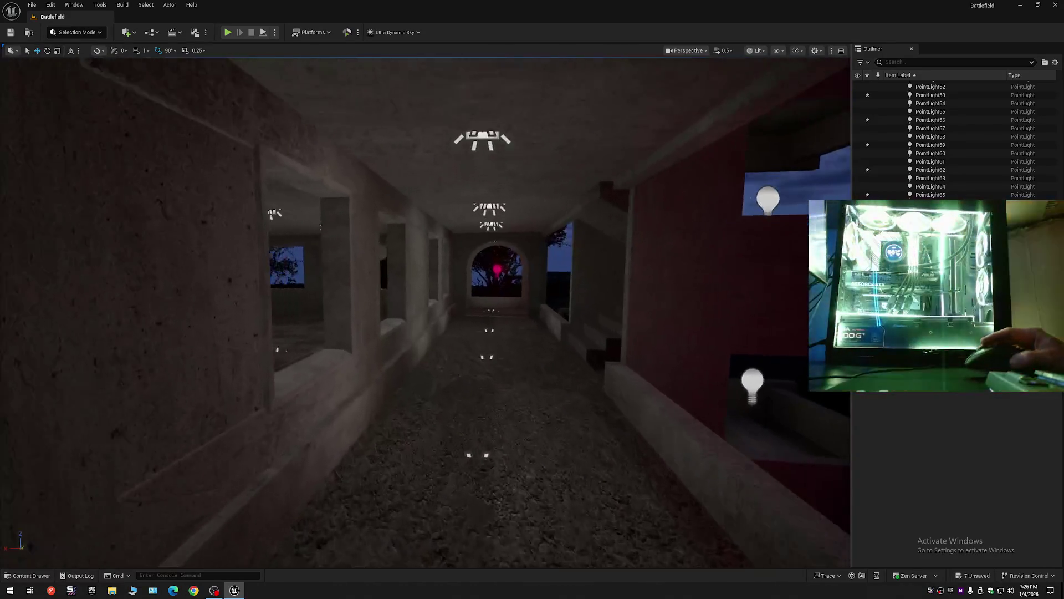
pyautogui.press('w')
pyautogui.scroll(-1, 426, 312)
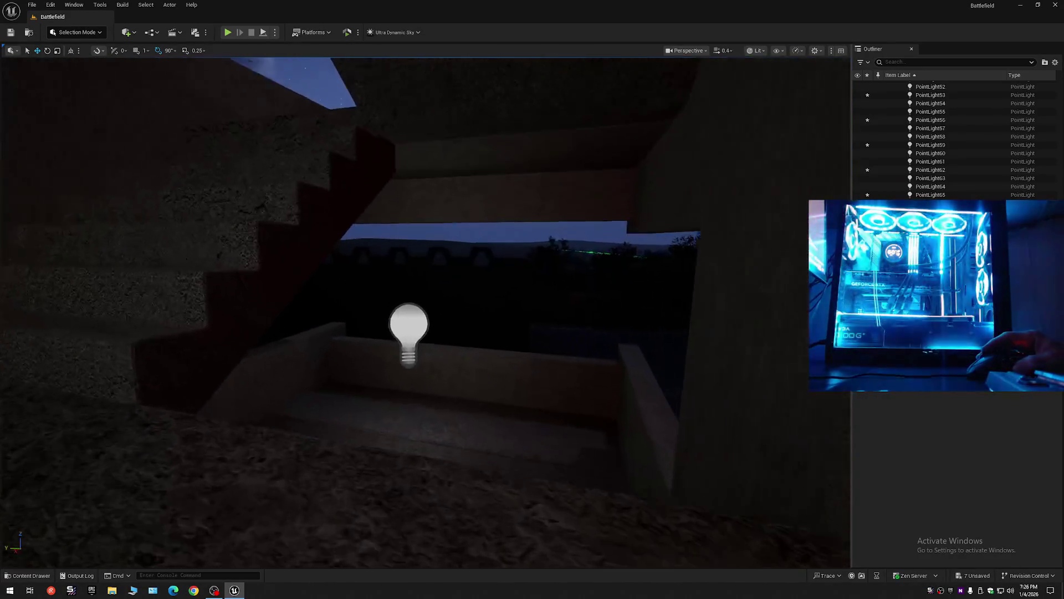
pyautogui.press('w')
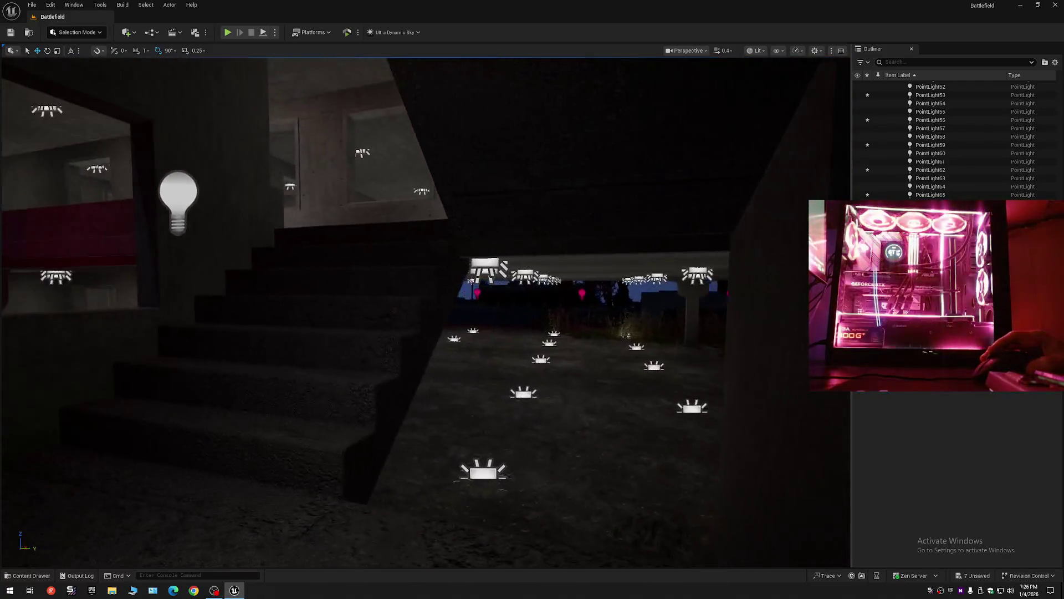
pyautogui.press('w')
pyautogui.scroll(4, 426, 312)
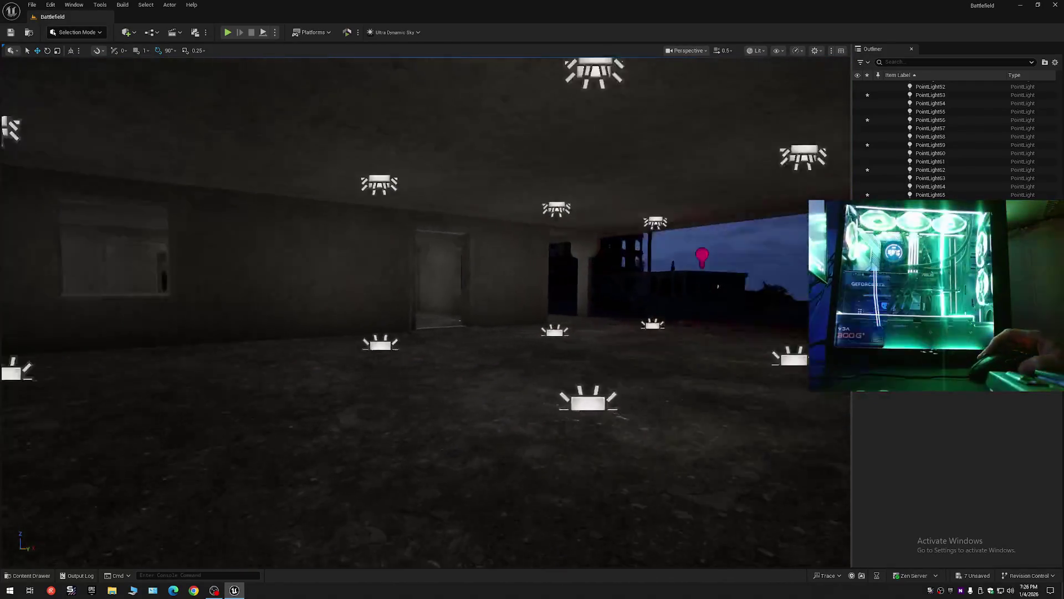
pyautogui.press('w')
pyautogui.press('w')
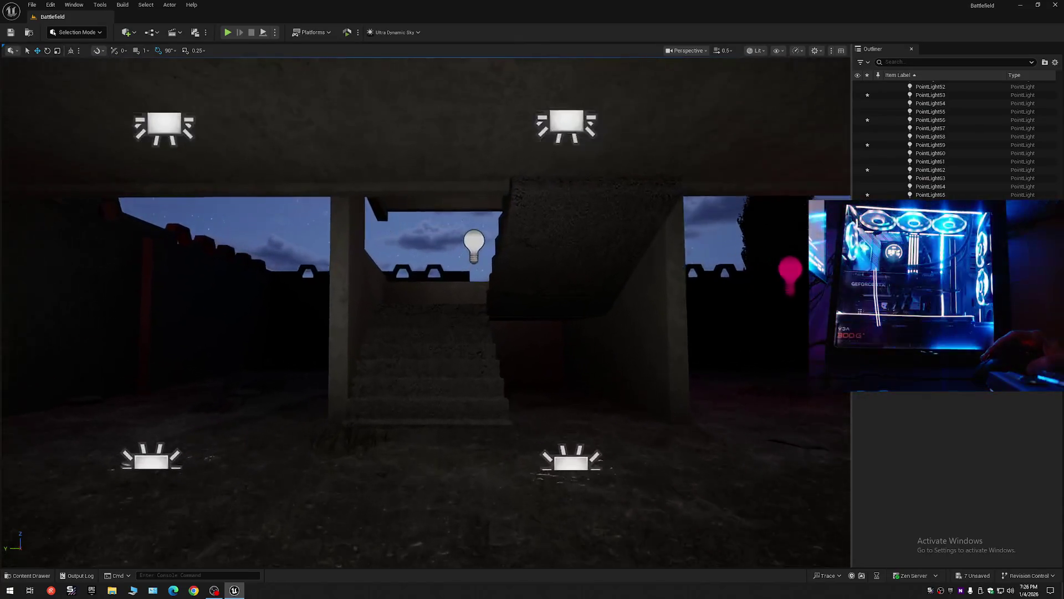
pyautogui.scroll(-2, 426, 312)
pyautogui.press('w')
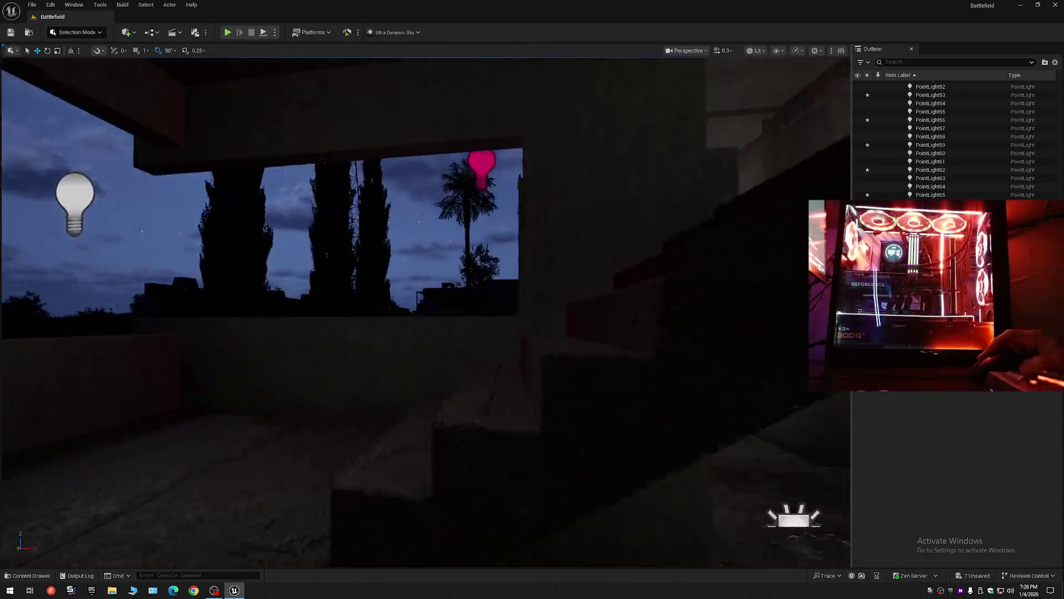
pyautogui.press('w')
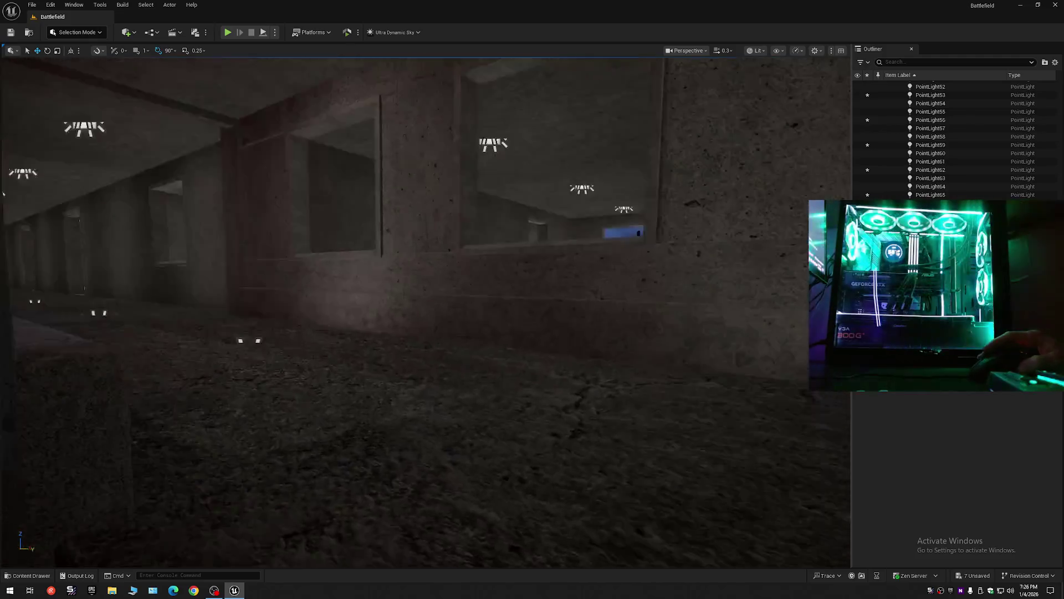
pyautogui.press('w')
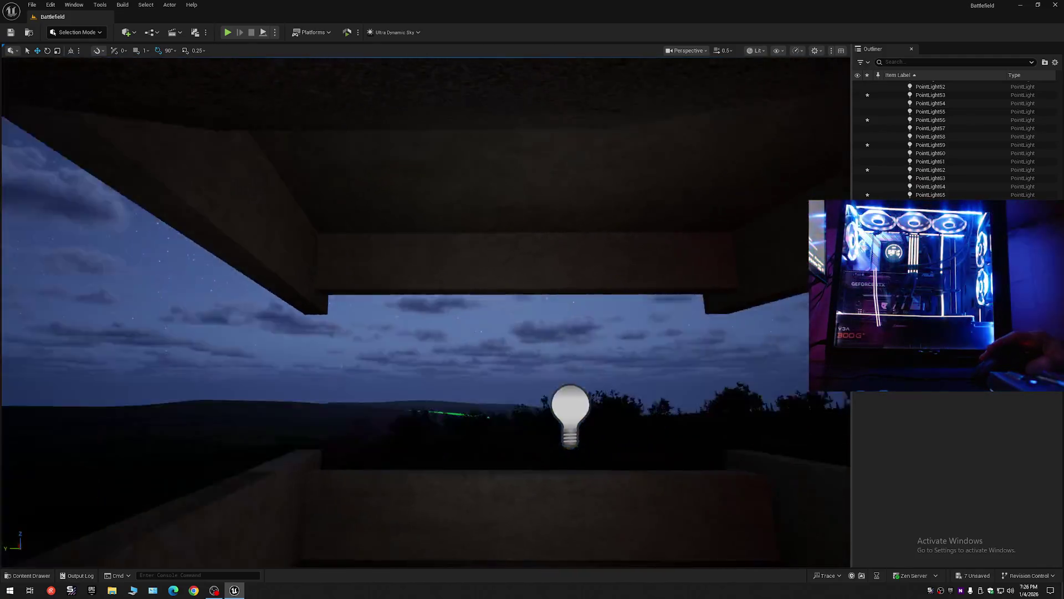
pyautogui.press('w')
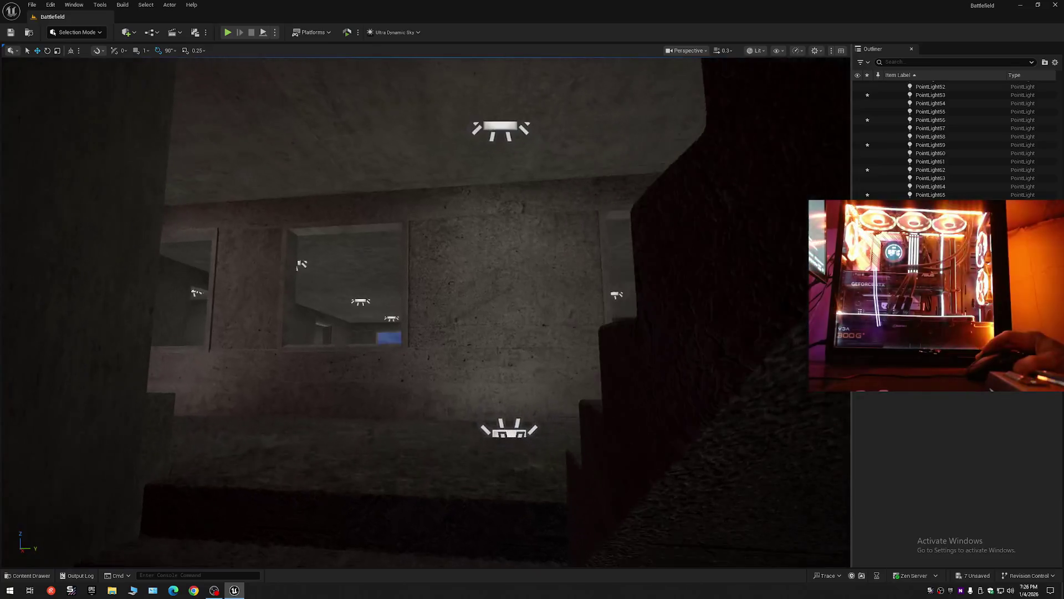
pyautogui.scroll(1, 426, 312)
pyautogui.press('w')
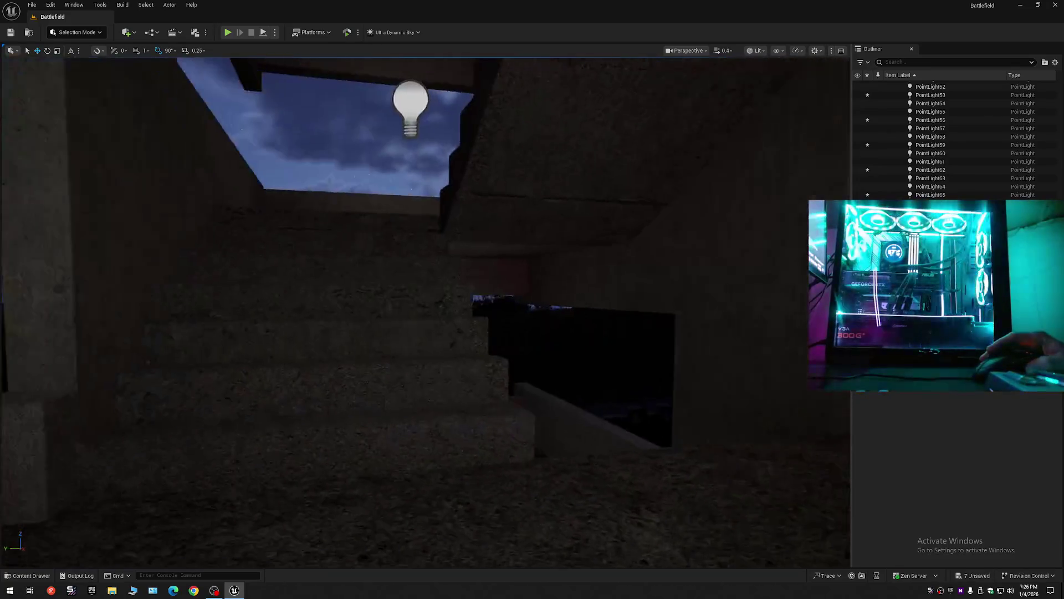
pyautogui.press('w')
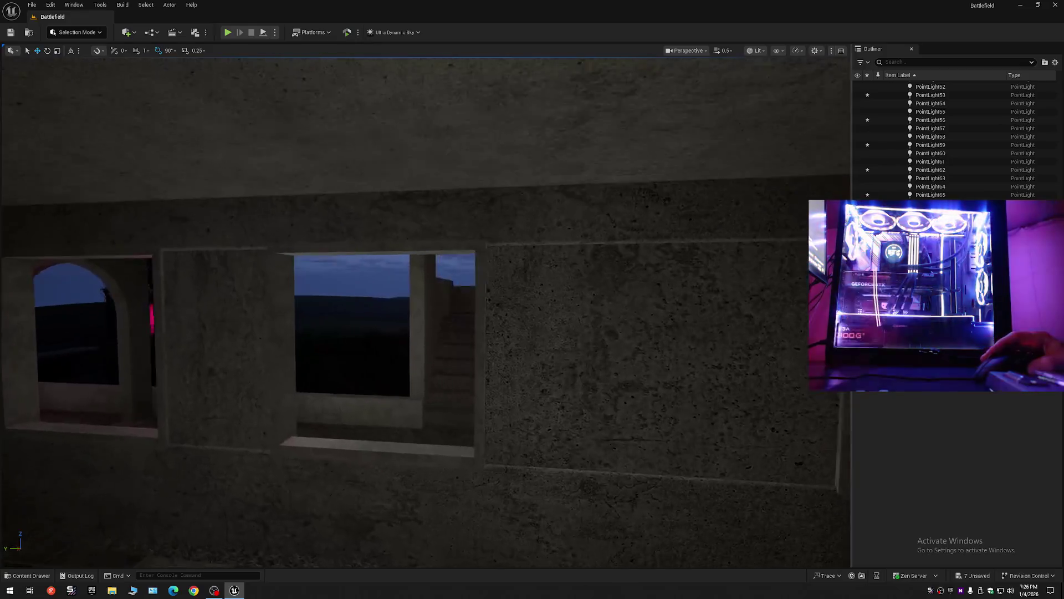
pyautogui.scroll(1, 426, 312)
pyautogui.press('w')
pyautogui.scroll(3, 426, 312)
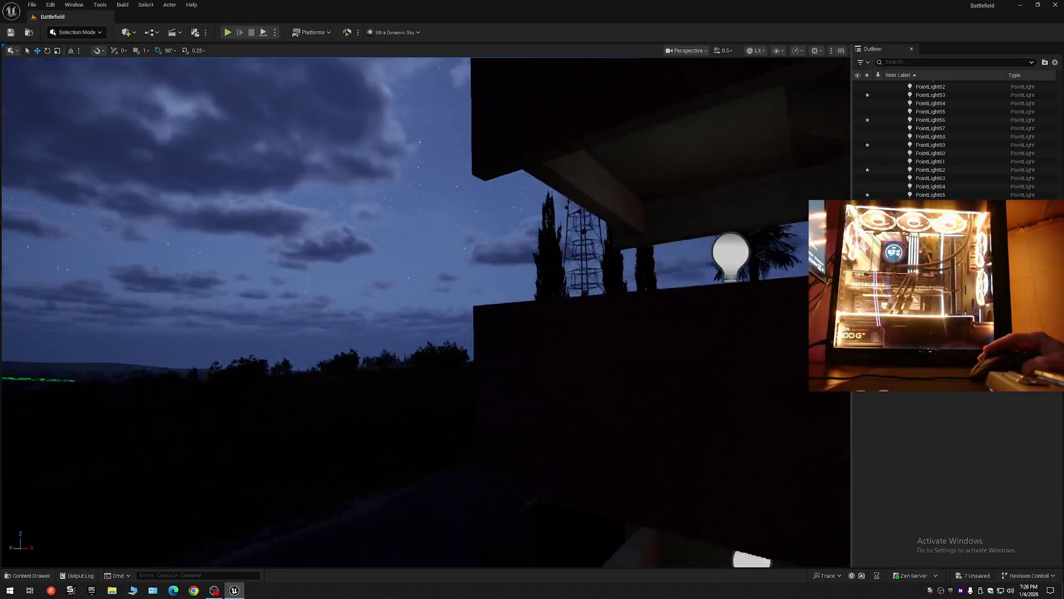
pyautogui.press('s')
pyautogui.scroll(2, 426, 312)
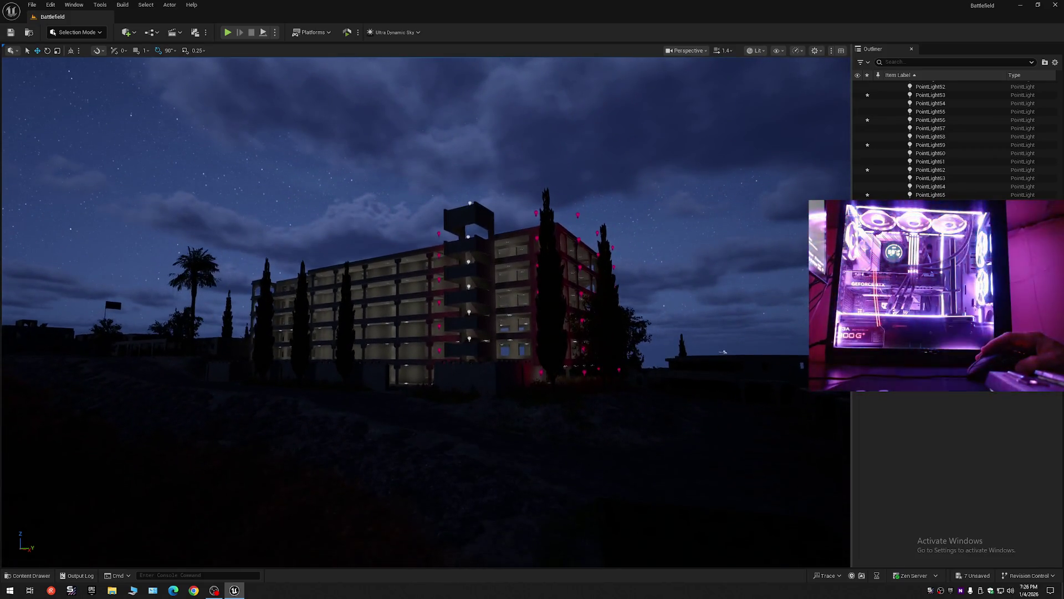
pyautogui.moveTo(617, 418); pyautogui.dragTo(617, 395)
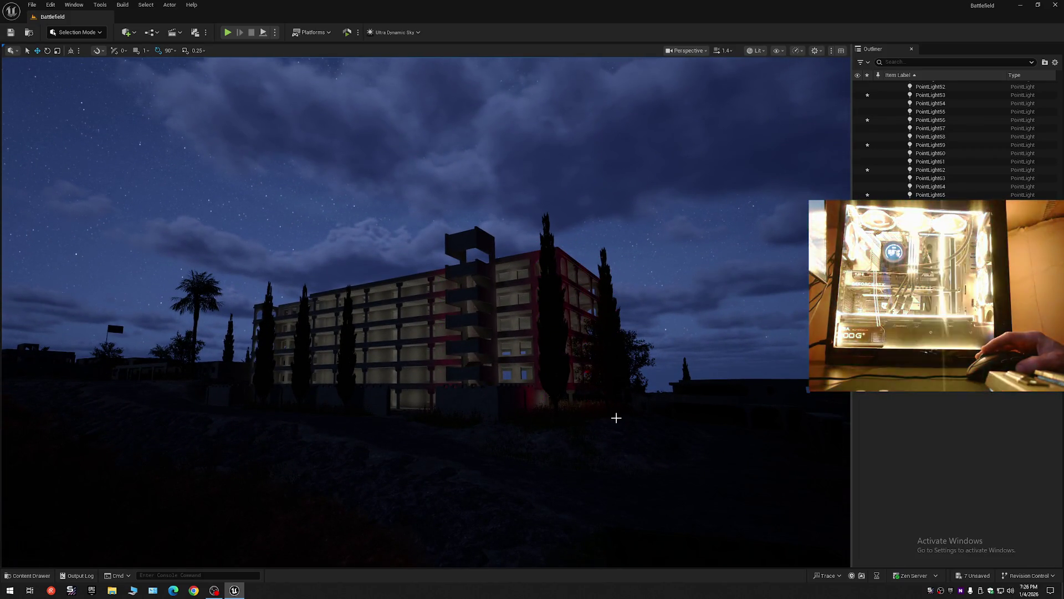
pyautogui.hotkey('ctrl', 'z')
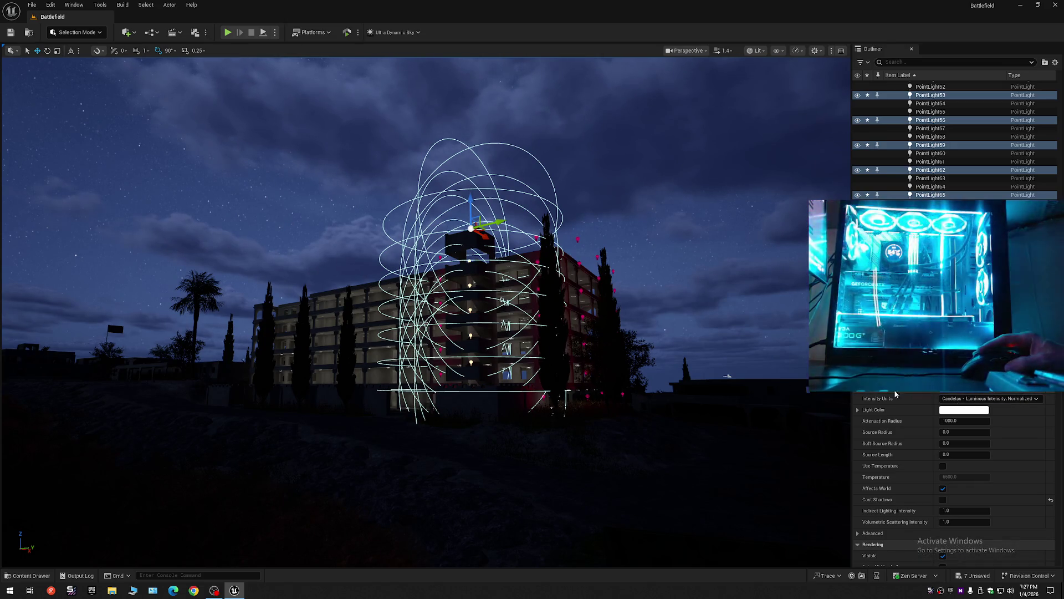
# Step: Preview the night lighting in Game View (G) from a new angle near the building
pyautogui.moveTo(690, 388); pyautogui.dragTo(612, 406)
pyautogui.press('g')
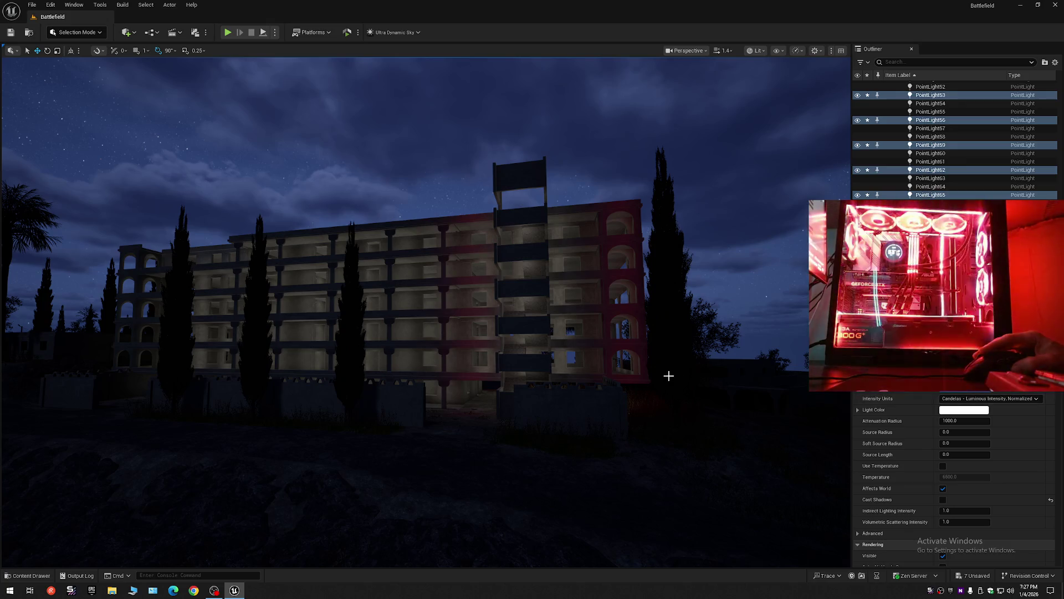
pyautogui.moveTo(669, 376); pyautogui.dragTo(669, 289)
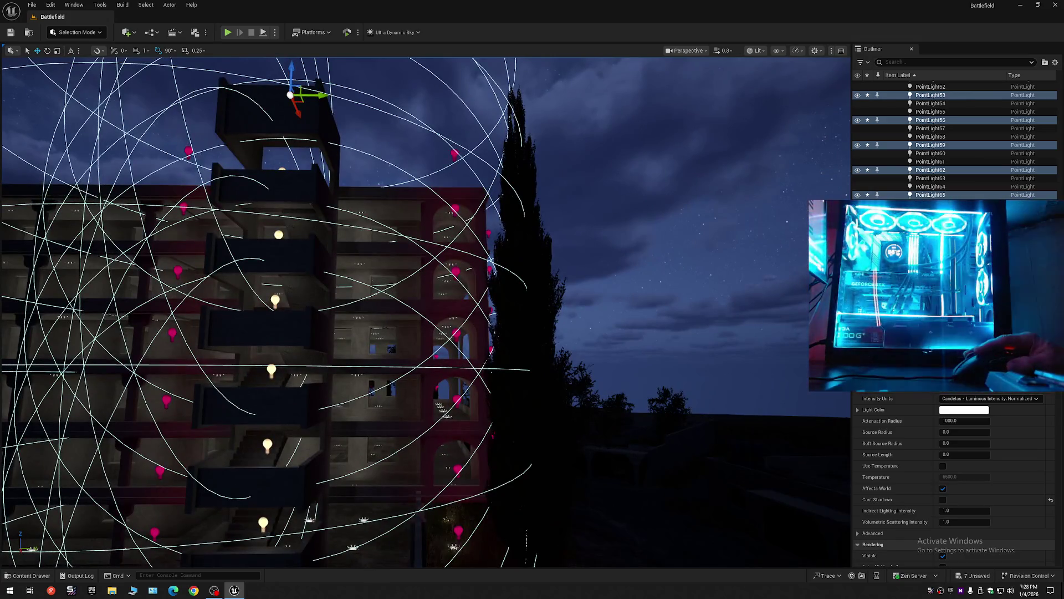
# Step: Select the red facade point lights and Alt-drag them along Y, creating copies PointLight70–76
pyautogui.click(455, 154)
pyautogui.keyDown('ctrl'); pyautogui.click(453, 209); pyautogui.keyUp('ctrl')
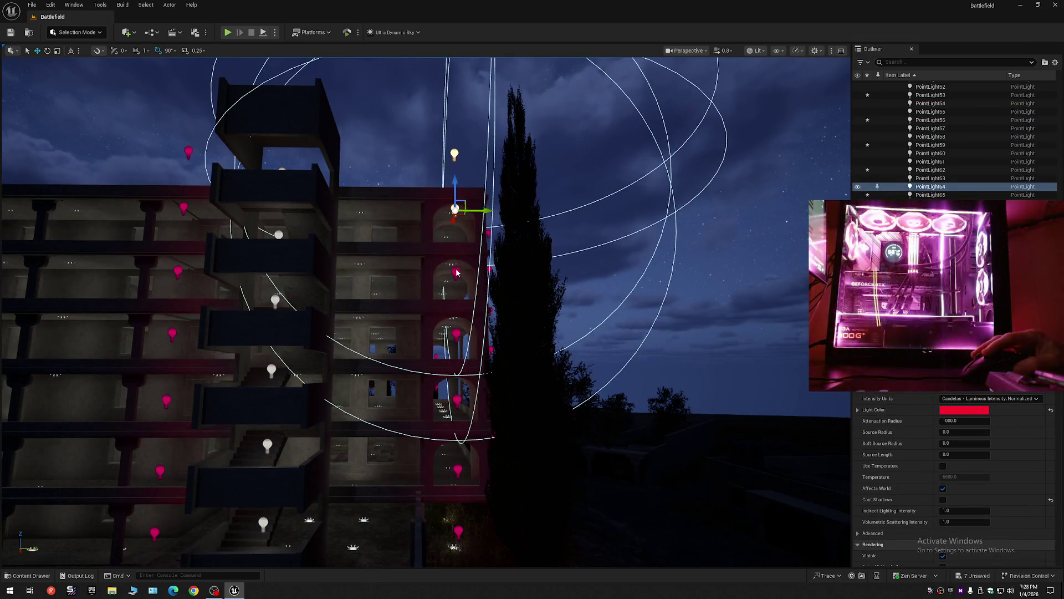
pyautogui.keyDown('ctrl'); pyautogui.click(457, 333); pyautogui.keyUp('ctrl')
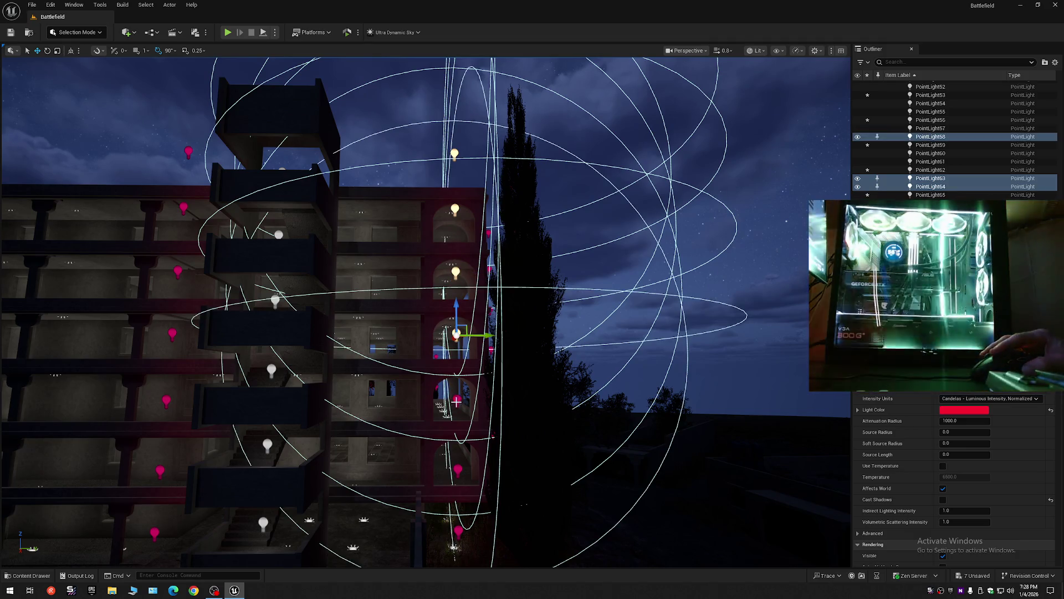
pyautogui.keyDown('ctrl'); pyautogui.click(456, 401); pyautogui.keyUp('ctrl')
pyautogui.keyDown('ctrl'); pyautogui.click(458, 470); pyautogui.keyUp('ctrl')
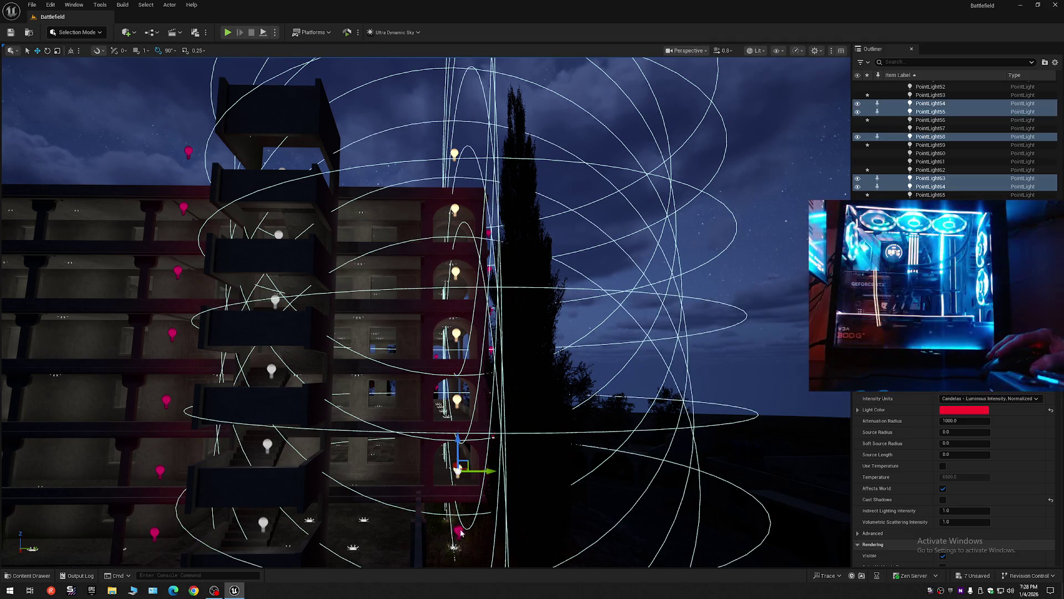
pyautogui.click(458, 531)
pyautogui.scroll(-5, 484, 413)
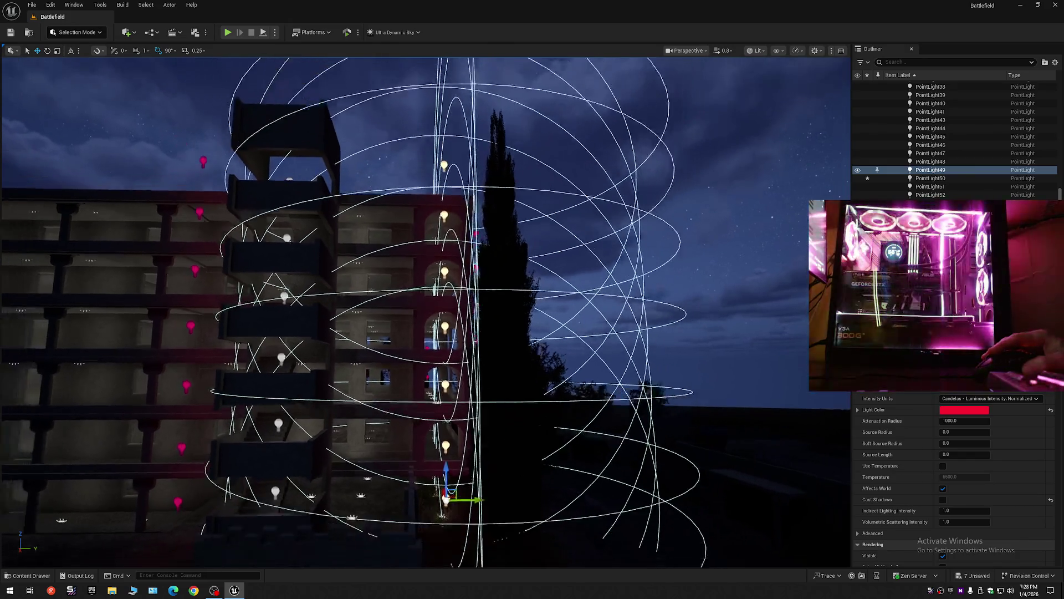
pyautogui.moveTo(471, 419)
pyautogui.mouseDown()
pyautogui.moveTo(406, 418)
pyautogui.moveTo(785, 422)
pyautogui.moveTo(555, 422)
pyautogui.moveTo(804, 380)
pyautogui.moveTo(718, 409)
pyautogui.mouseUp()
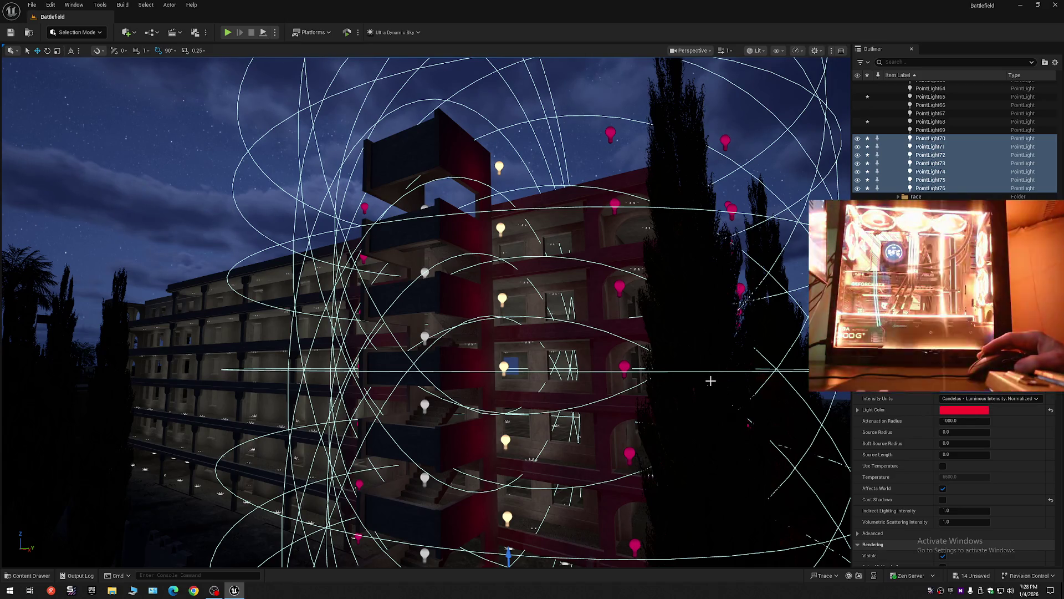
pyautogui.scroll(5, 426, 312)
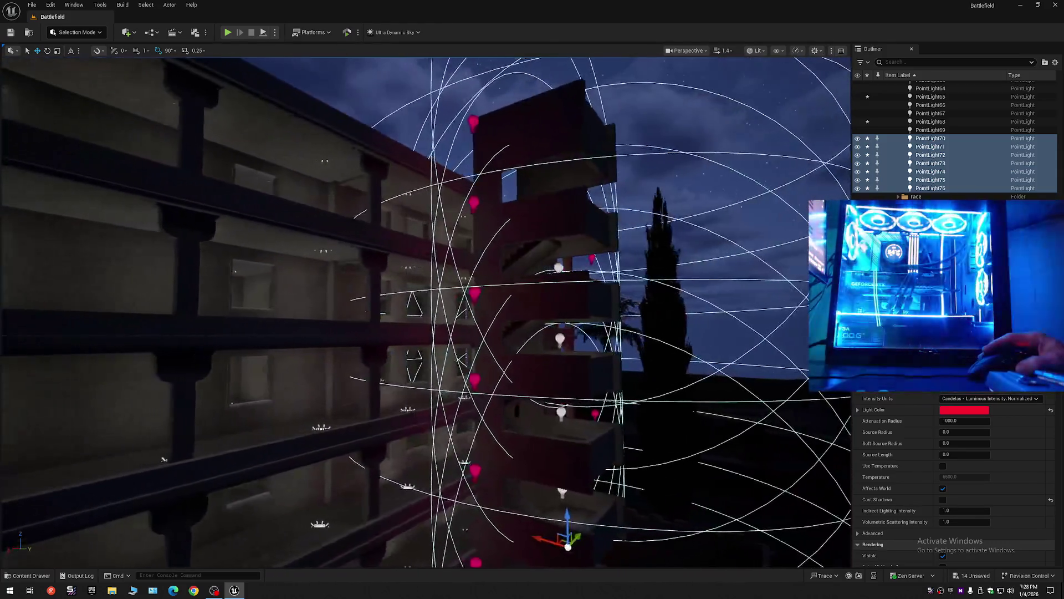
pyautogui.moveTo(426, 313); pyautogui.dragTo(294, 311)
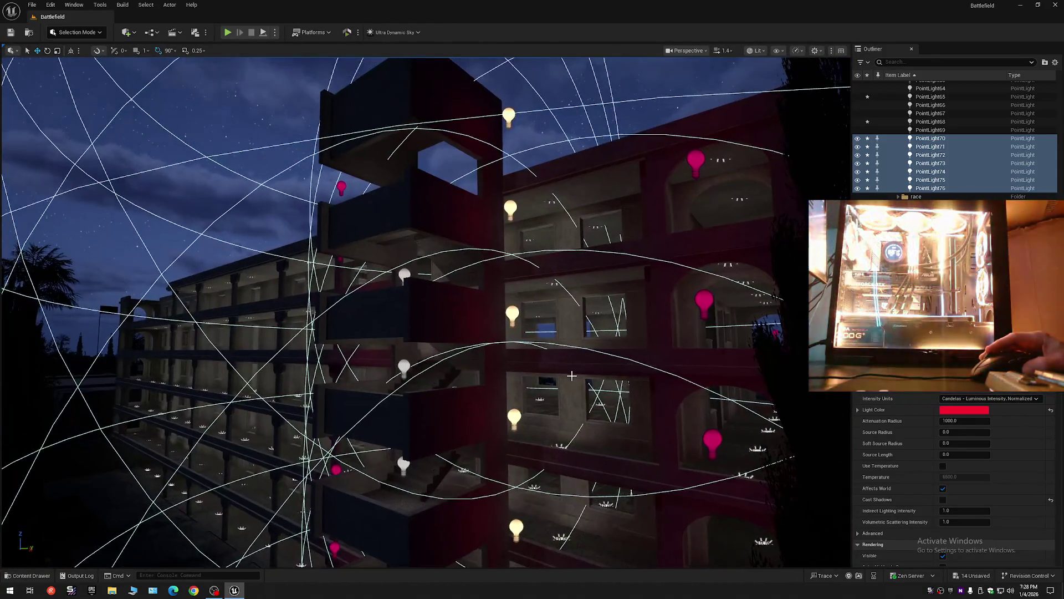
pyautogui.press('g')
pyautogui.scroll(-6, 426, 312)
pyautogui.scroll(-5, 426, 313)
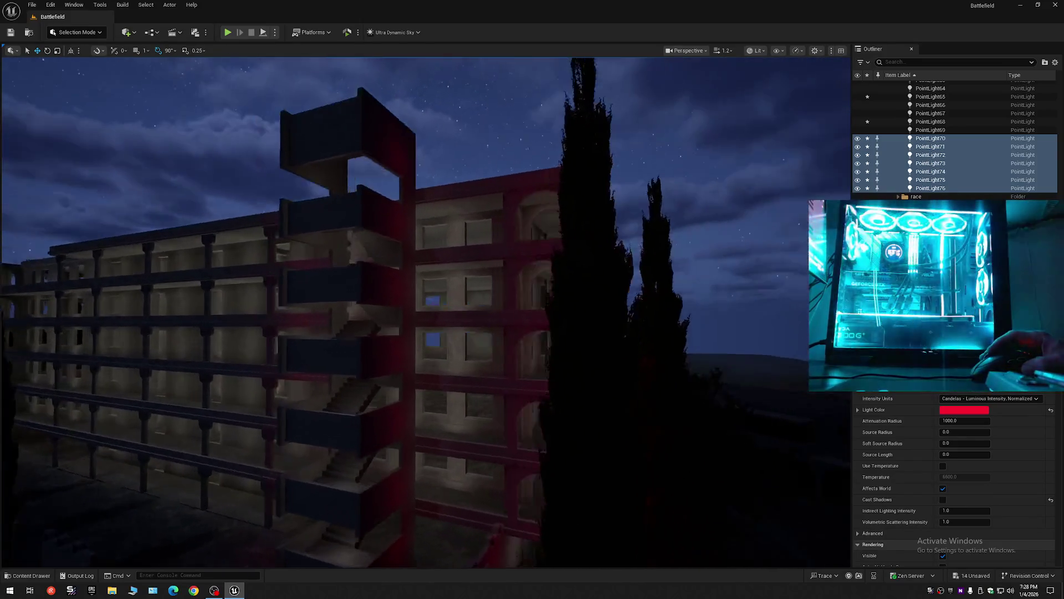
pyautogui.scroll(5, 426, 312)
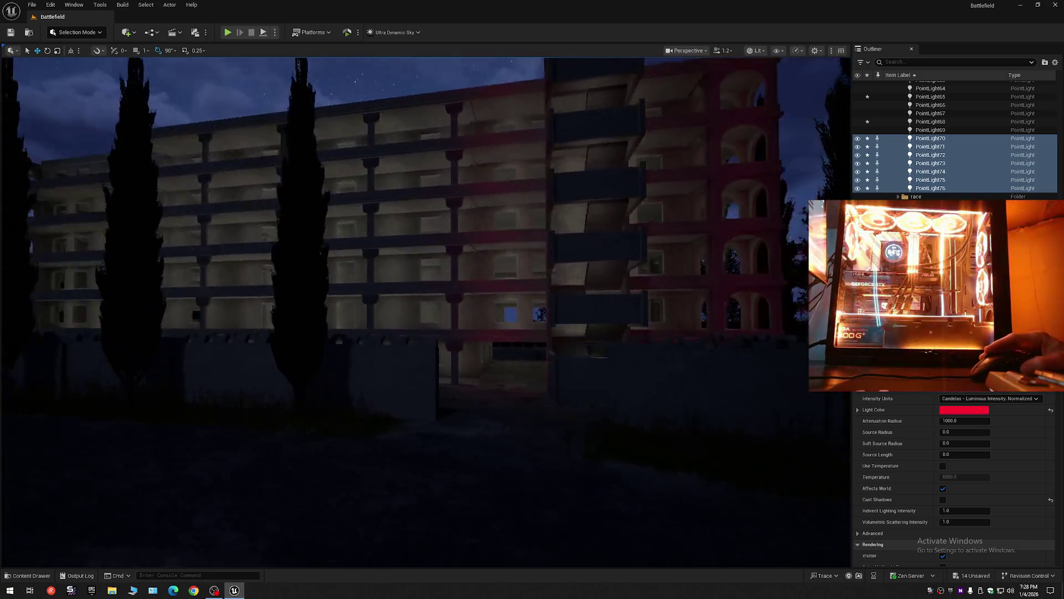
pyautogui.moveTo(426, 312)
pyautogui.mouseDown()
pyautogui.moveTo(499, 310)
pyautogui.moveTo(421, 222)
pyautogui.mouseUp()
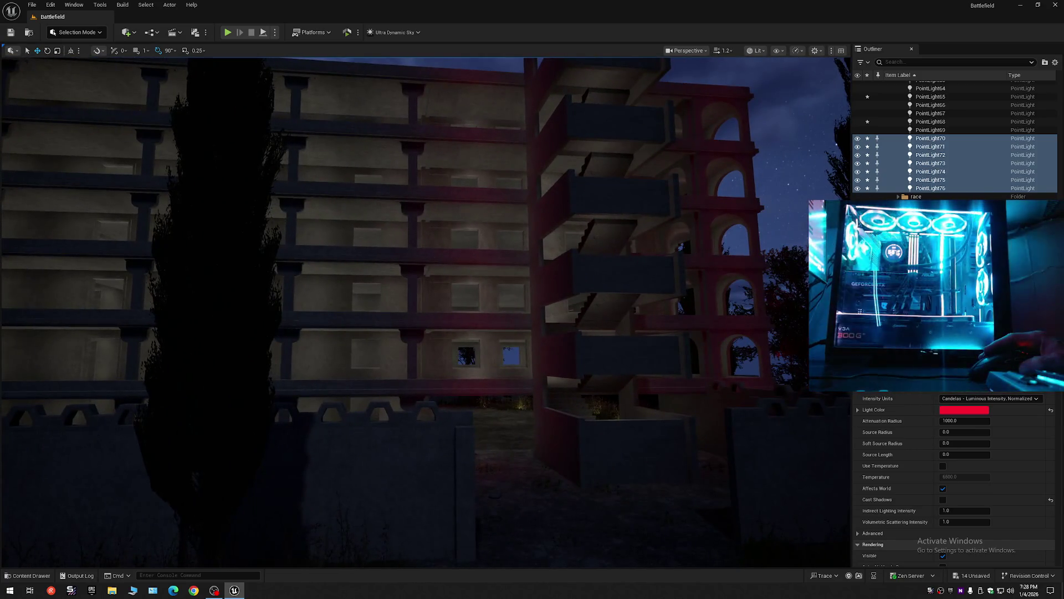
pyautogui.moveTo(426, 312); pyautogui.dragTo(391, 374)
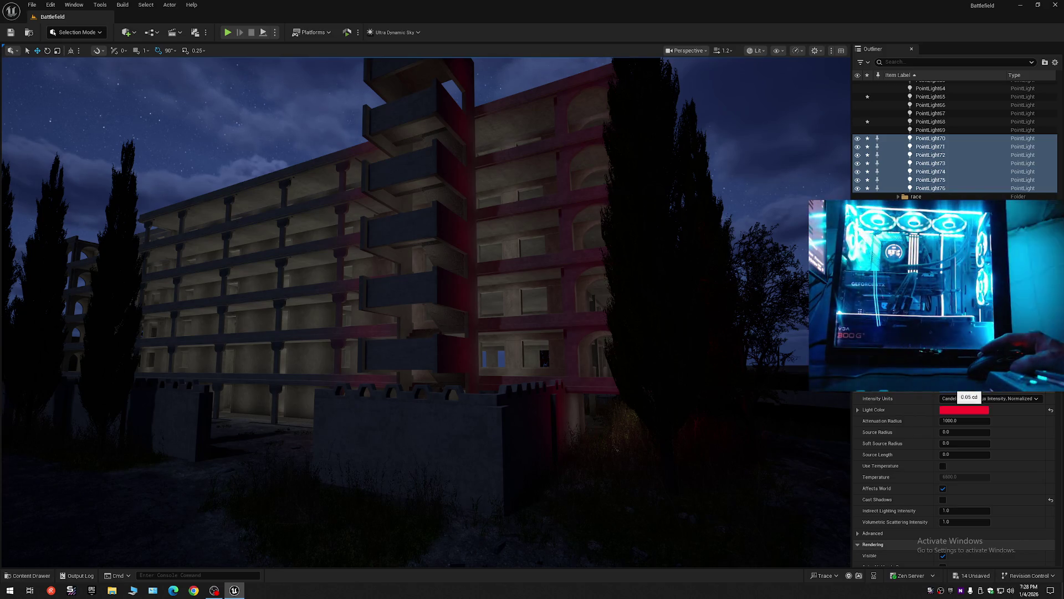
pyautogui.moveTo(684, 371); pyautogui.dragTo(662, 439)
pyautogui.moveTo(426, 312)
pyautogui.mouseDown()
pyautogui.moveTo(407, 217)
pyautogui.moveTo(373, 219)
pyautogui.mouseUp()
pyautogui.scroll(-1, 403, 213)
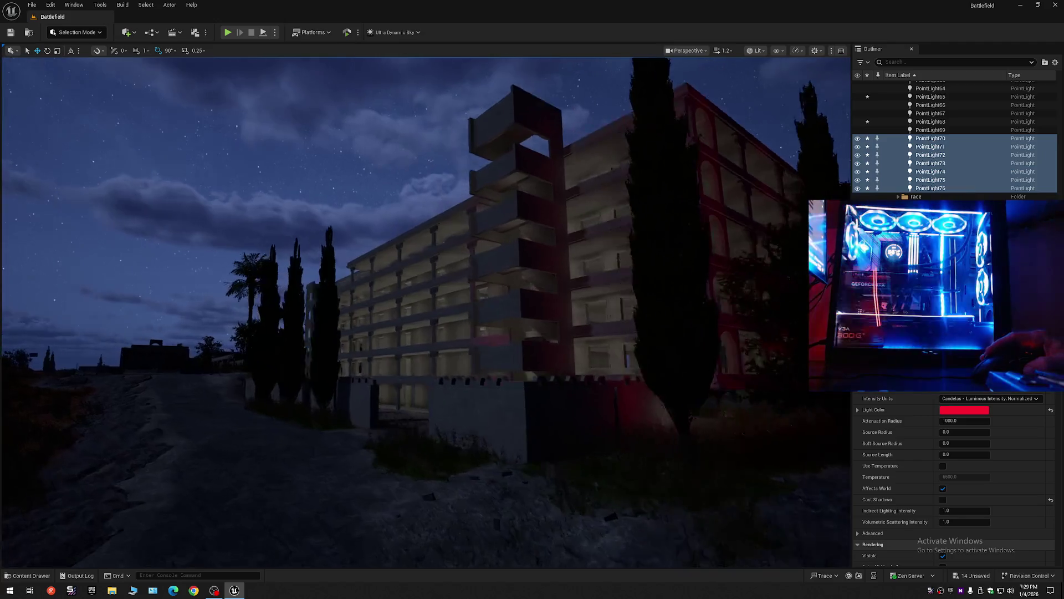
pyautogui.scroll(1, 426, 311)
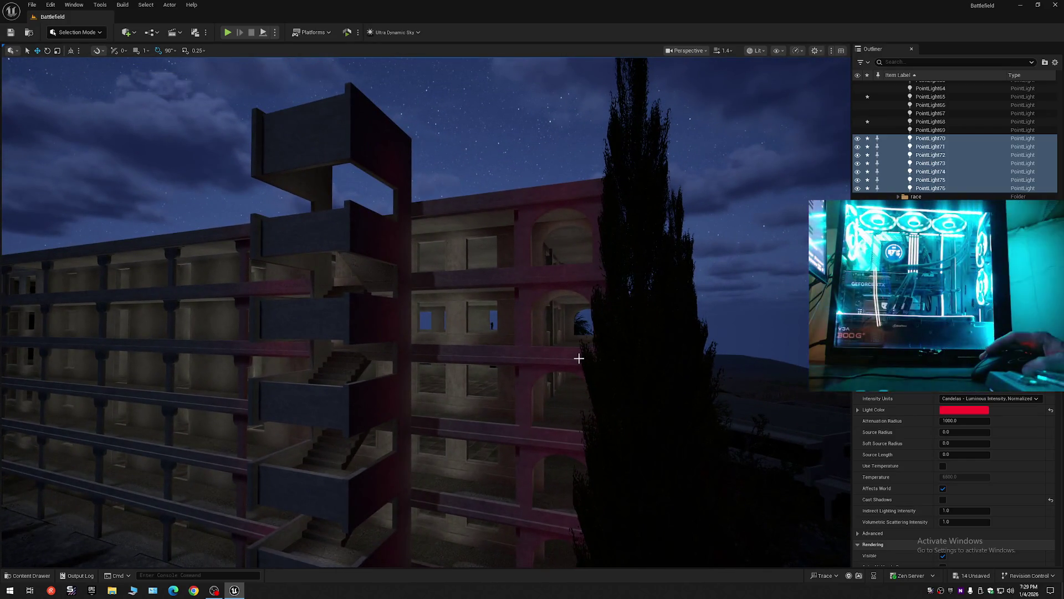
pyautogui.press('g')
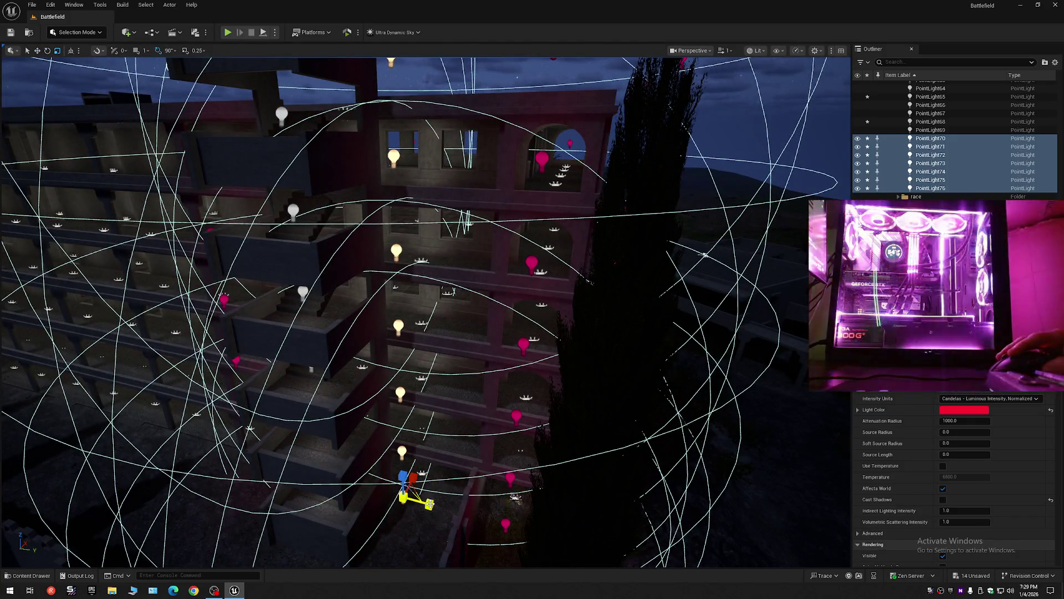
# Step: Try enlarging the lights' attenuation radius, then undo the change
pyautogui.moveTo(965, 421); pyautogui.dragTo(1042, 420)
pyautogui.hotkey('ctrl', 'z')
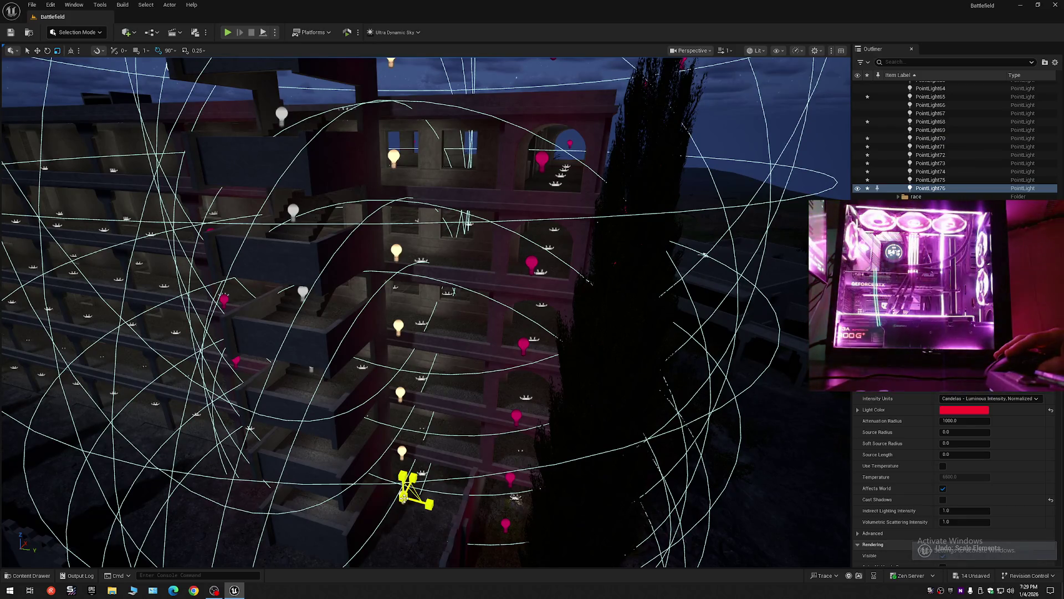
pyautogui.moveTo(404, 499); pyautogui.dragTo(421, 491)
pyautogui.moveTo(515, 496)
pyautogui.mouseDown()
pyautogui.moveTo(85, 170)
pyautogui.moveTo(76, 180)
pyautogui.mouseUp()
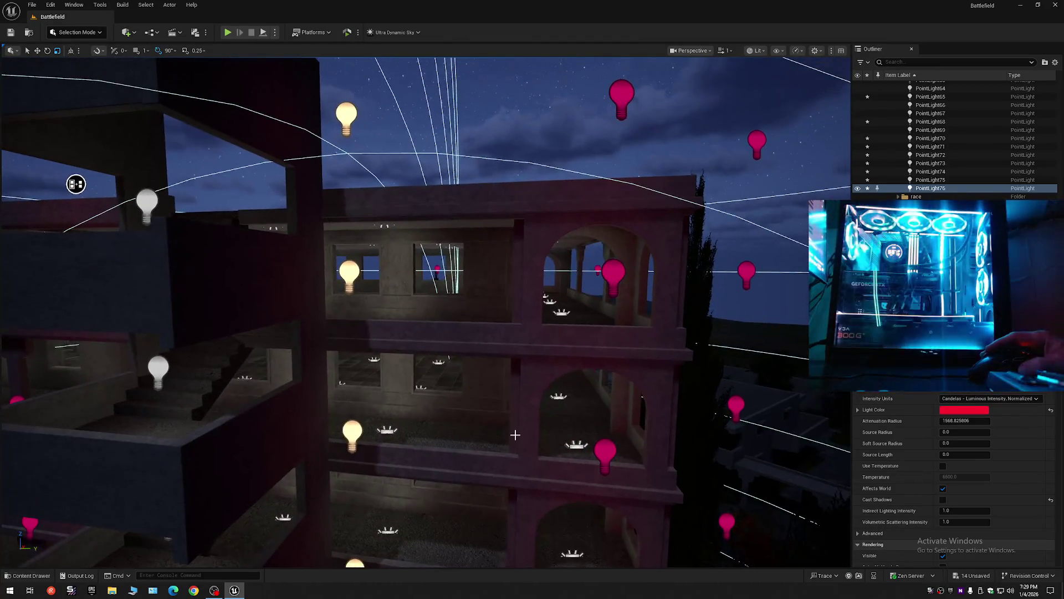
pyautogui.hotkey('ctrl', 'z')
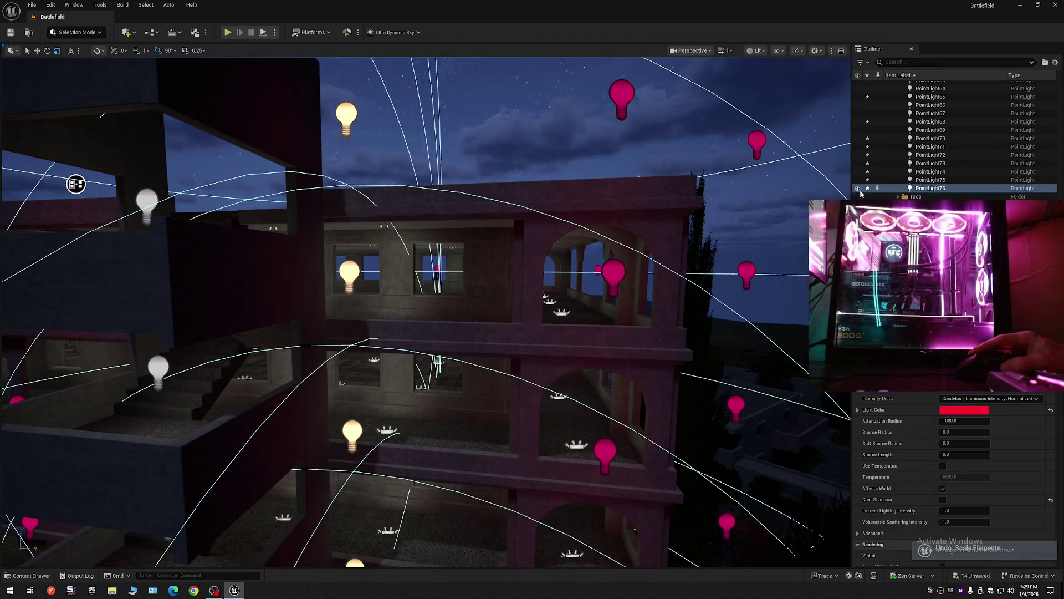
# Step: Select PointLight76, frame it with F, then select PointLight75
pyautogui.click(857, 189)
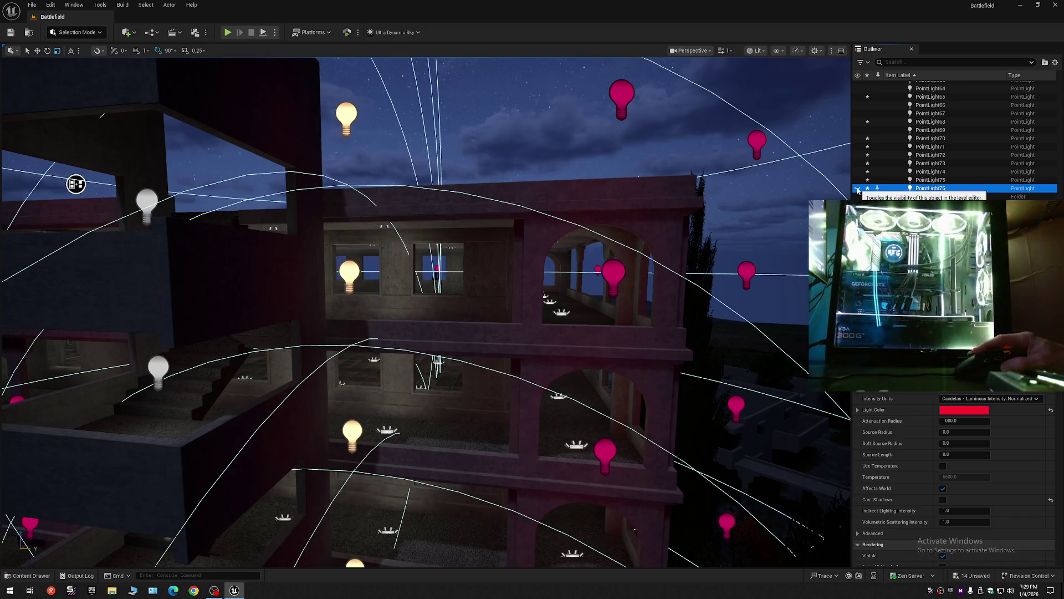
pyautogui.press('f')
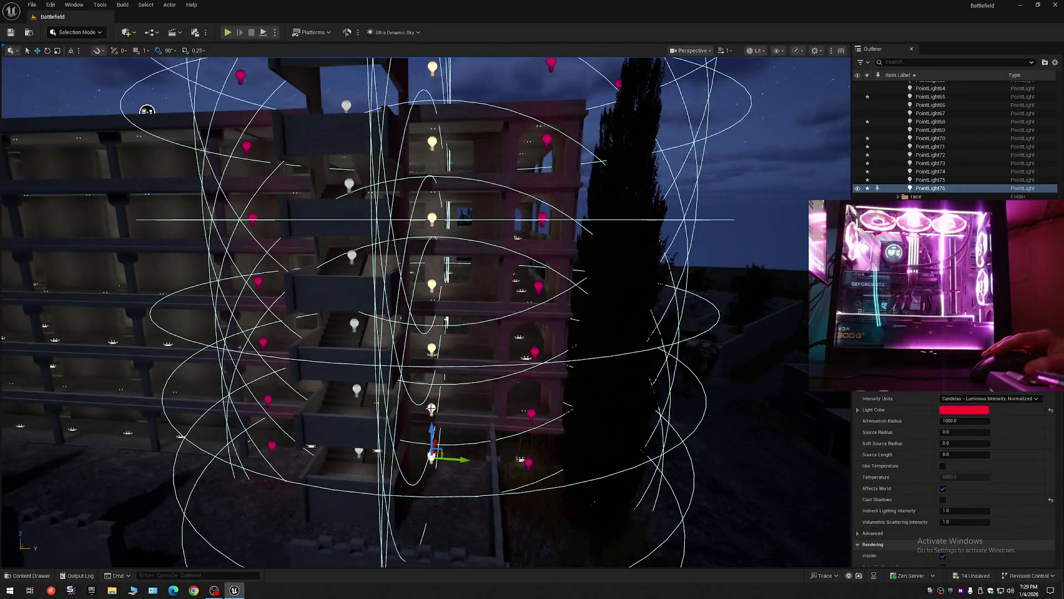
pyautogui.click(431, 408)
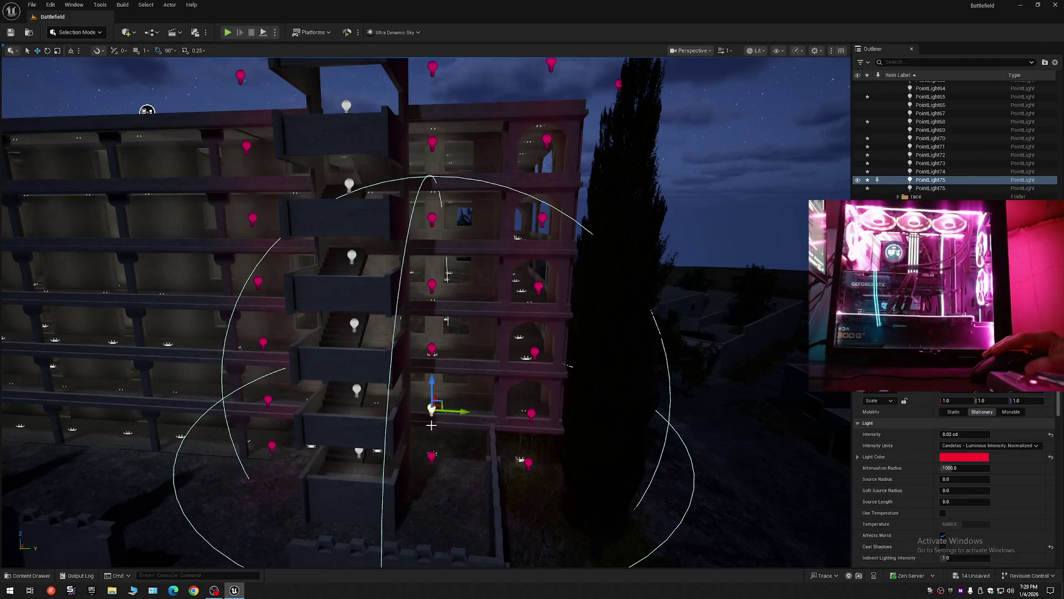
# Step: Ctrl-select PointLight70 through PointLight76 in the Outliner
pyautogui.keyDown('ctrl'); pyautogui.click(430, 456); pyautogui.keyUp('ctrl')
pyautogui.keyDown('ctrl'); pyautogui.click(431, 349); pyautogui.keyUp('ctrl')
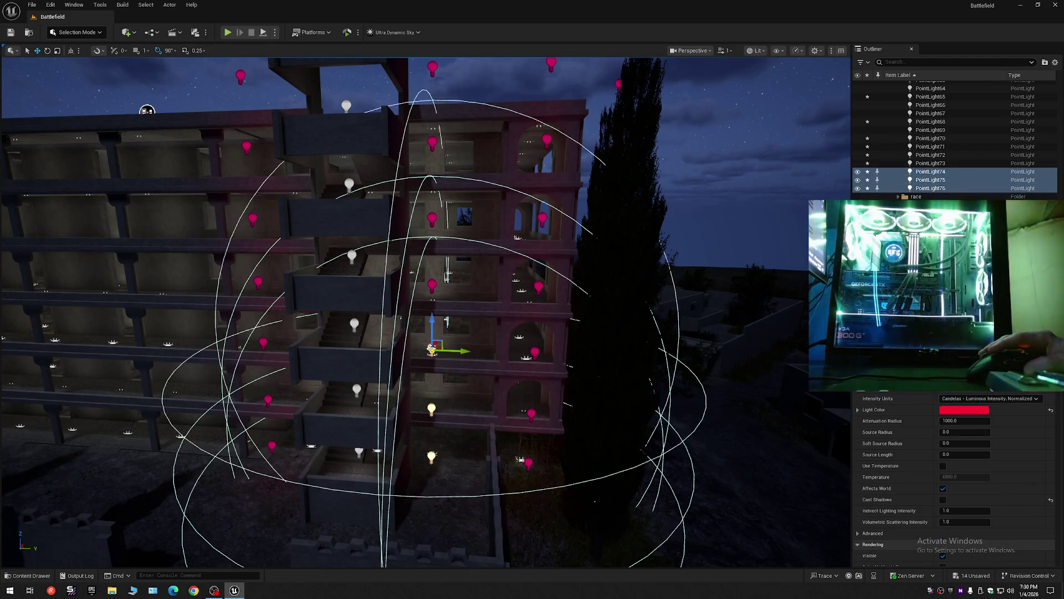
pyautogui.keyDown('ctrl'); pyautogui.click(432, 283); pyautogui.keyUp('ctrl')
pyautogui.keyDown('ctrl'); pyautogui.click(432, 218); pyautogui.keyUp('ctrl')
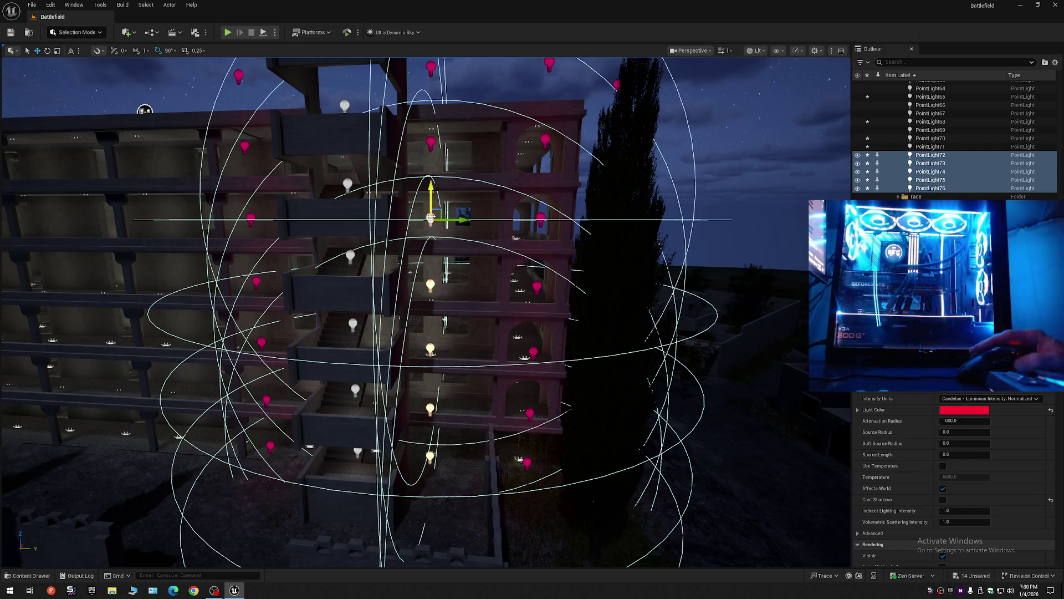
pyautogui.keyDown('ctrl'); pyautogui.click(428, 144); pyautogui.keyUp('ctrl')
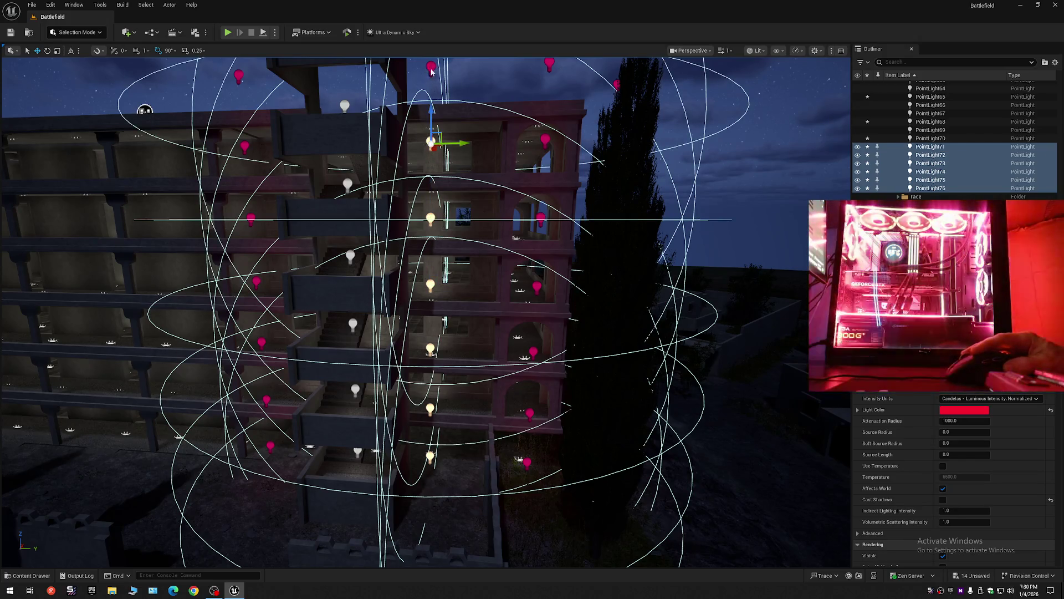
pyautogui.keyDown('ctrl'); pyautogui.click(431, 69); pyautogui.keyUp('ctrl')
pyautogui.moveTo(840, 147)
pyautogui.mouseDown()
pyautogui.moveTo(798, 136)
pyautogui.moveTo(839, 146)
pyautogui.mouseUp()
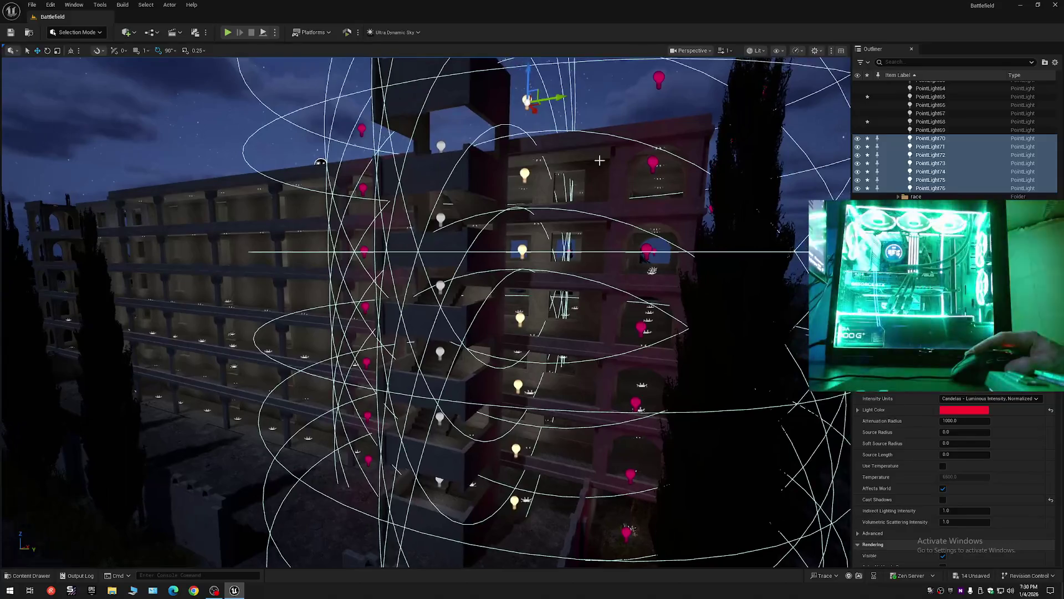
# Step: Hide PointLight70–76 with the eye icon, show them again, and fly toward the building
pyautogui.click(858, 141)
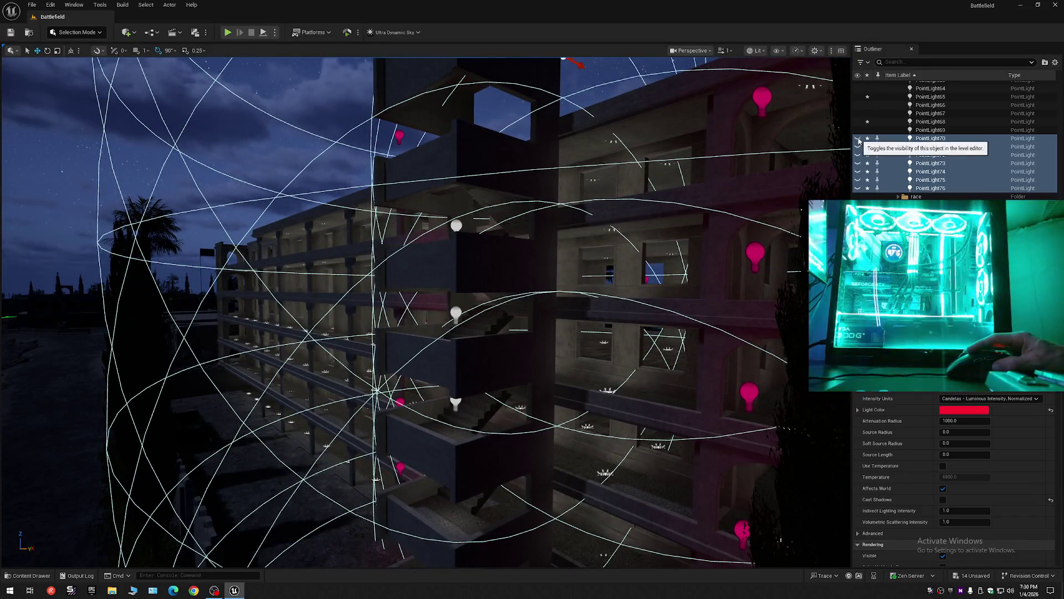
pyautogui.click(858, 139)
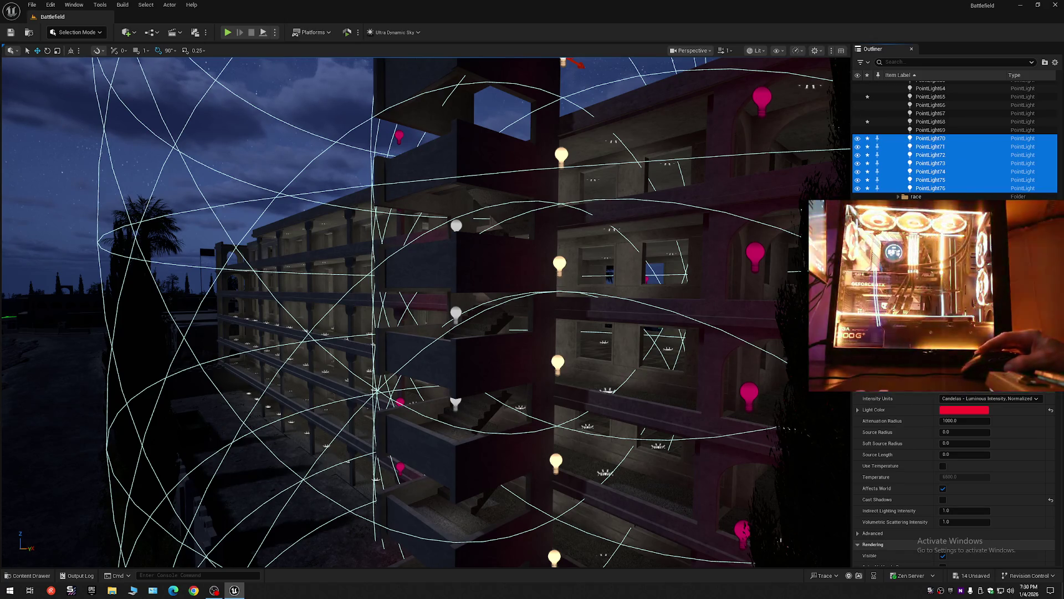
pyautogui.click(973, 387)
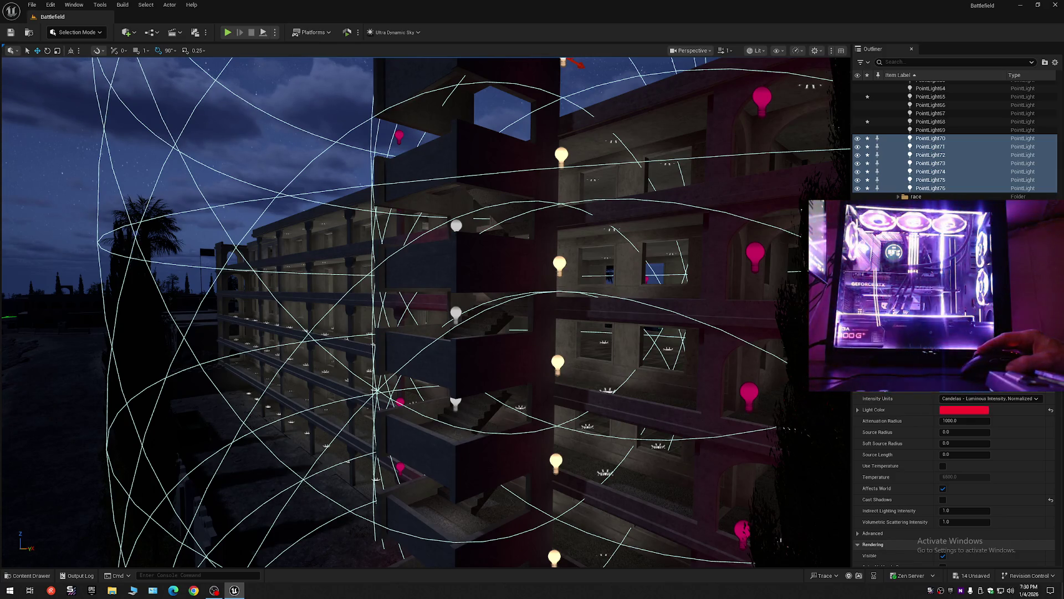
pyautogui.press('w')
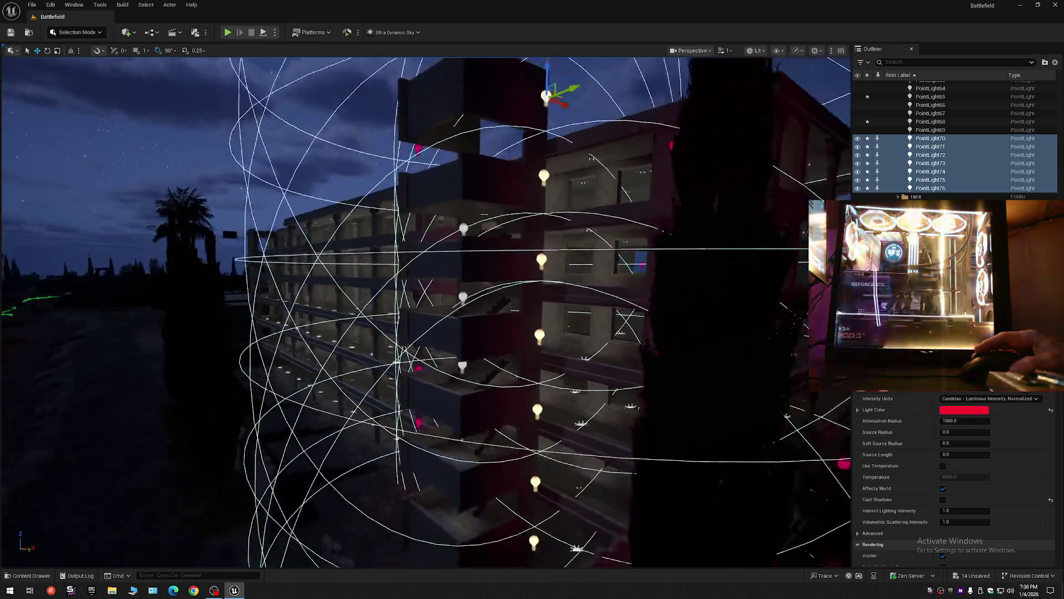
pyautogui.scroll(-3, 426, 311)
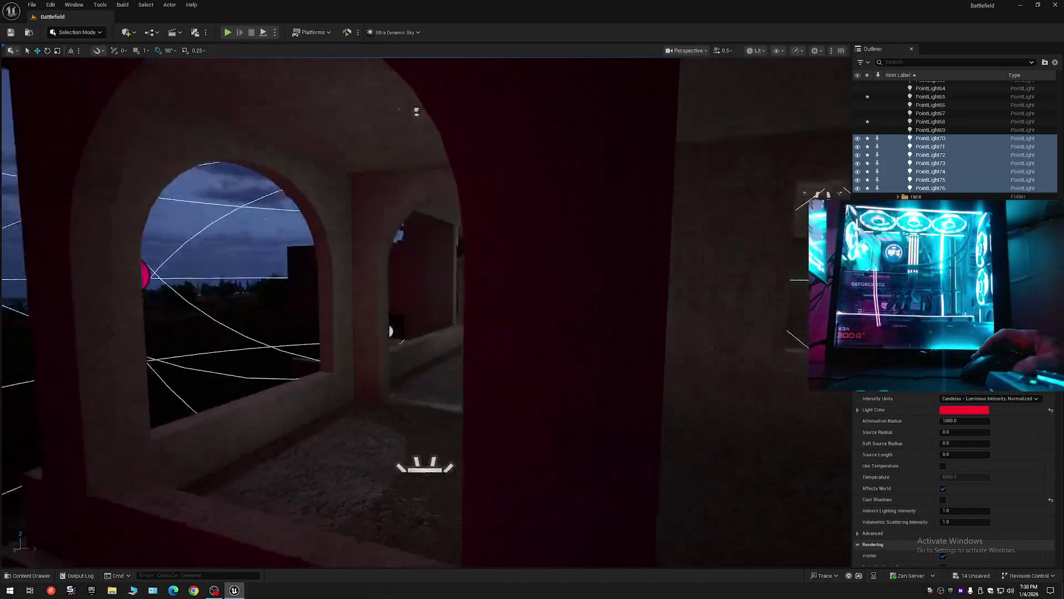
pyautogui.scroll(1, 426, 311)
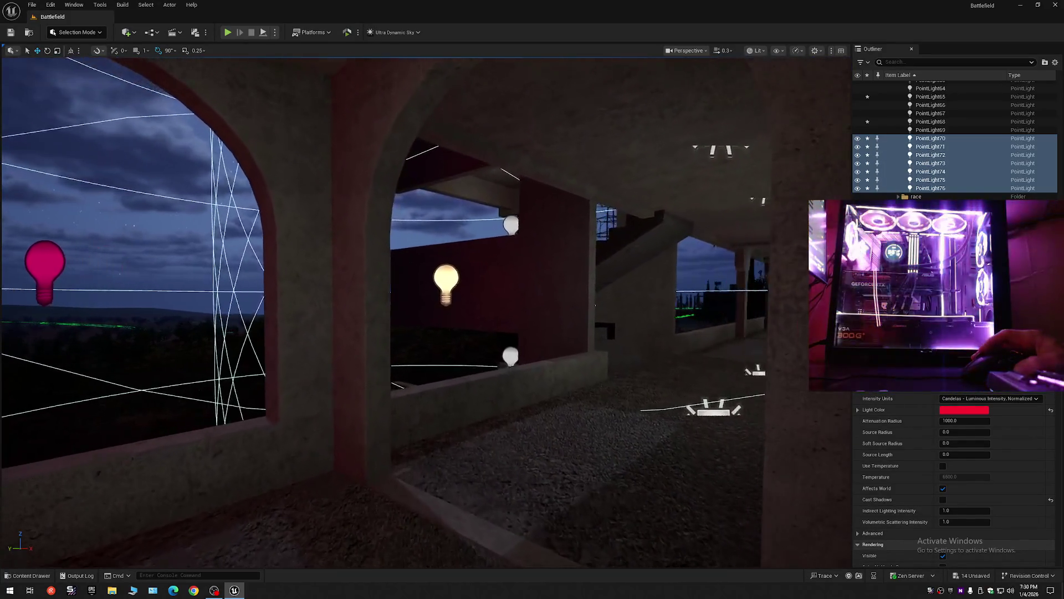
pyautogui.press('w')
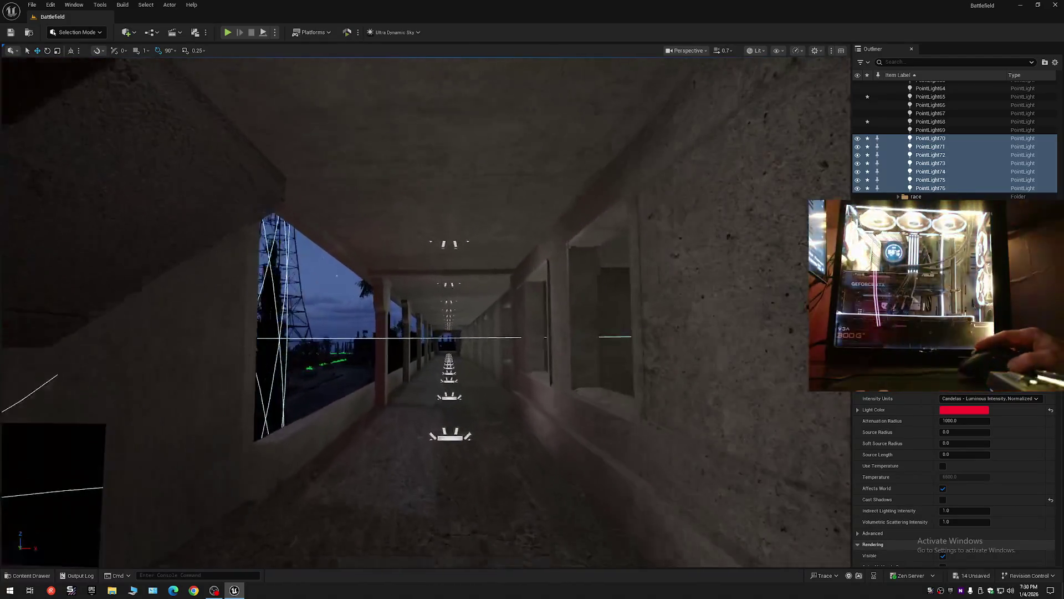
pyautogui.press('w')
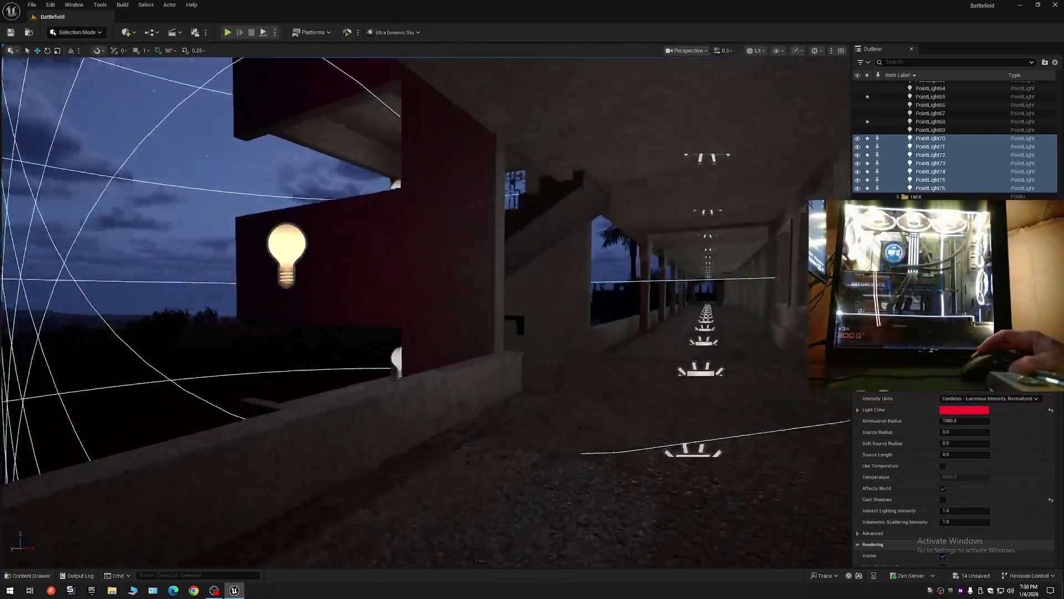
pyautogui.press('s')
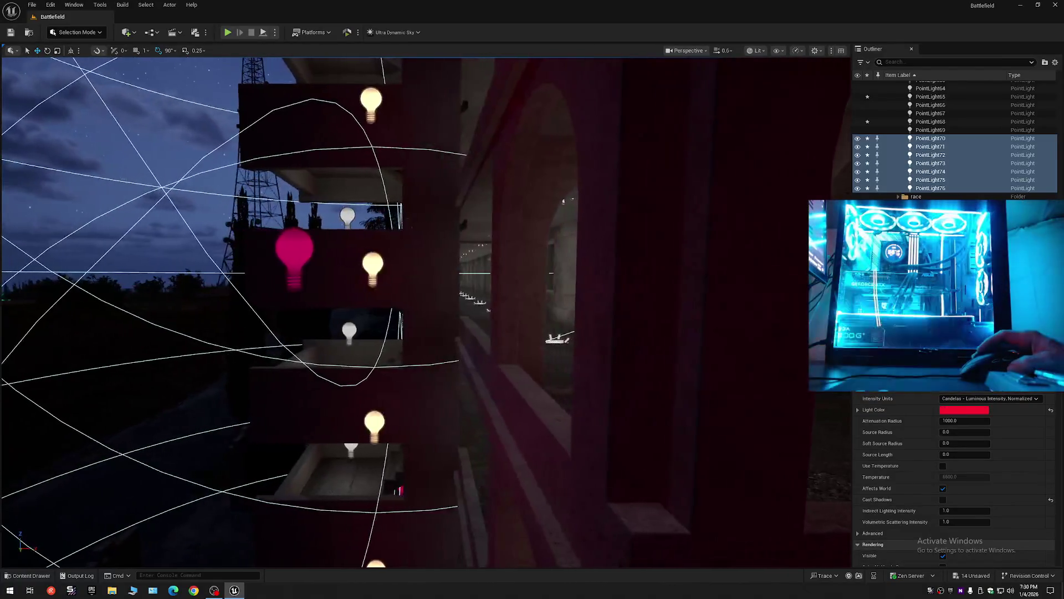
pyautogui.press('s')
pyautogui.scroll(1, 426, 310)
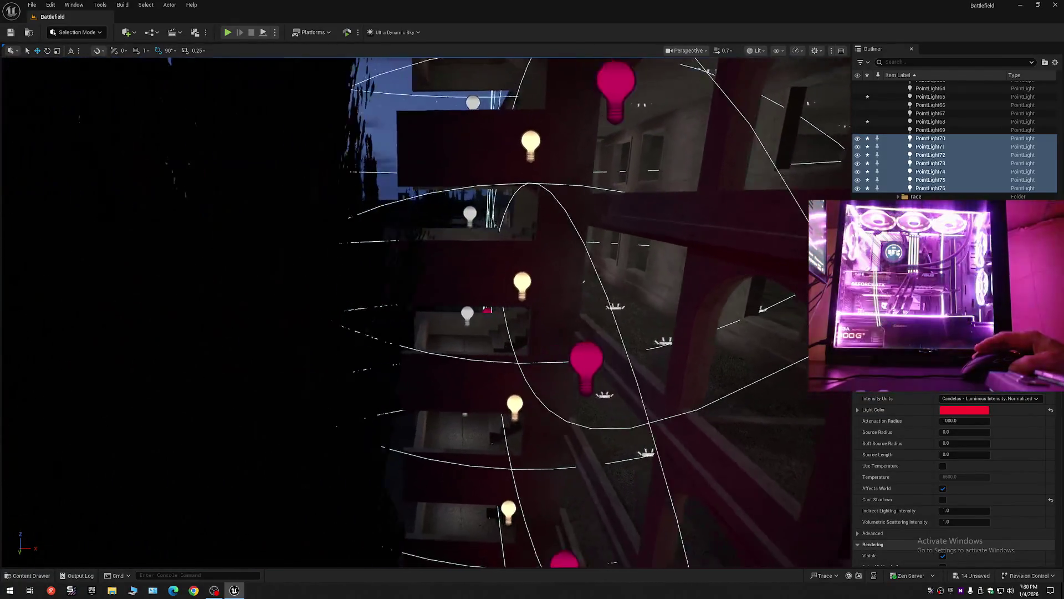
pyautogui.press('s')
pyautogui.scroll(3, 426, 311)
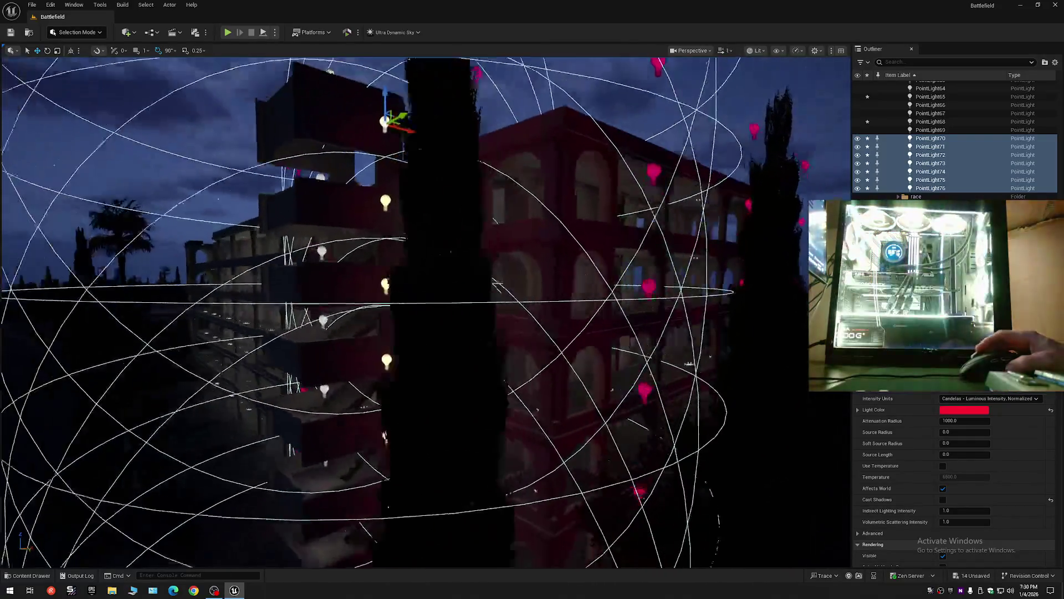
pyautogui.press('s')
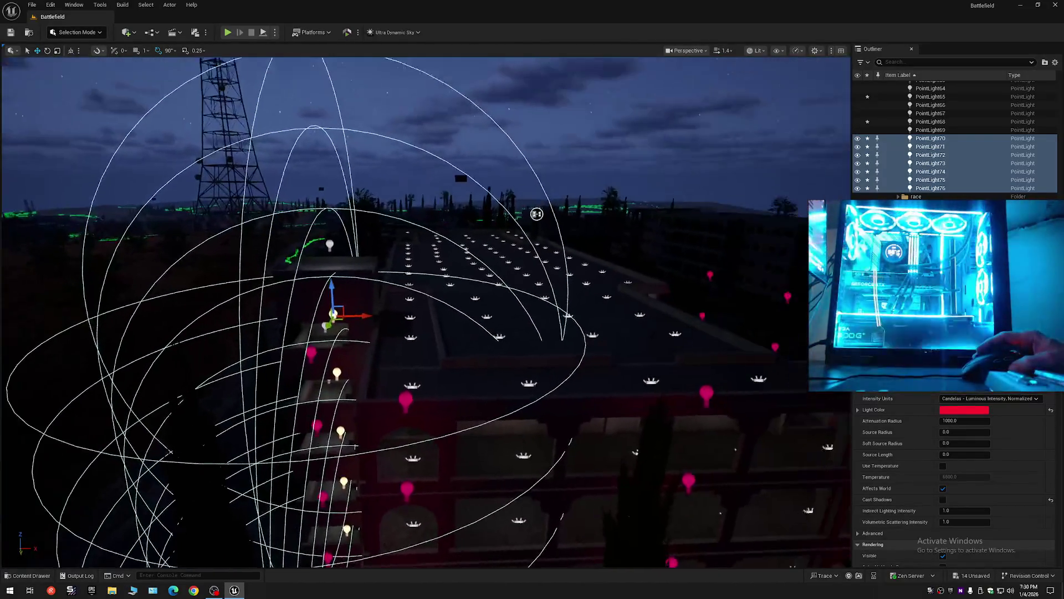
pyautogui.click(1055, 62)
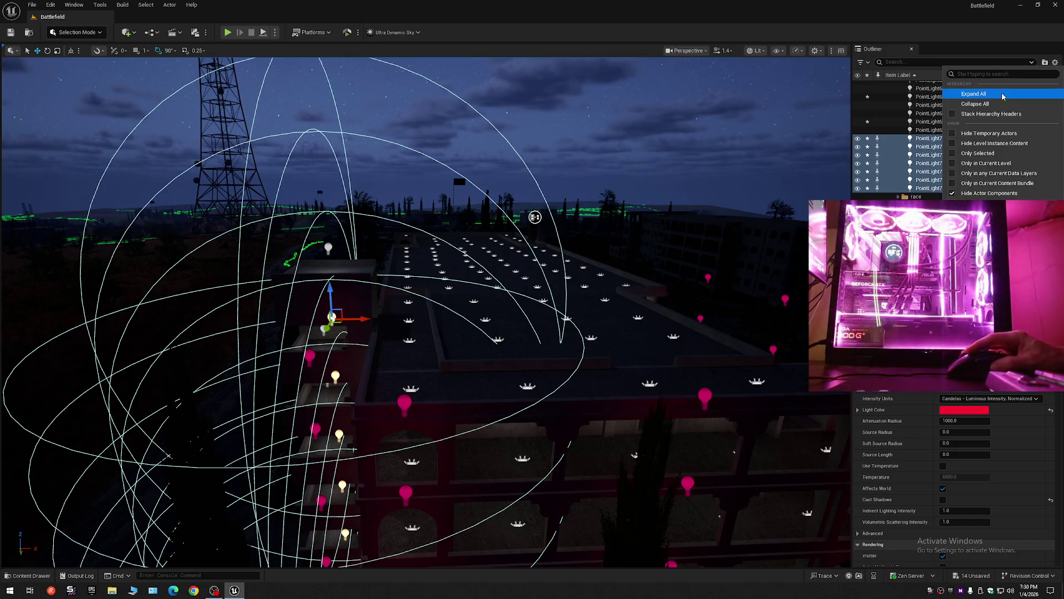
# Step: Collapse the Outliner to its top-level folders, deselect the point lights, and save all changes
pyautogui.click(954, 105)
pyautogui.press('Escape')
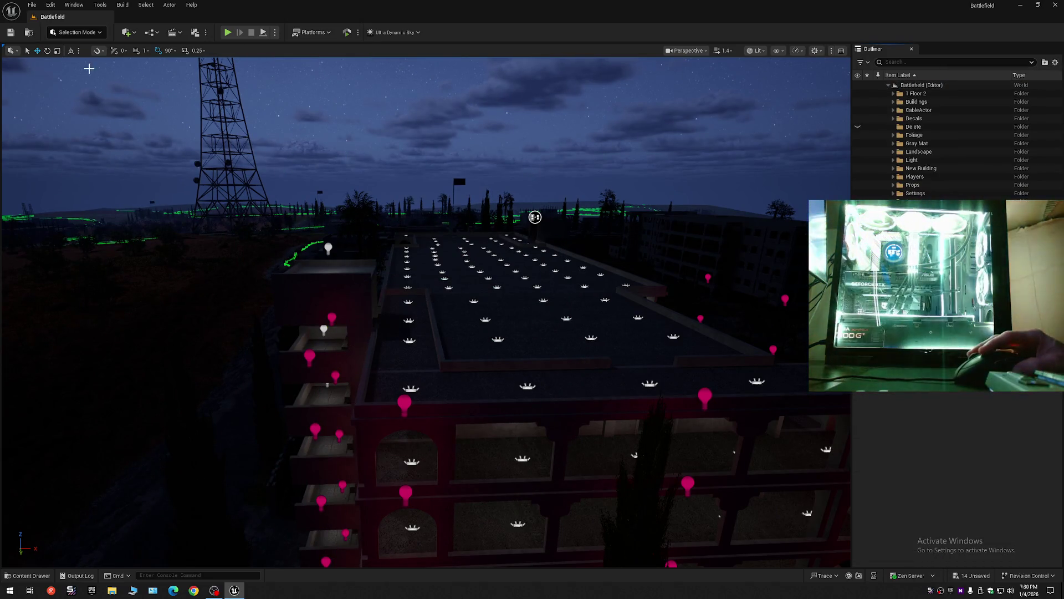
pyautogui.click(11, 32)
# Step: Save the current level over the existing Battlefield map, confirming the replacement
pyautogui.click(31, 5)
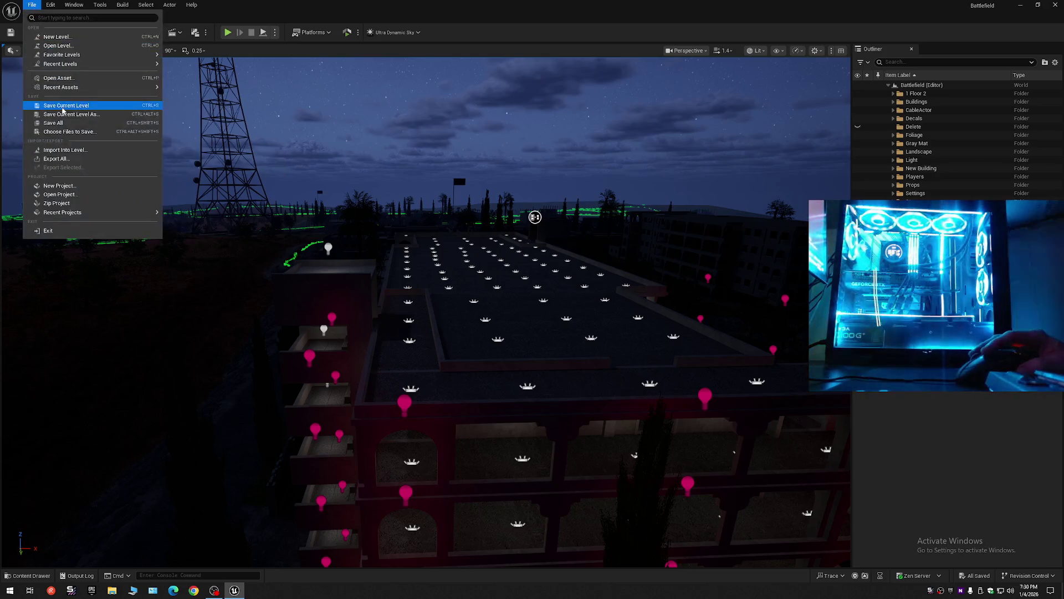
pyautogui.click(64, 107)
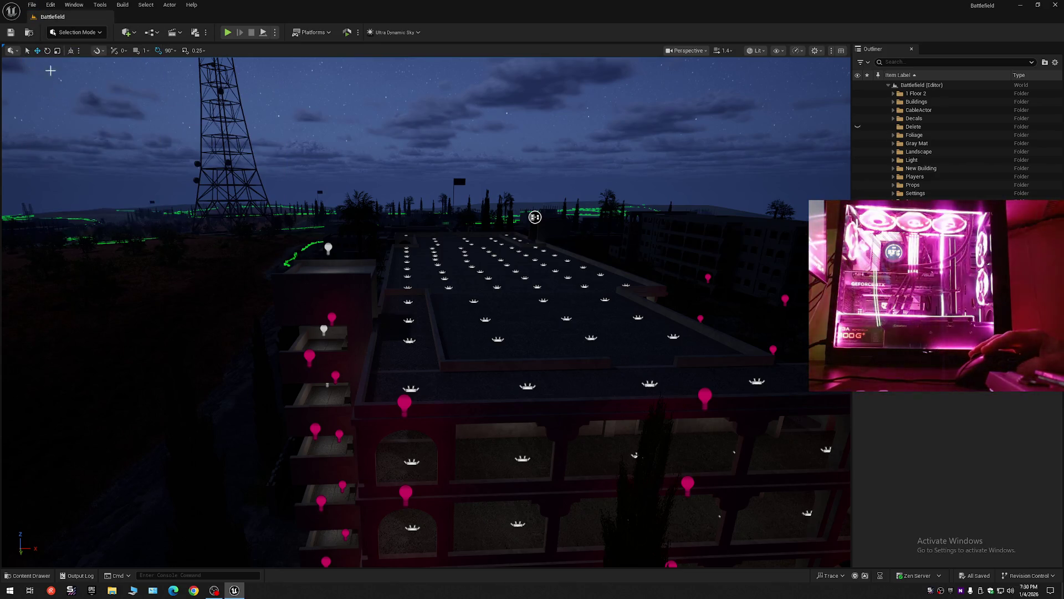
pyautogui.click(32, 6)
pyautogui.click(66, 106)
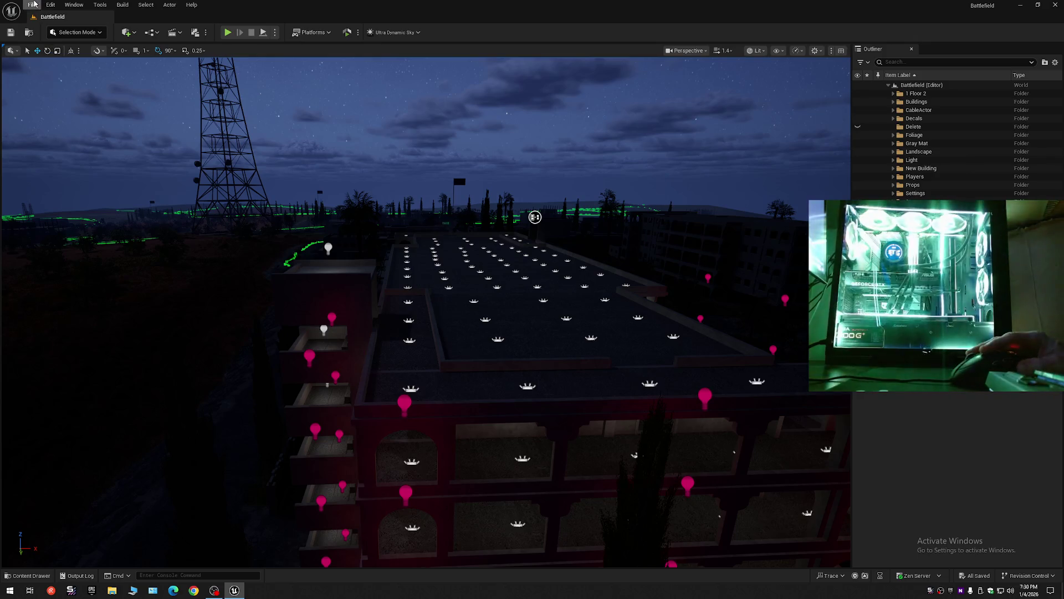
pyautogui.click(33, 6)
pyautogui.click(64, 114)
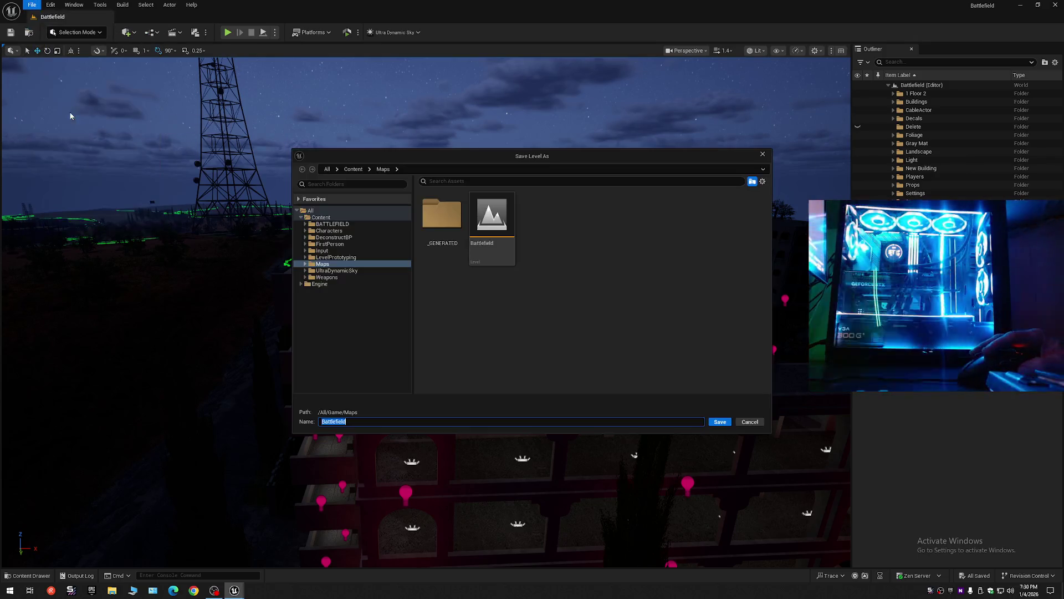
pyautogui.doubleClick(499, 224)
pyautogui.click(541, 309)
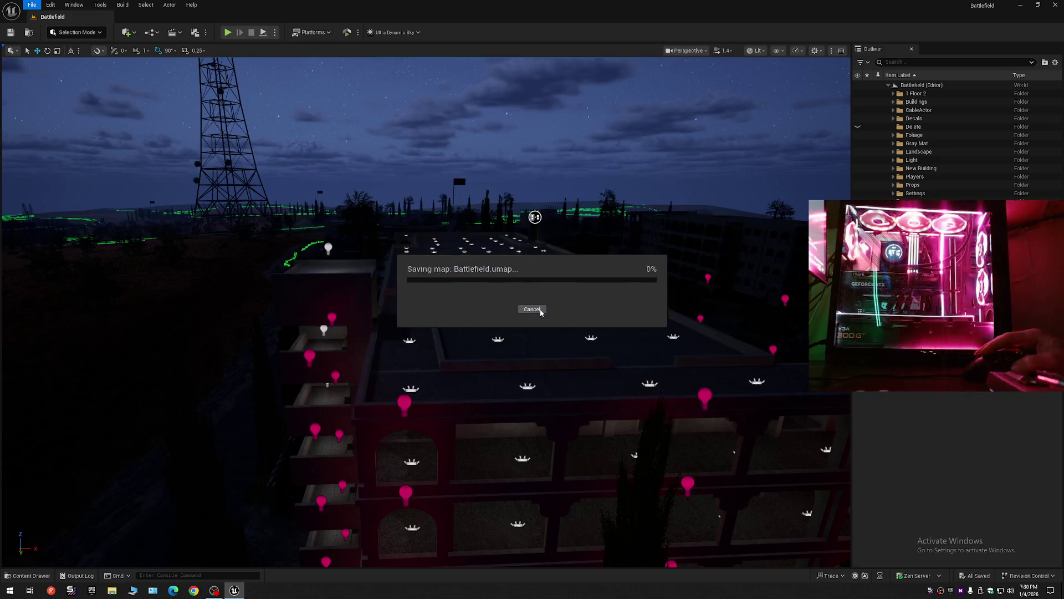
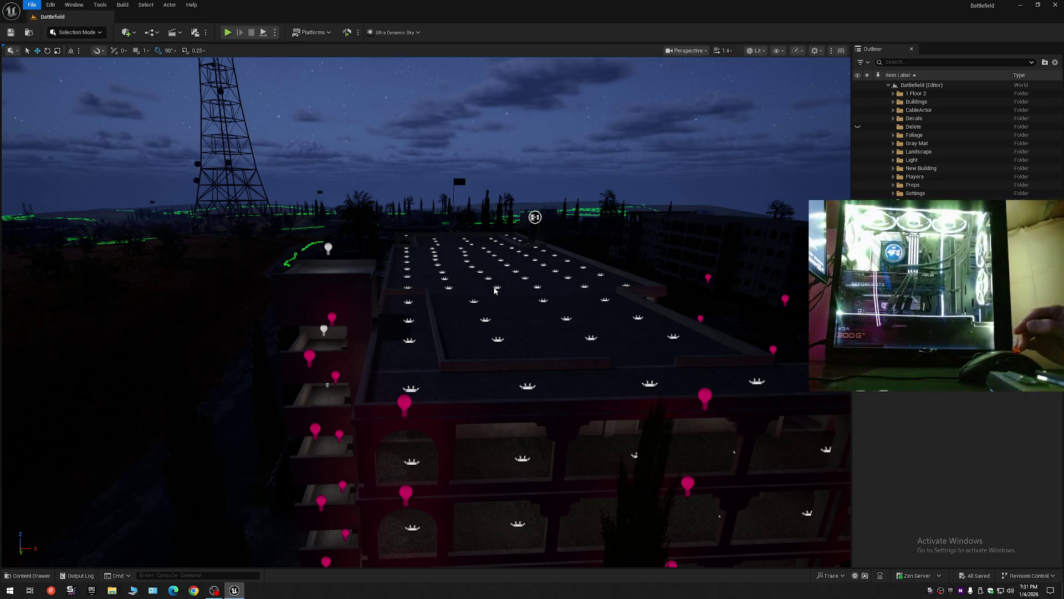
# Step: Select the rooftop floor mesh and collapse the Outliner to the level's top-level folders
pyautogui.press('Escape')
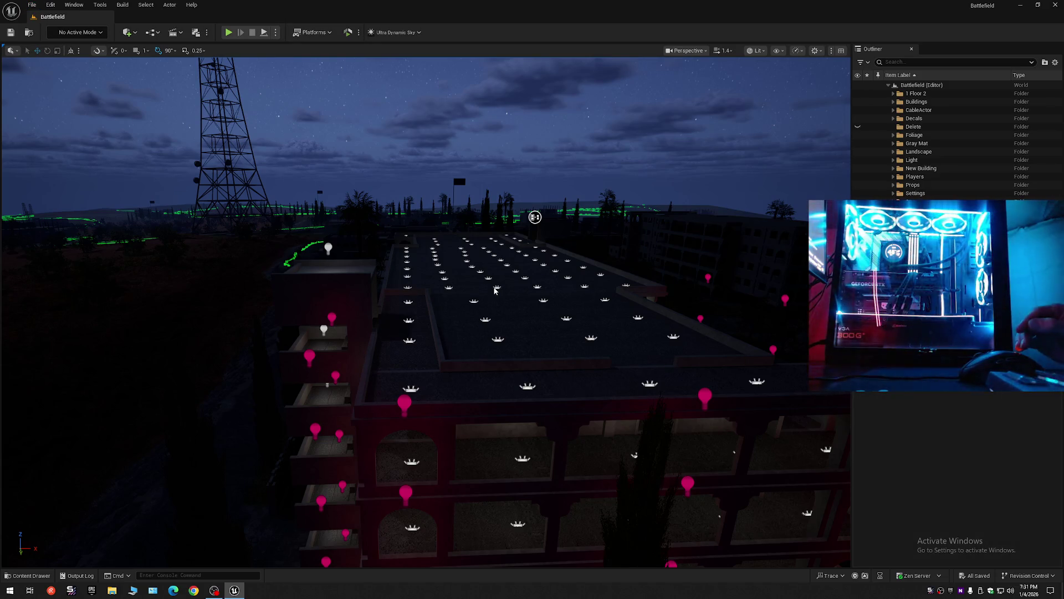
pyautogui.click(495, 289)
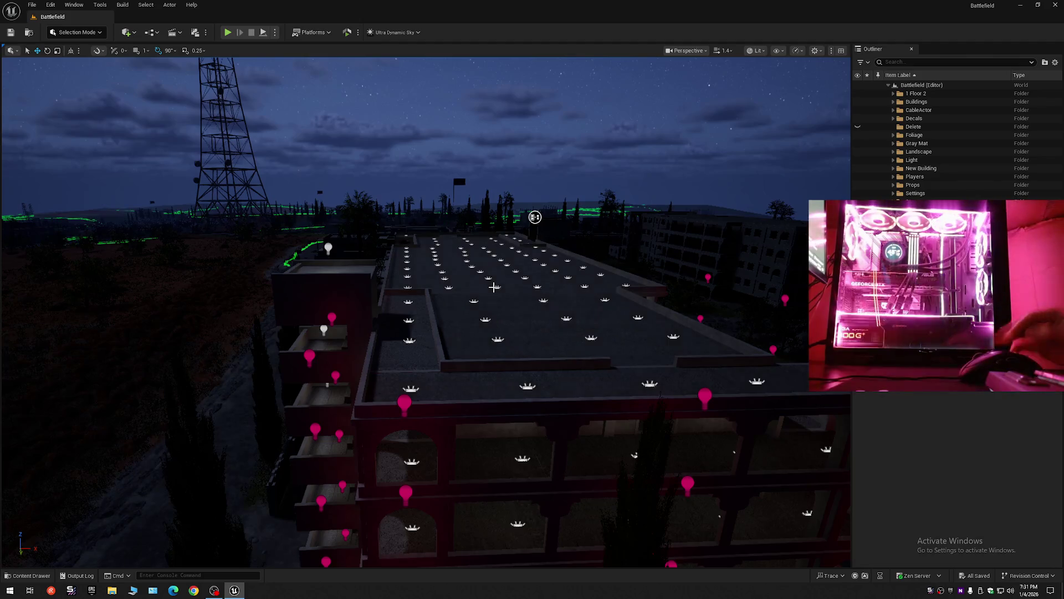
pyautogui.click(463, 306)
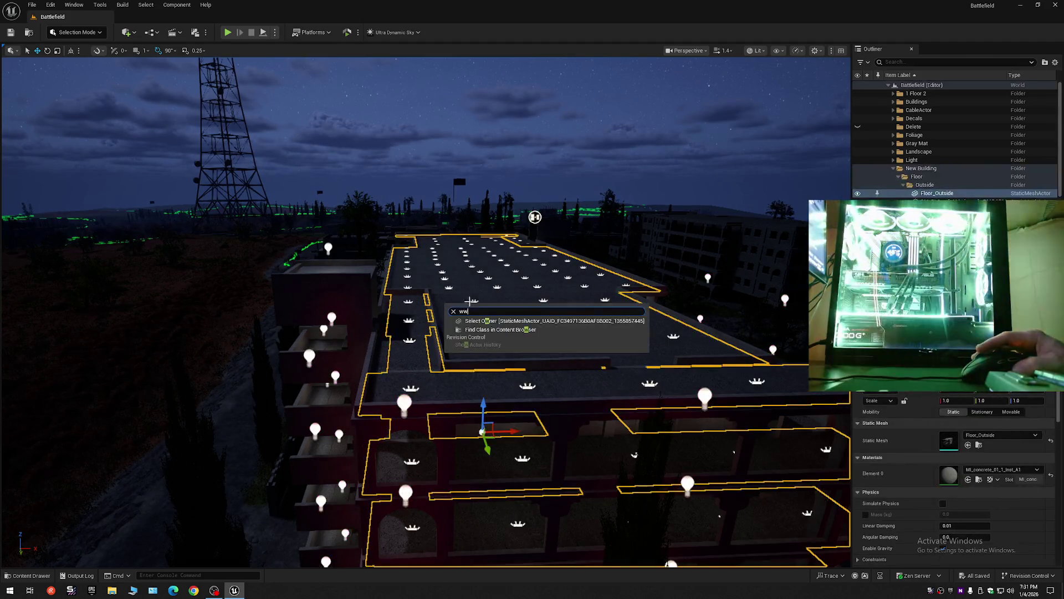
pyautogui.click(1056, 62)
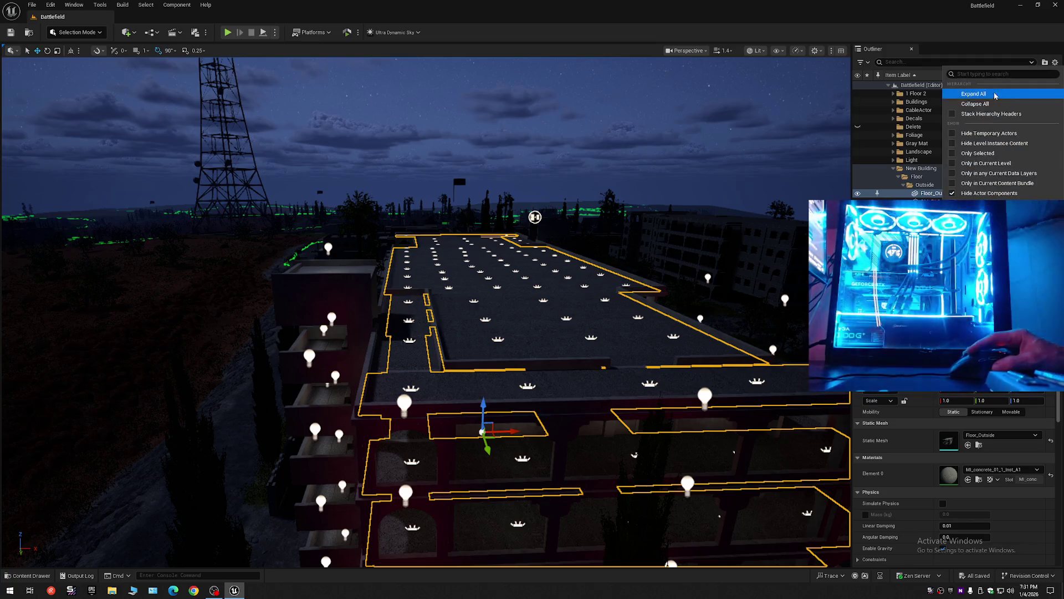
pyautogui.click(890, 86)
pyautogui.click(889, 86)
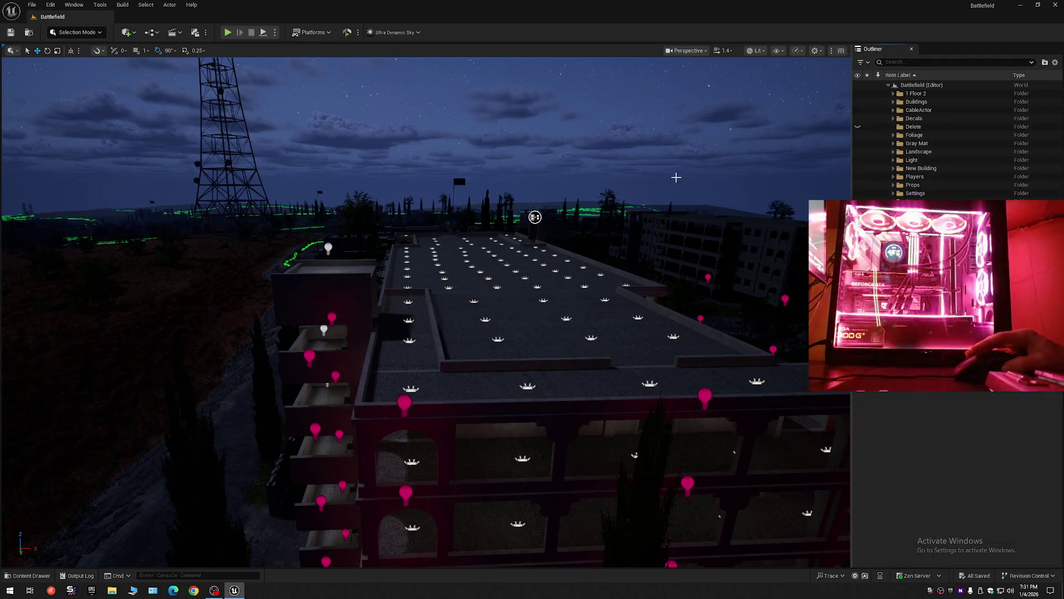
# Step: Select RectLight986 in the Outliner and frame it in the viewport
pyautogui.scroll(10, 675, 176)
pyautogui.scroll(5, 649, 161)
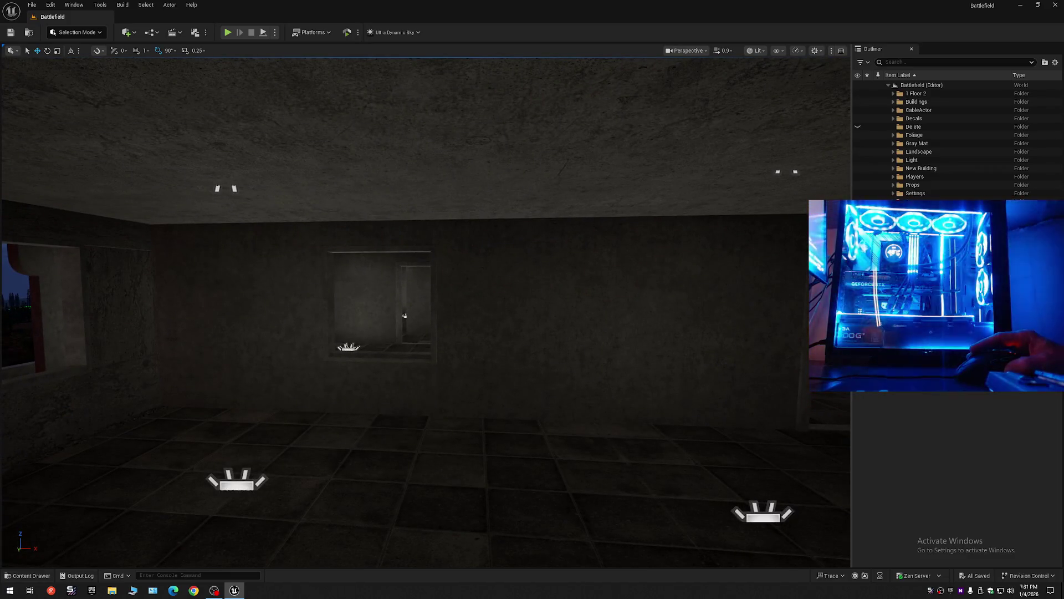
pyautogui.scroll(-10, 425, 310)
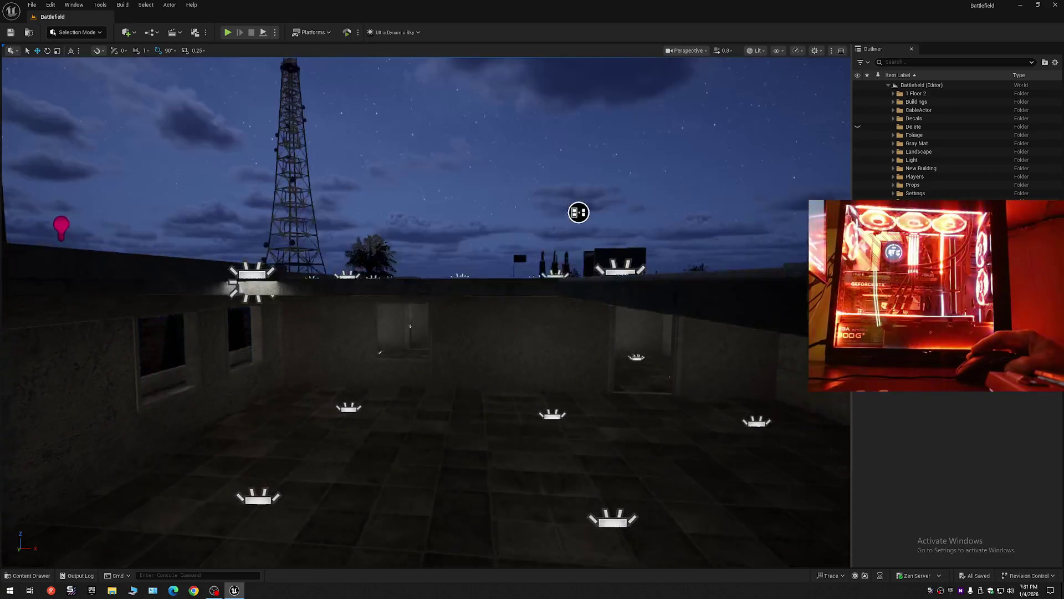
pyautogui.scroll(-10, 410, 326)
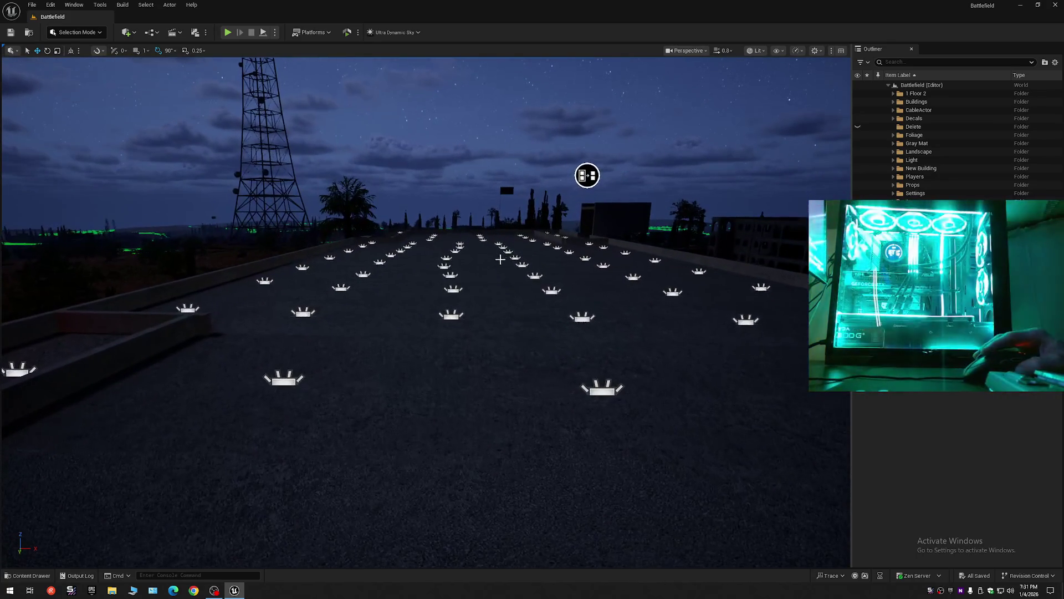
pyautogui.click(452, 316)
pyautogui.scroll(10, 510, 309)
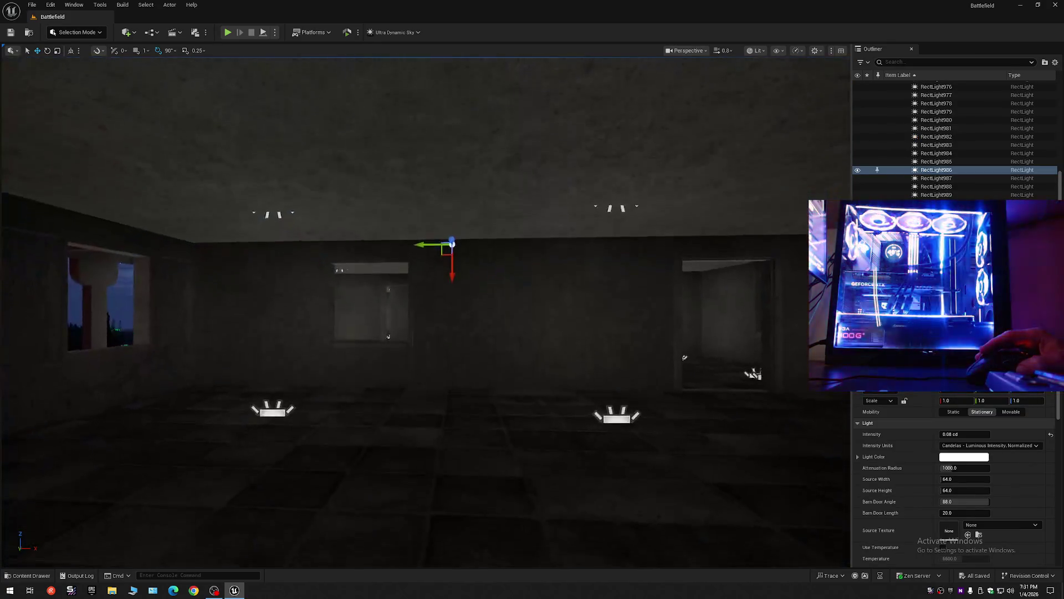
pyautogui.scroll(5, 425, 311)
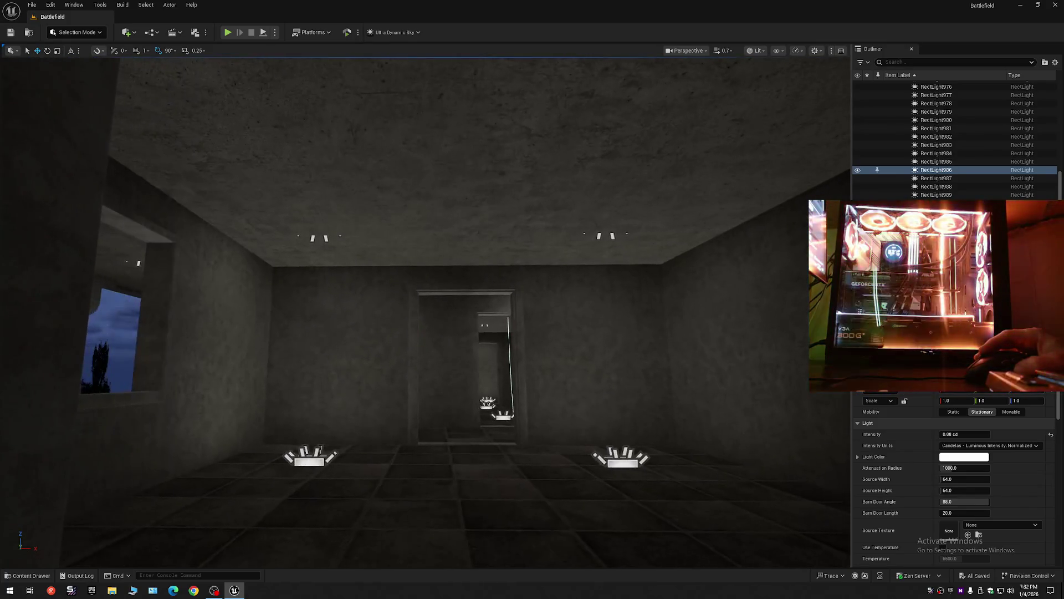
pyautogui.scroll(5, 426, 311)
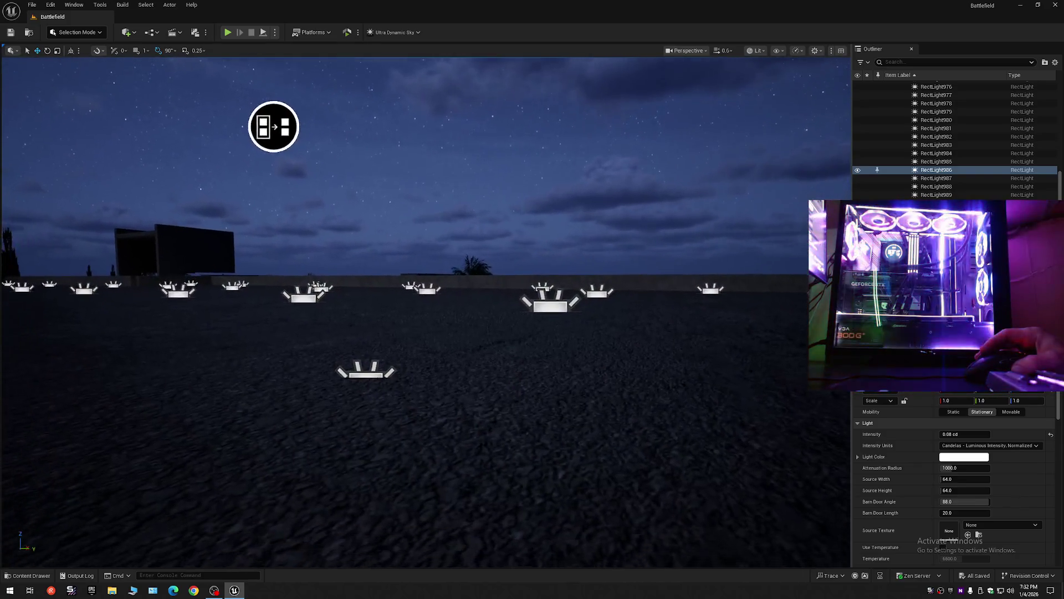
pyautogui.scroll(10, 426, 311)
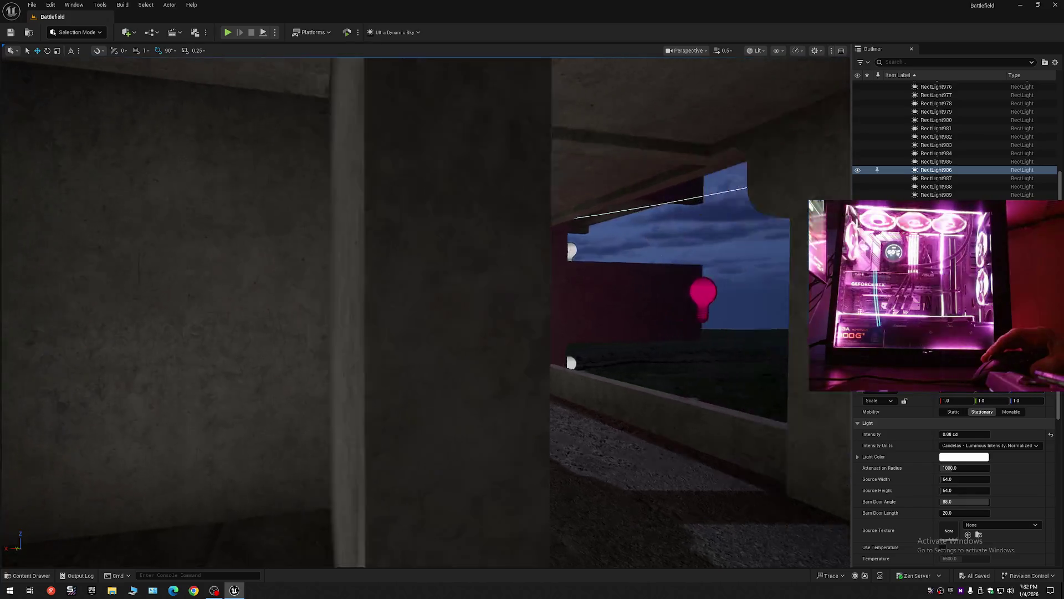
pyautogui.press('f')
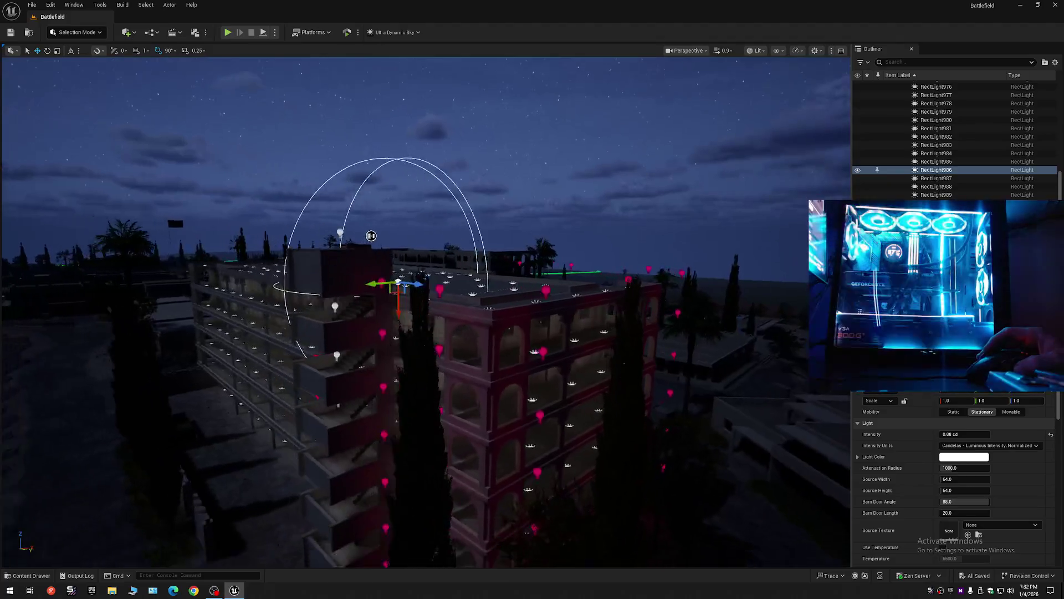
# Step: Collapse the Outliner and Shift-select RectLight17 through the last rect light in race folder 1
pyautogui.click(1055, 64)
pyautogui.click(975, 105)
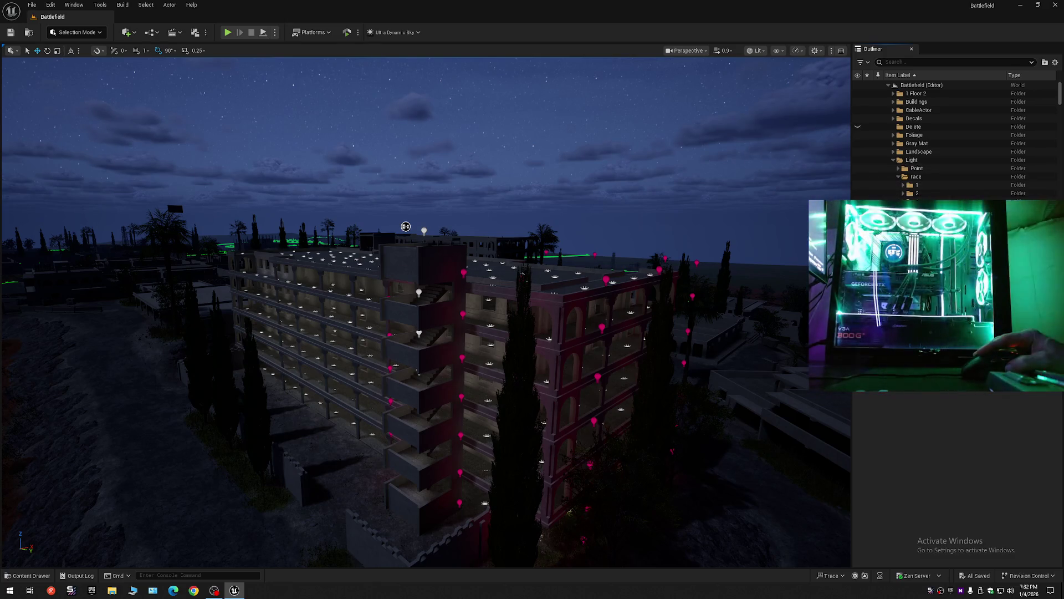
pyautogui.click(942, 193)
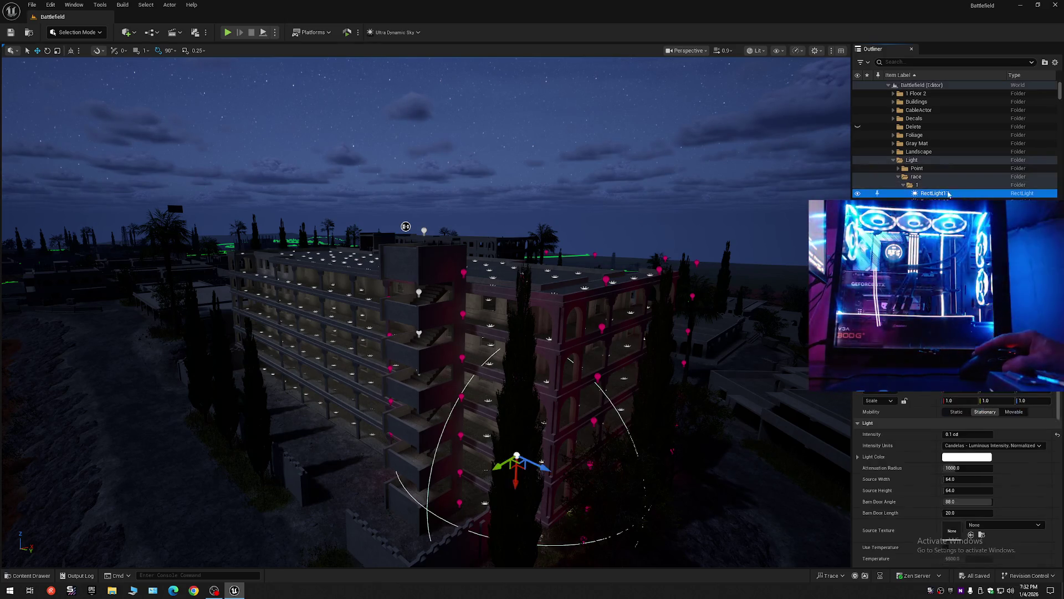
pyautogui.moveTo(1060, 92); pyautogui.dragTo(1060, 253)
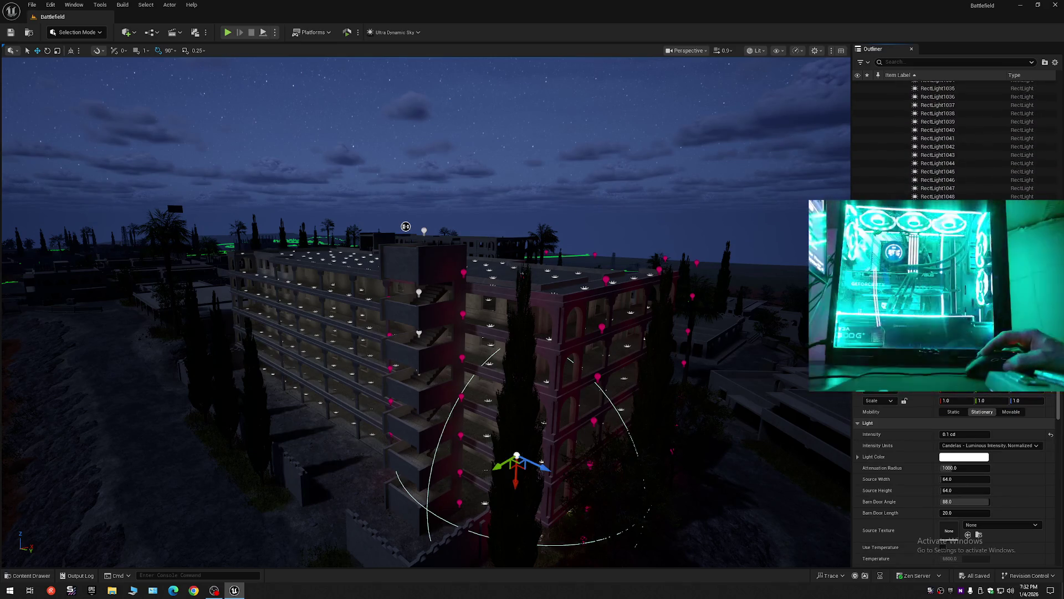
pyautogui.keyDown('shift'); pyautogui.click(952, 197); pyautogui.keyUp('shift')
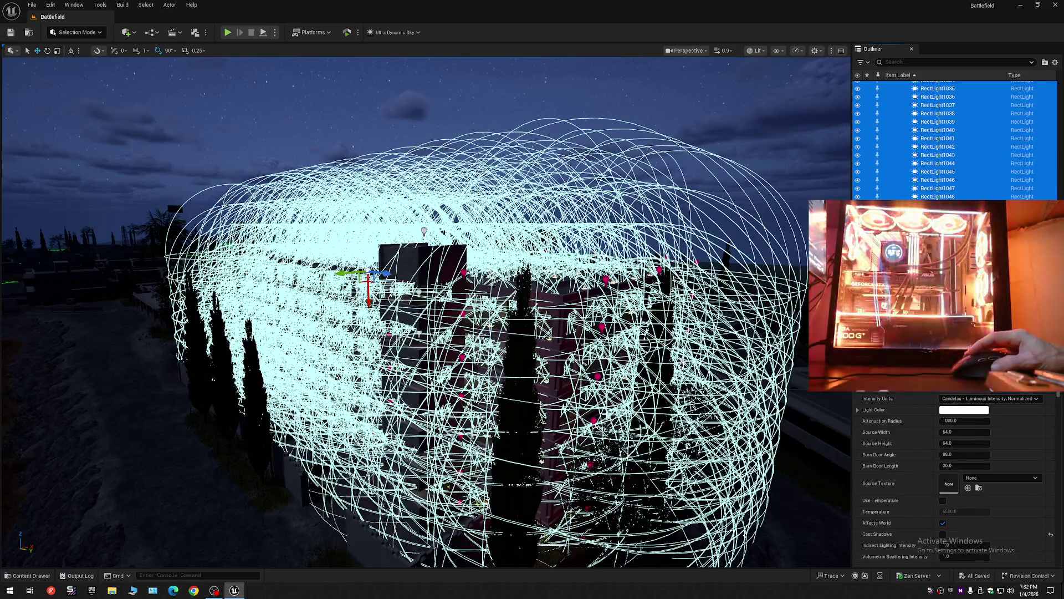
pyautogui.scroll(20, 956, 139)
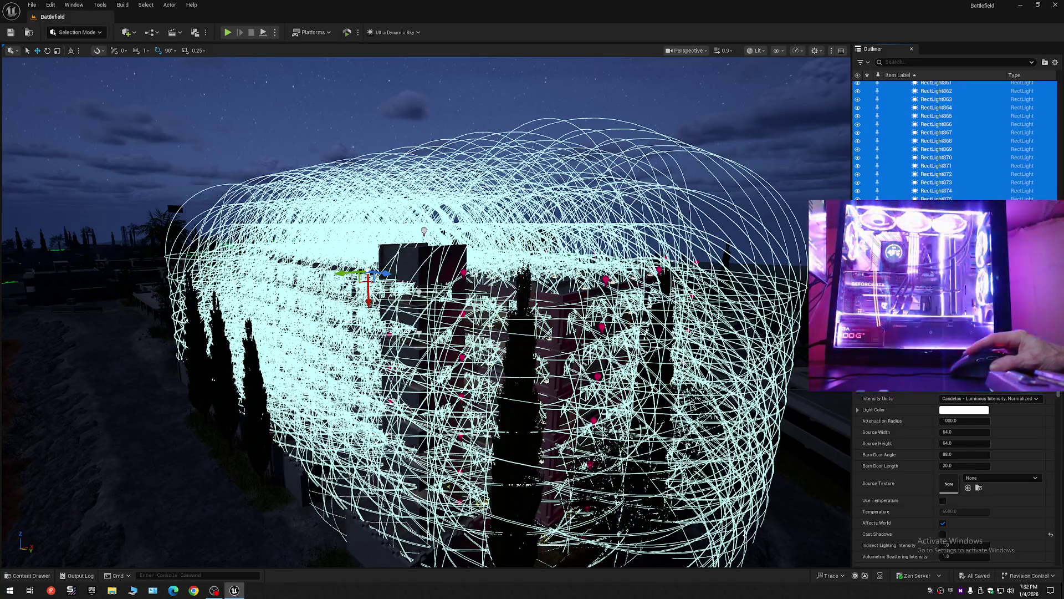
pyautogui.moveTo(1060, 222); pyautogui.dragTo(1060, 171)
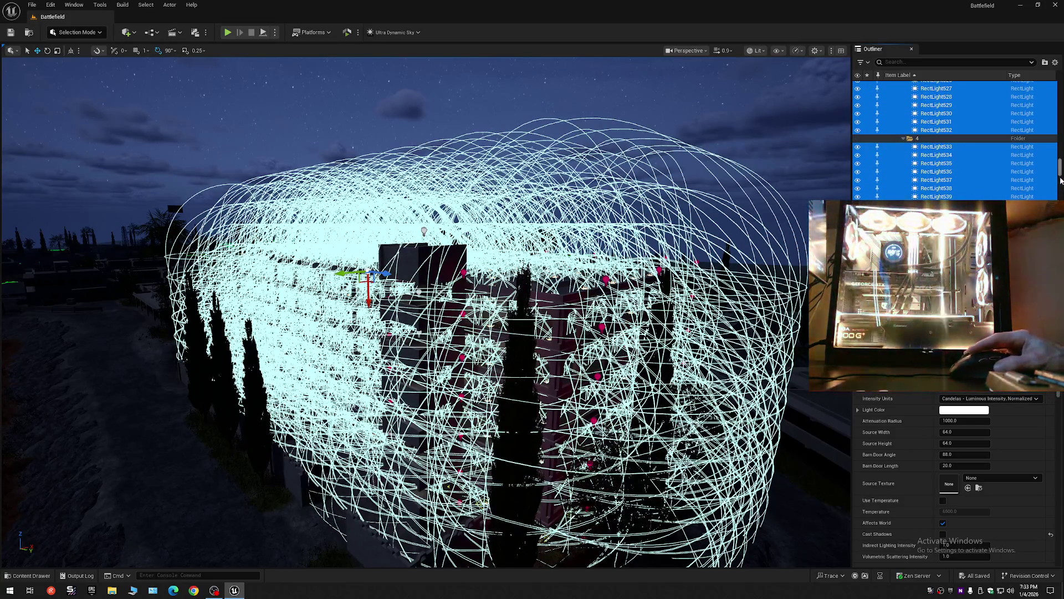
pyautogui.moveTo(1062, 169); pyautogui.dragTo(1062, 145)
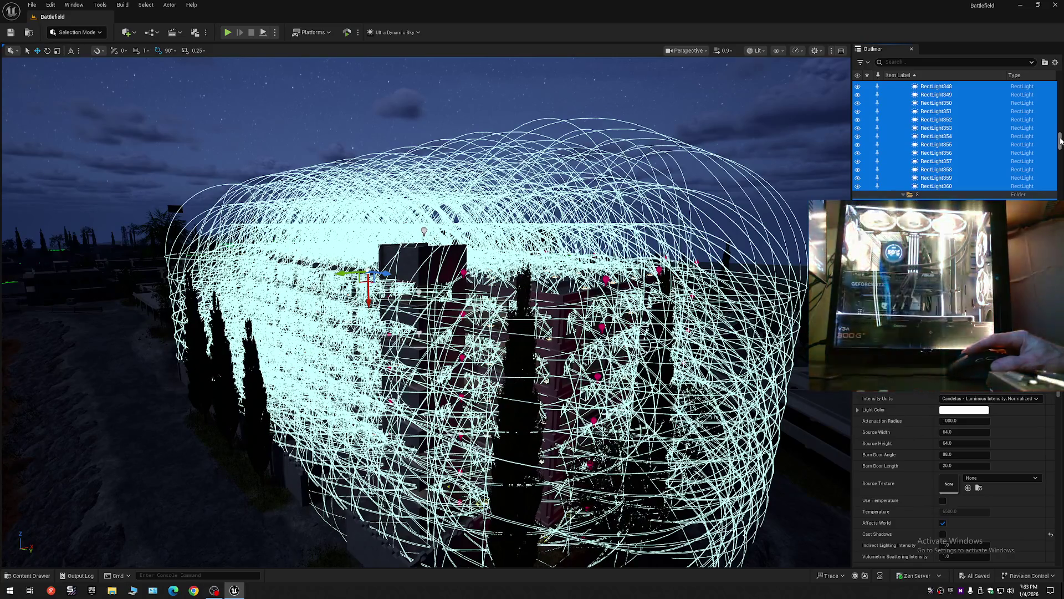
pyautogui.moveTo(1061, 141); pyautogui.dragTo(1062, 89)
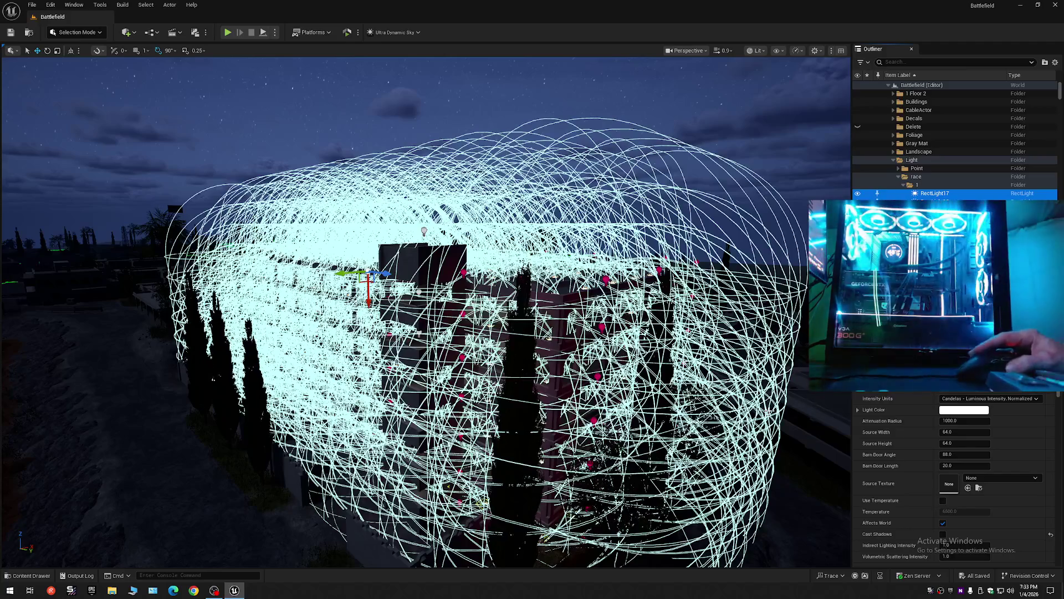
# Step: Fly the viewport around the selected rect lights, then deselect them all with Esc
pyautogui.scroll(10, 744, 353)
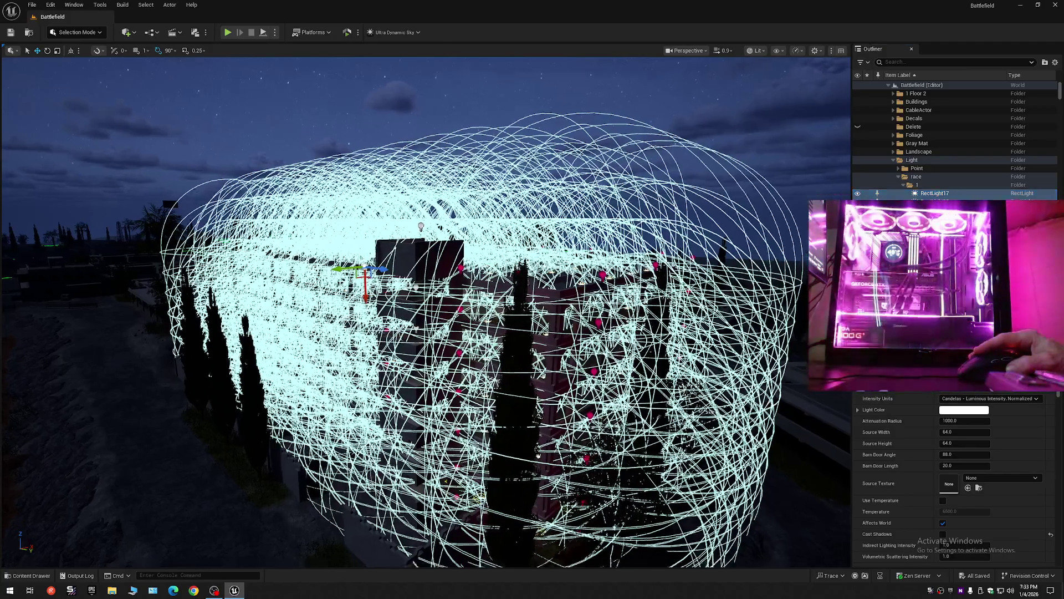
pyautogui.scroll(10, 744, 352)
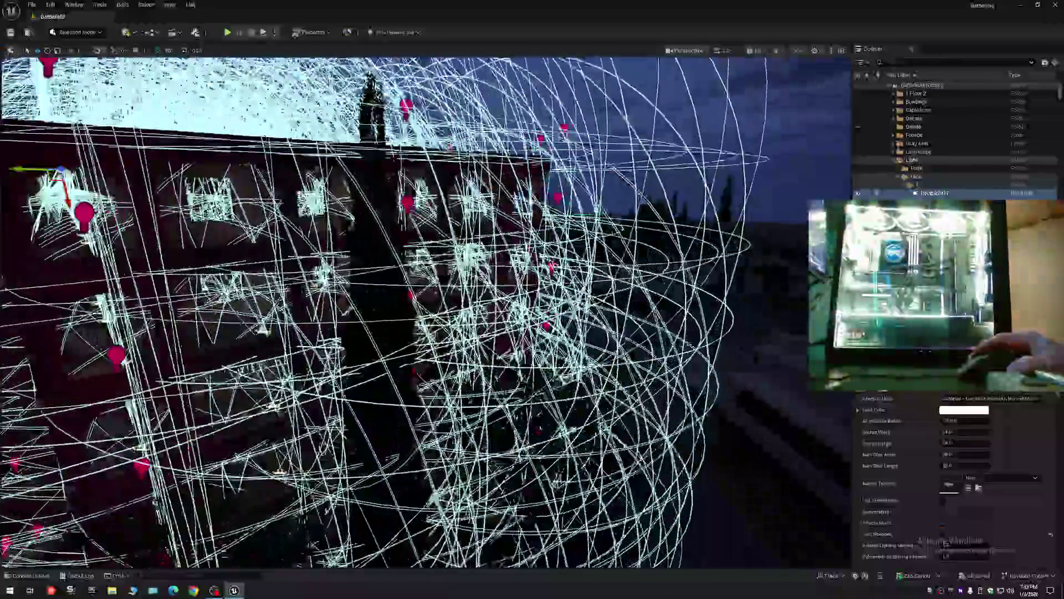
pyautogui.scroll(-15, 563, 168)
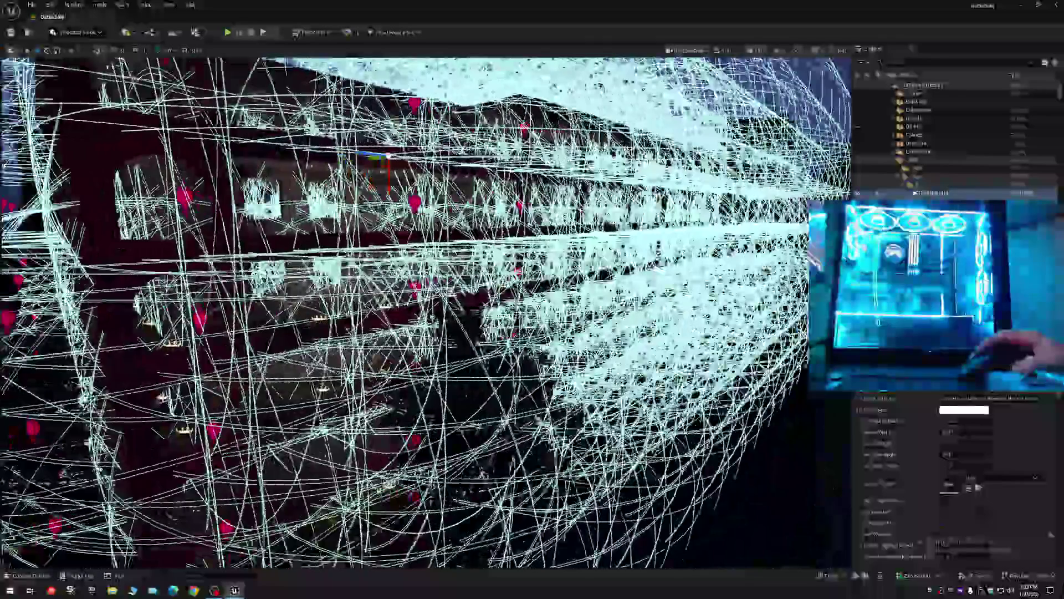
pyautogui.scroll(-5, 775, 409)
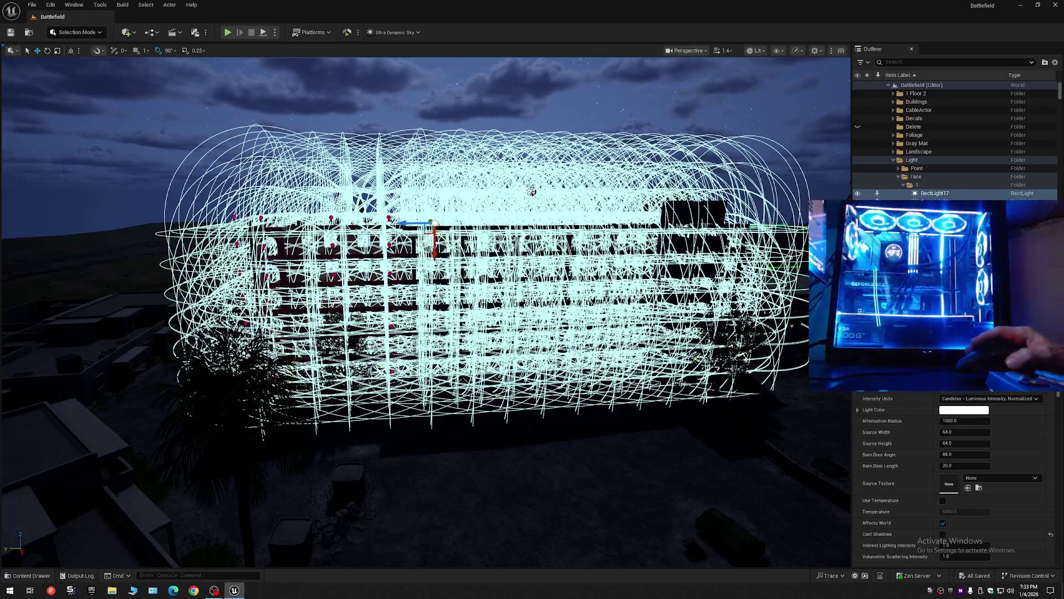
pyautogui.scroll(5, 655, 406)
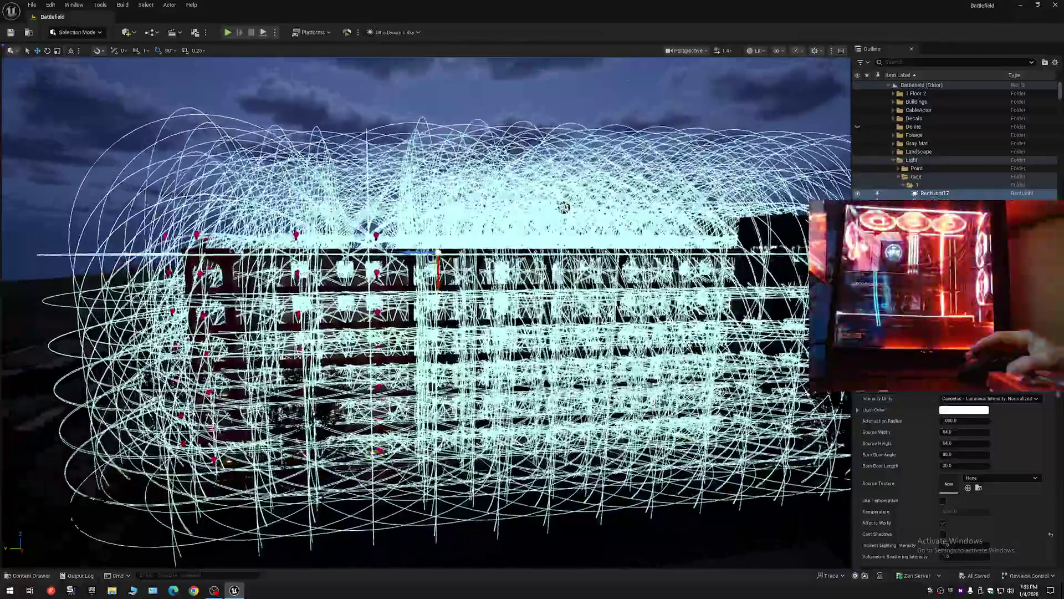
pyautogui.press('Escape')
pyautogui.scroll(8, 563, 207)
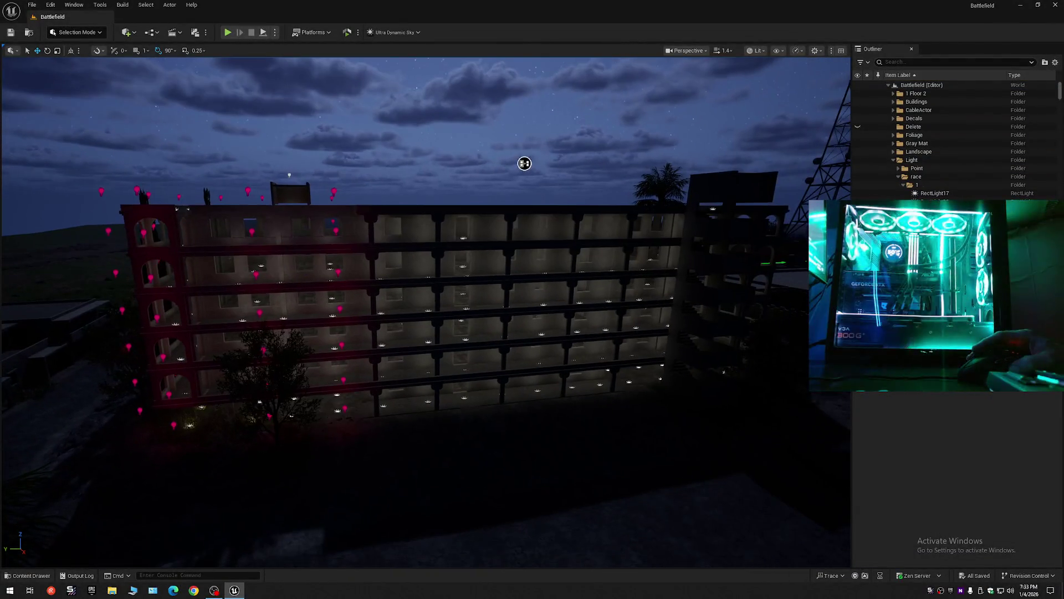
pyautogui.scroll(-10, 775, 75)
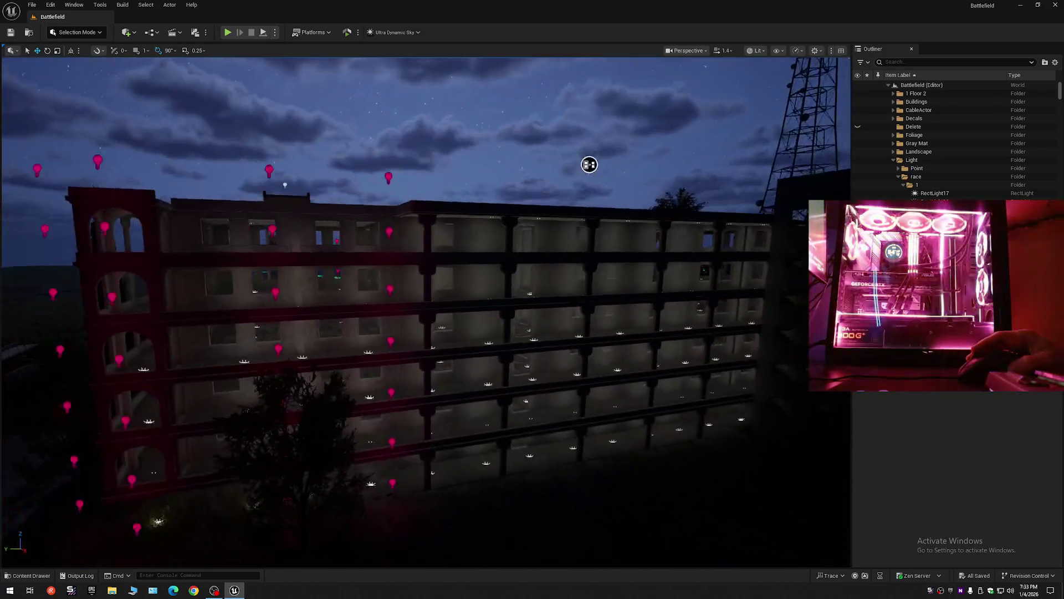
pyautogui.moveTo(590, 164)
pyautogui.mouseDown()
pyautogui.moveTo(566, 190)
pyautogui.moveTo(561, 149)
pyautogui.moveTo(471, 145)
pyautogui.moveTo(459, 199)
pyautogui.moveTo(482, 218)
pyautogui.moveTo(513, 167)
pyautogui.moveTo(541, 174)
pyautogui.mouseUp()
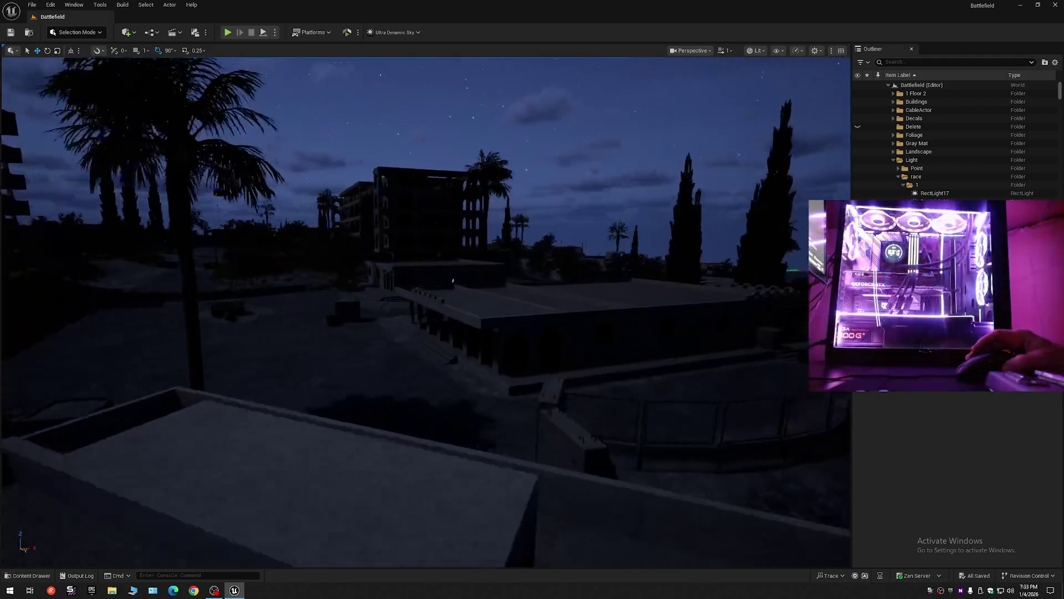
pyautogui.moveTo(453, 281); pyautogui.dragTo(215, 81)
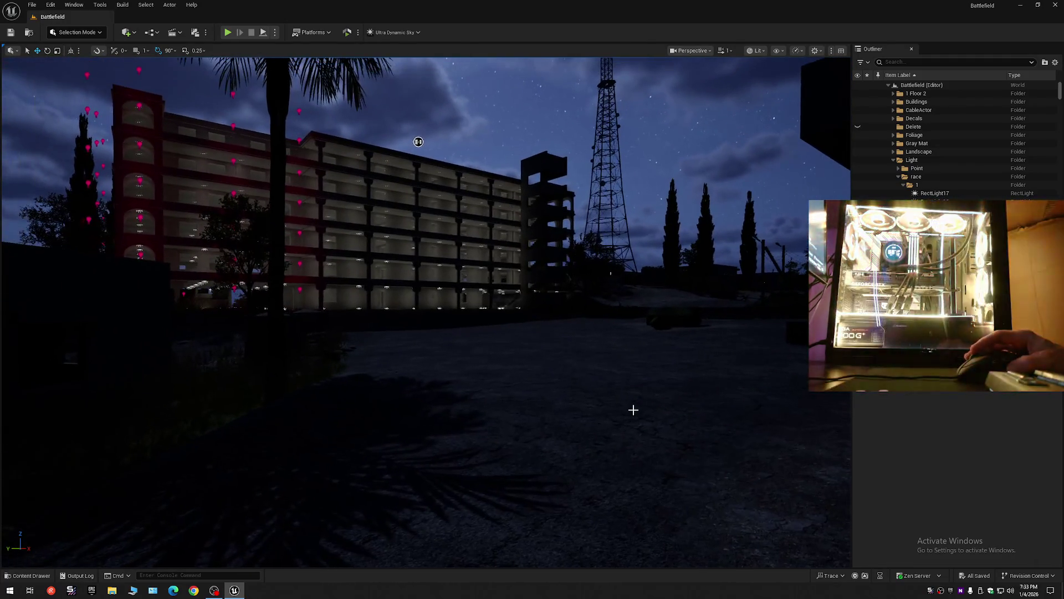
pyautogui.scroll(-1, 425, 310)
pyautogui.press('w')
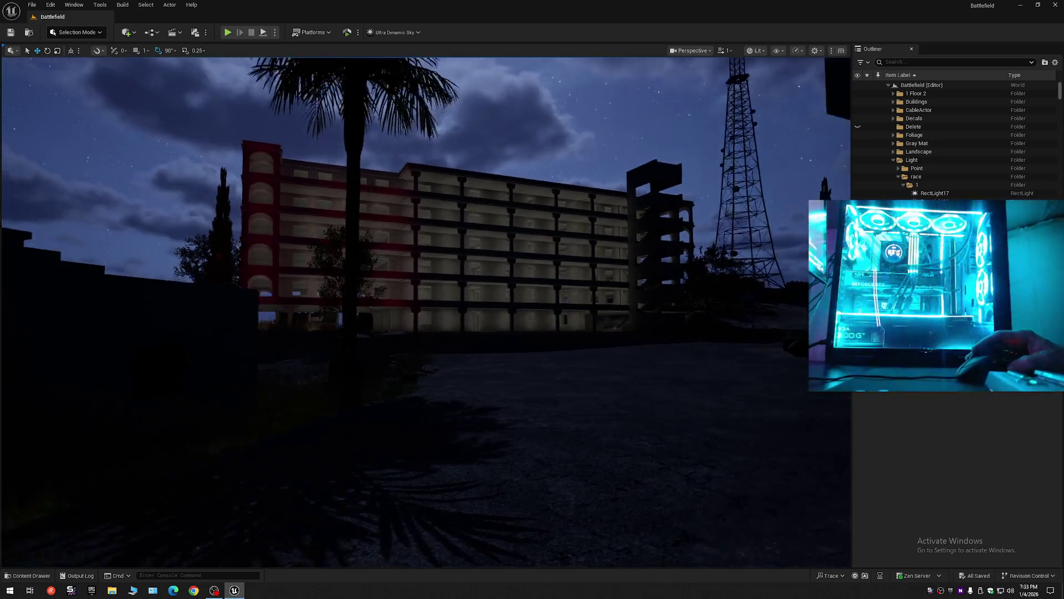
pyautogui.moveTo(426, 311)
pyautogui.mouseDown()
pyautogui.moveTo(582, 310)
pyautogui.moveTo(499, 308)
pyautogui.mouseUp()
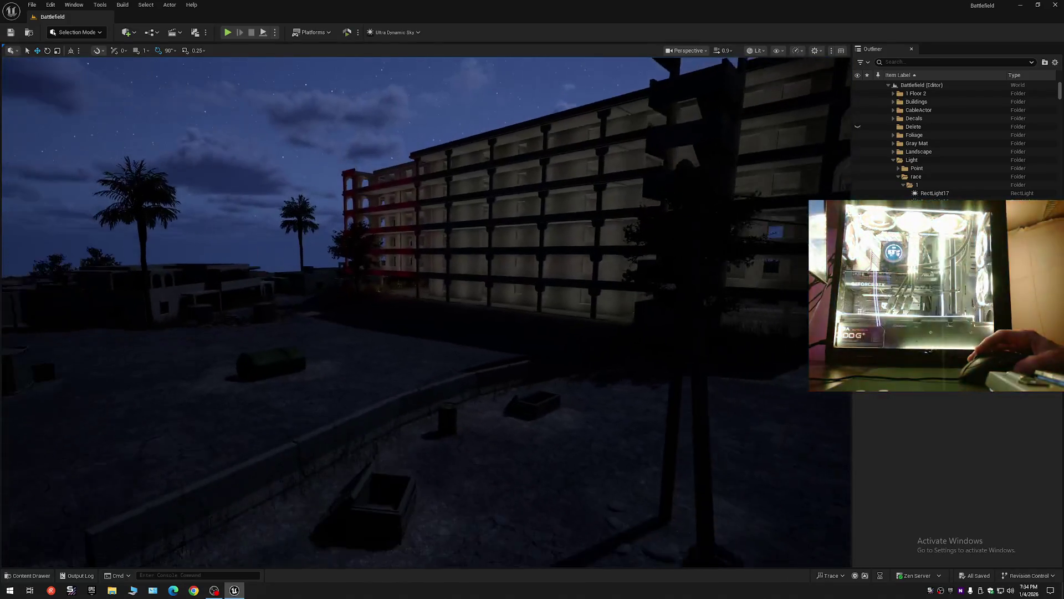
pyautogui.scroll(1, 426, 311)
pyautogui.press('w')
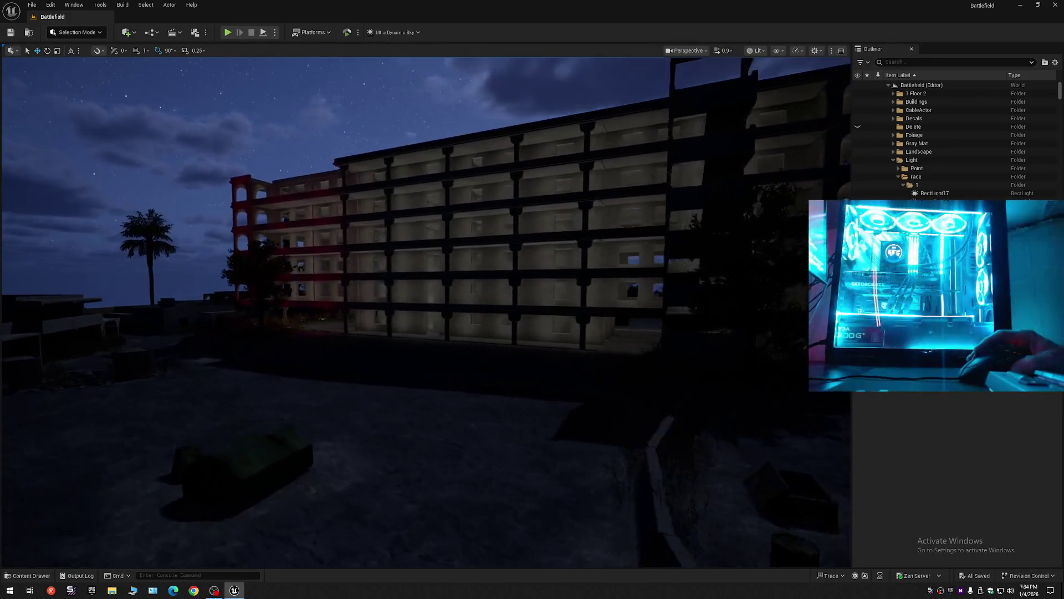
pyautogui.press('w')
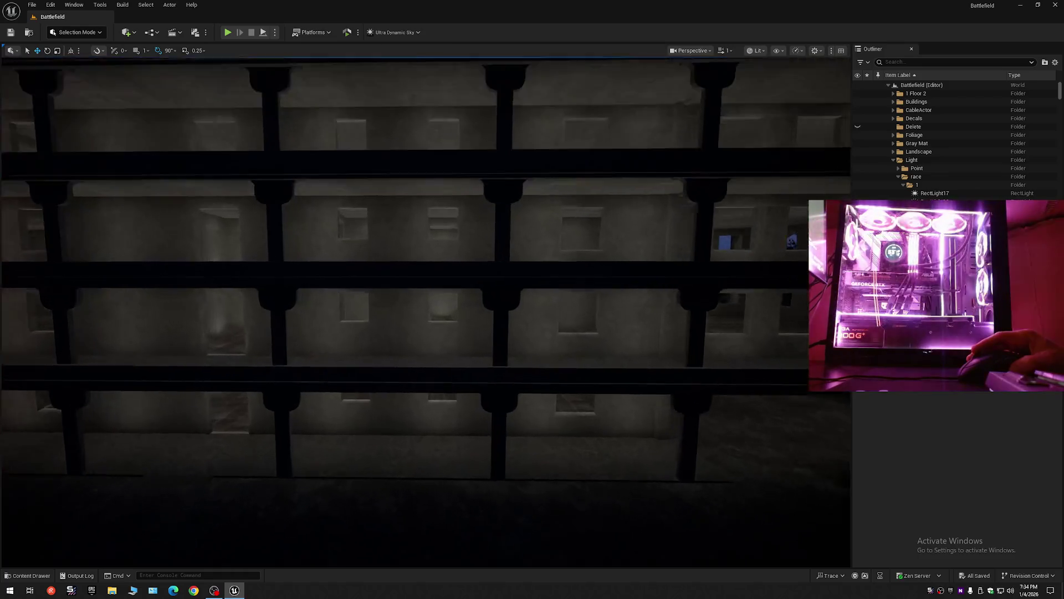
pyautogui.scroll(-1, 633, 410)
pyautogui.press('w')
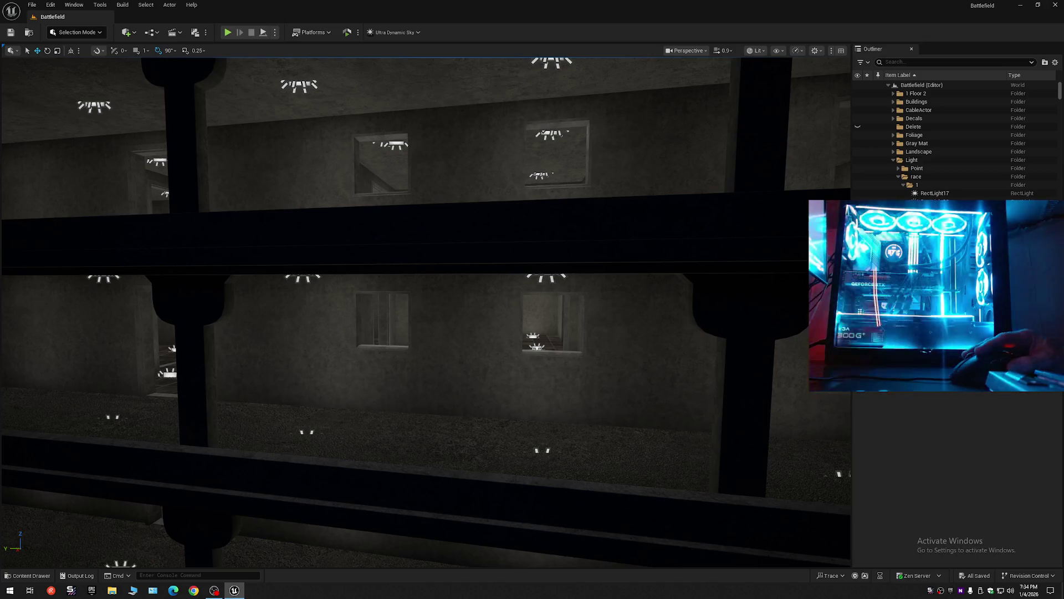
pyautogui.click(552, 276)
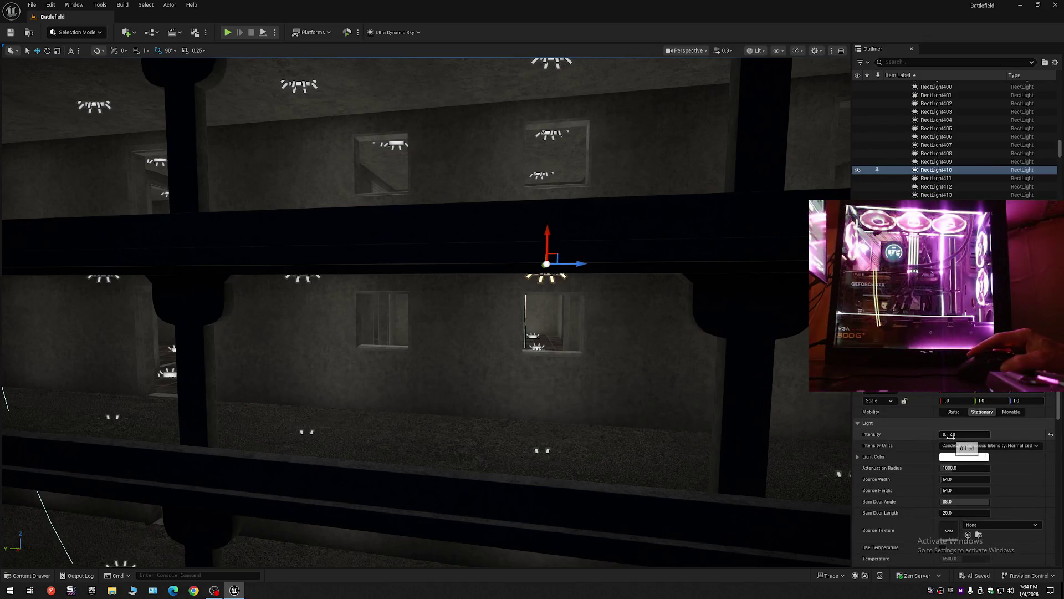
pyautogui.press('w')
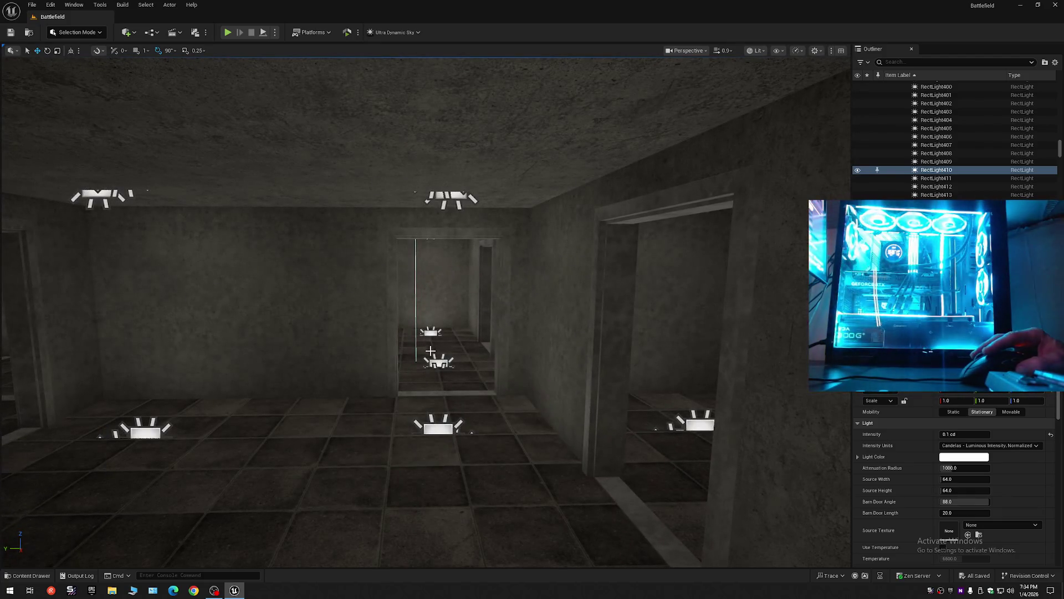
pyautogui.click(437, 357)
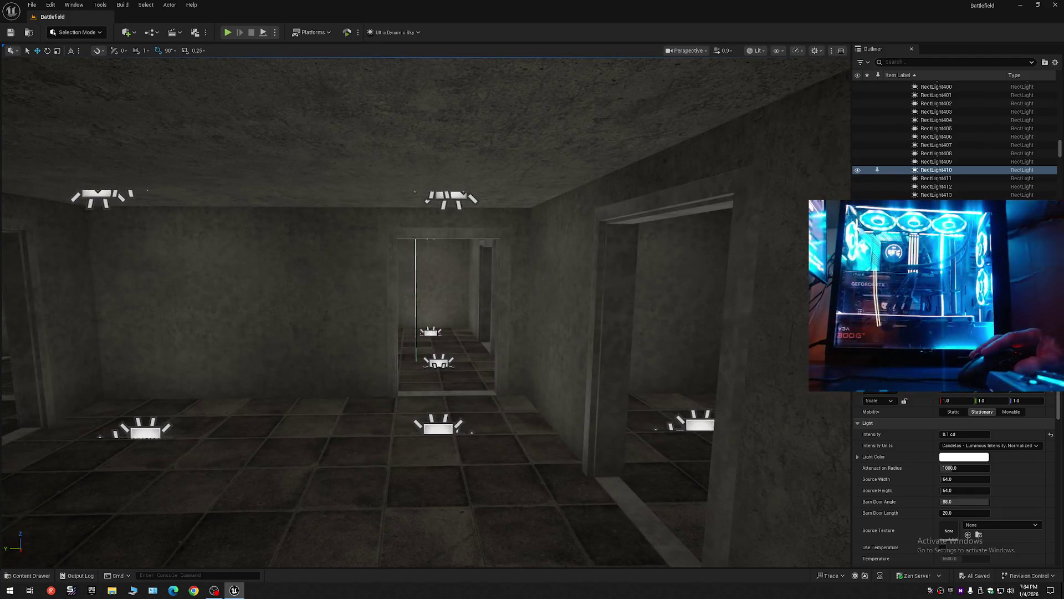
pyautogui.press('w')
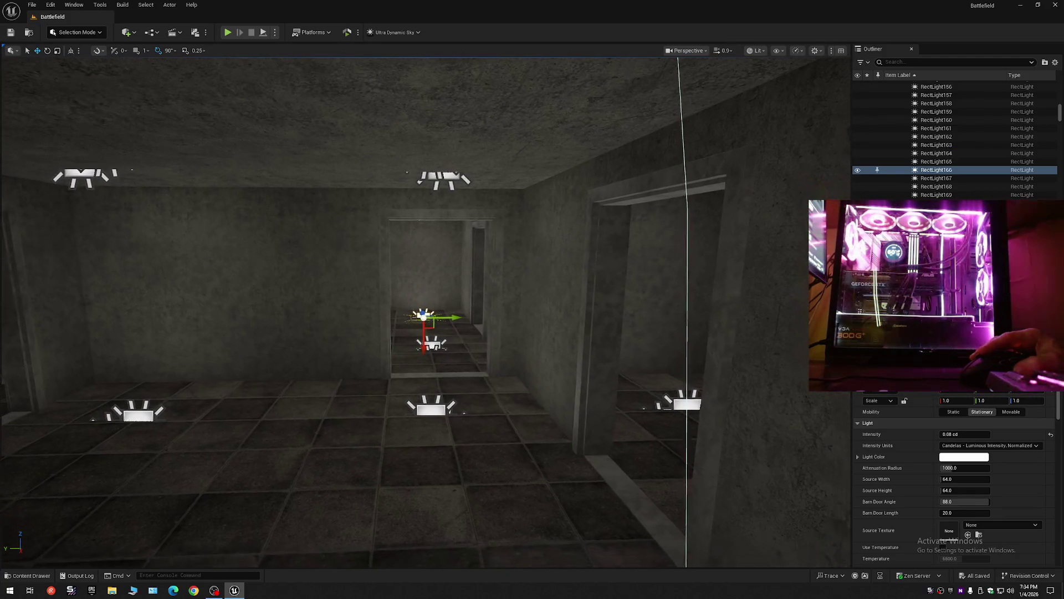
pyautogui.press('w')
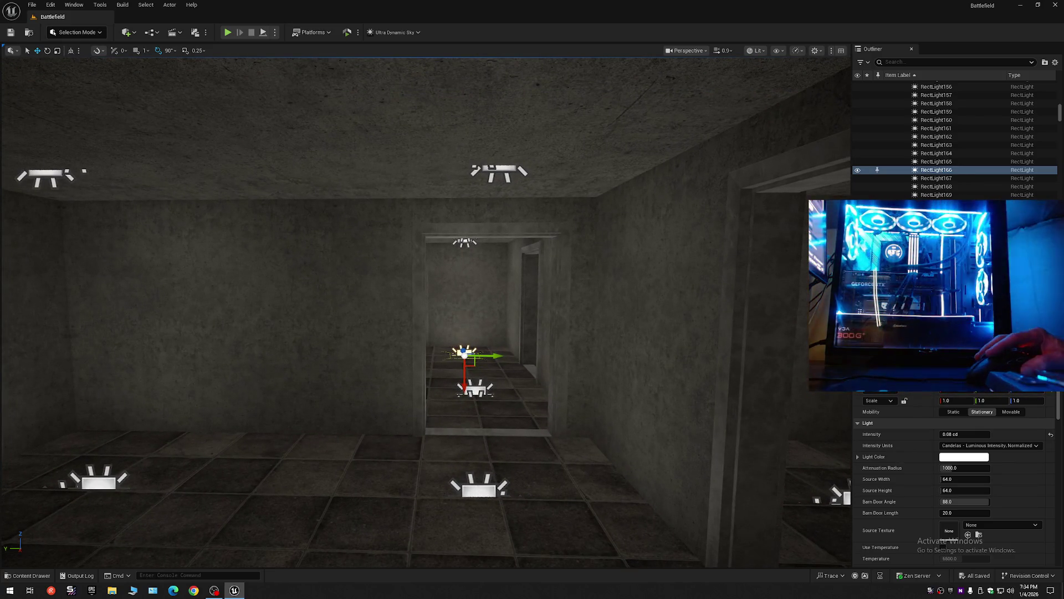
pyautogui.click(477, 490)
pyautogui.moveTo(486, 474); pyautogui.dragTo(543, 410)
pyautogui.click(518, 470)
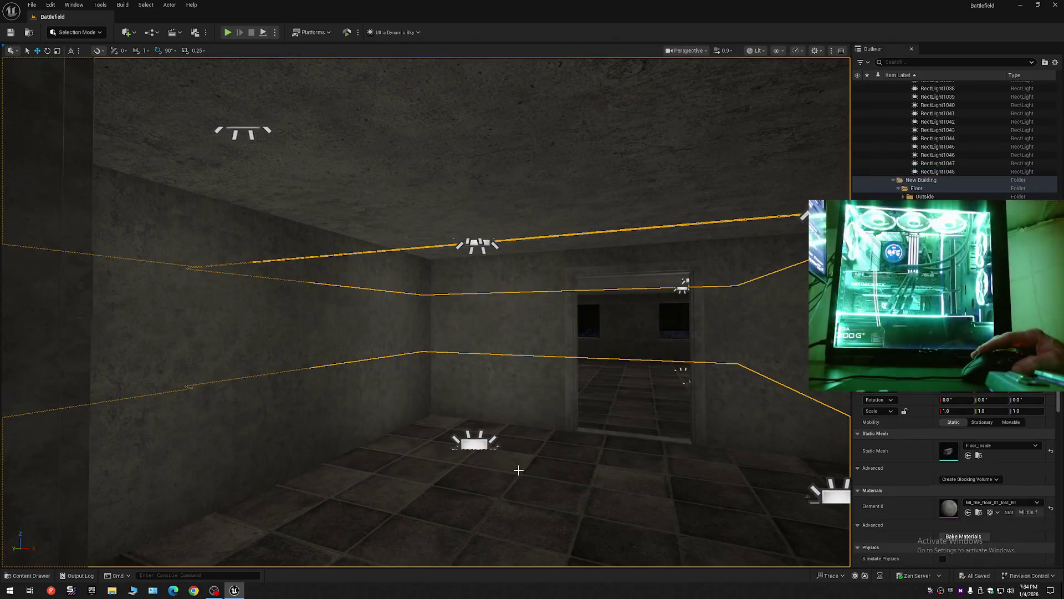
pyautogui.click(474, 442)
pyautogui.moveTo(474, 442); pyautogui.dragTo(554, 421)
pyautogui.moveTo(490, 315); pyautogui.dragTo(491, 315)
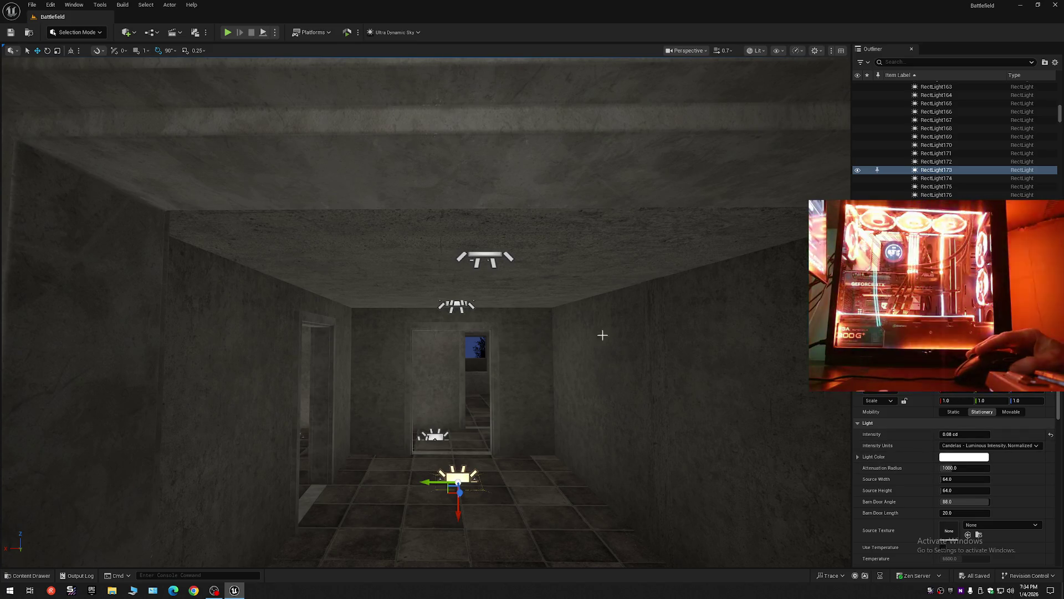
pyautogui.moveTo(528, 300); pyautogui.dragTo(472, 276)
pyautogui.click(461, 276)
pyautogui.moveTo(518, 361); pyautogui.dragTo(489, 370)
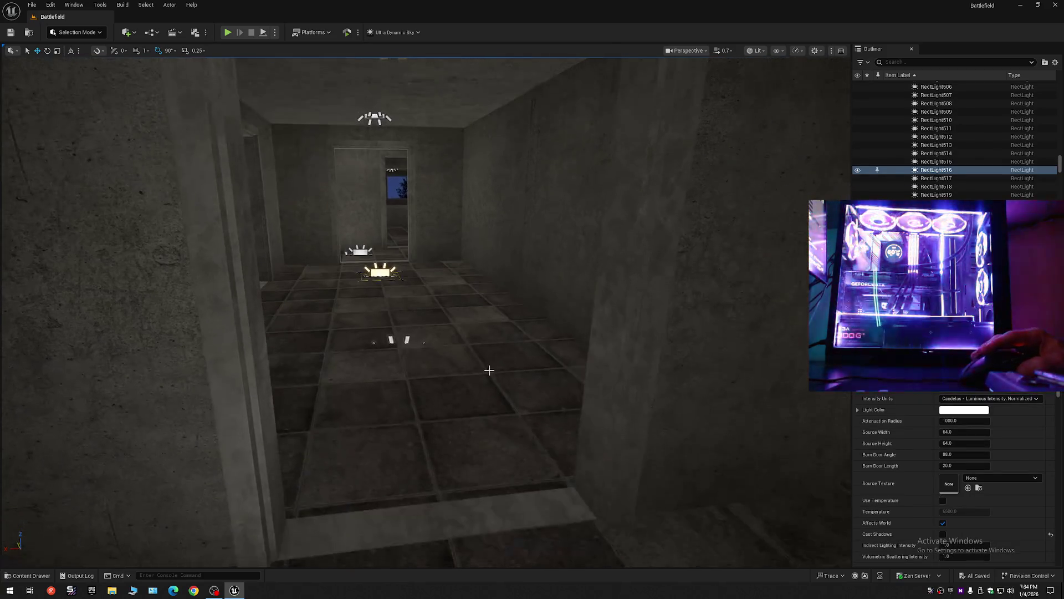
pyautogui.moveTo(405, 362)
pyautogui.mouseDown()
pyautogui.moveTo(382, 300)
pyautogui.moveTo(348, 333)
pyautogui.moveTo(350, 418)
pyautogui.mouseUp()
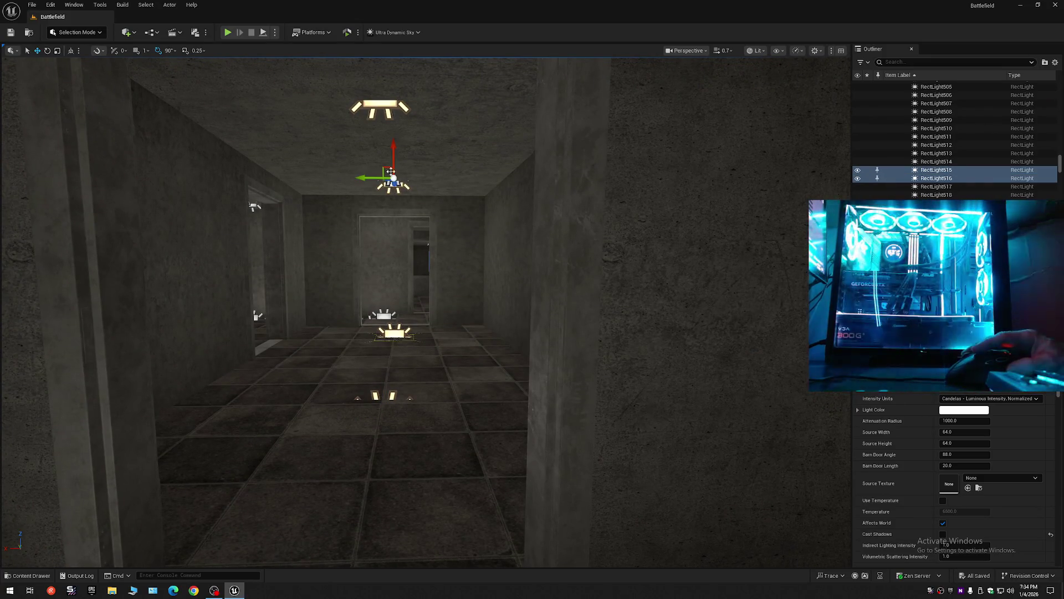
pyautogui.moveTo(391, 171); pyautogui.dragTo(391, 170)
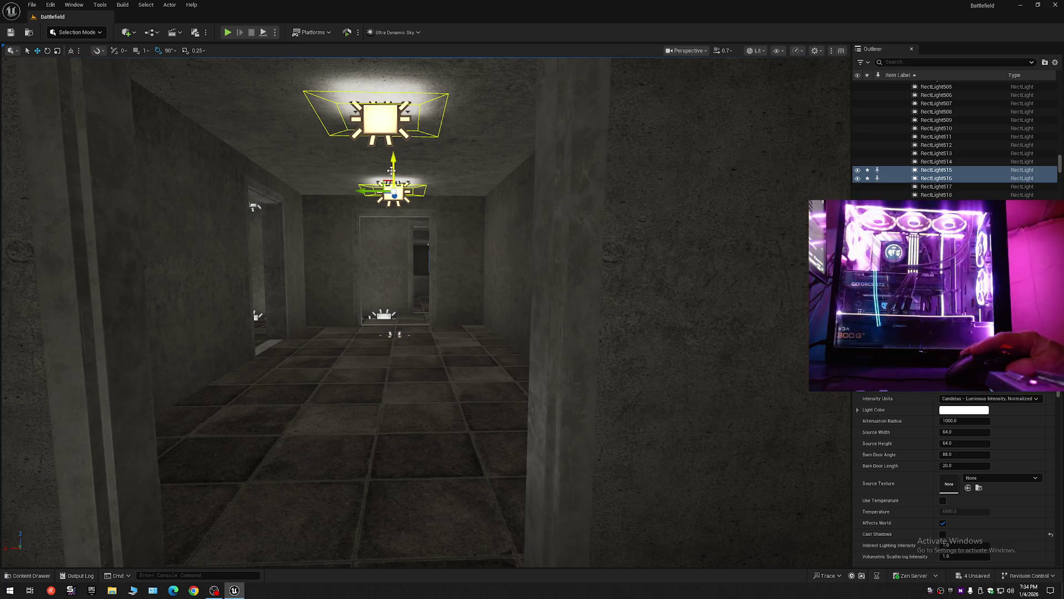
pyautogui.hotkey('ctrl', 'z')
pyautogui.moveTo(422, 310)
pyautogui.mouseDown()
pyautogui.moveTo(444, 288)
pyautogui.moveTo(399, 288)
pyautogui.mouseUp()
pyautogui.scroll(-1, 438, 217)
pyautogui.moveTo(438, 183); pyautogui.dragTo(438, 208)
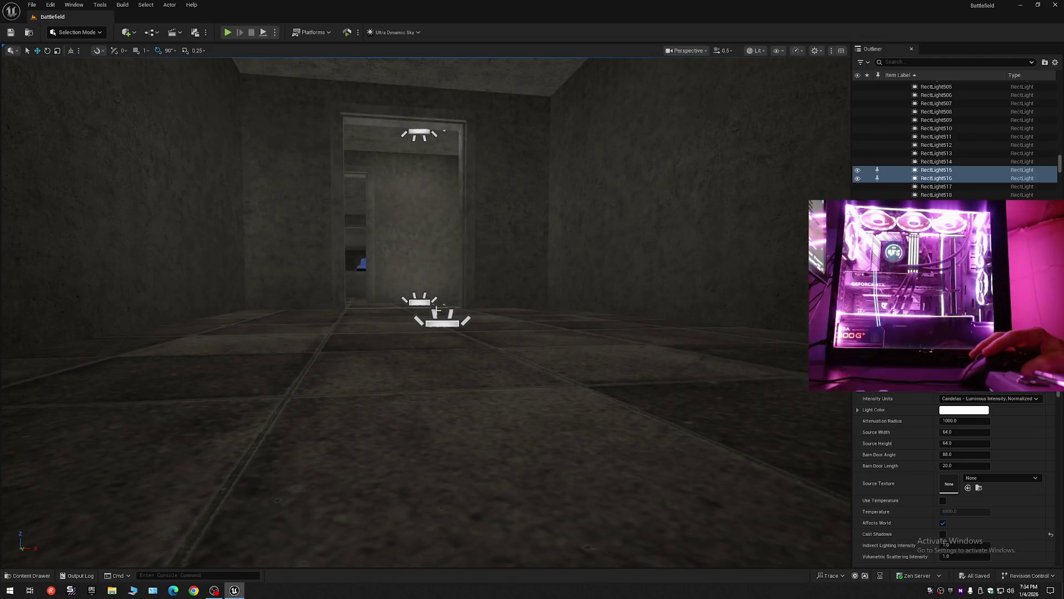
pyautogui.click(444, 319)
pyautogui.click(476, 324)
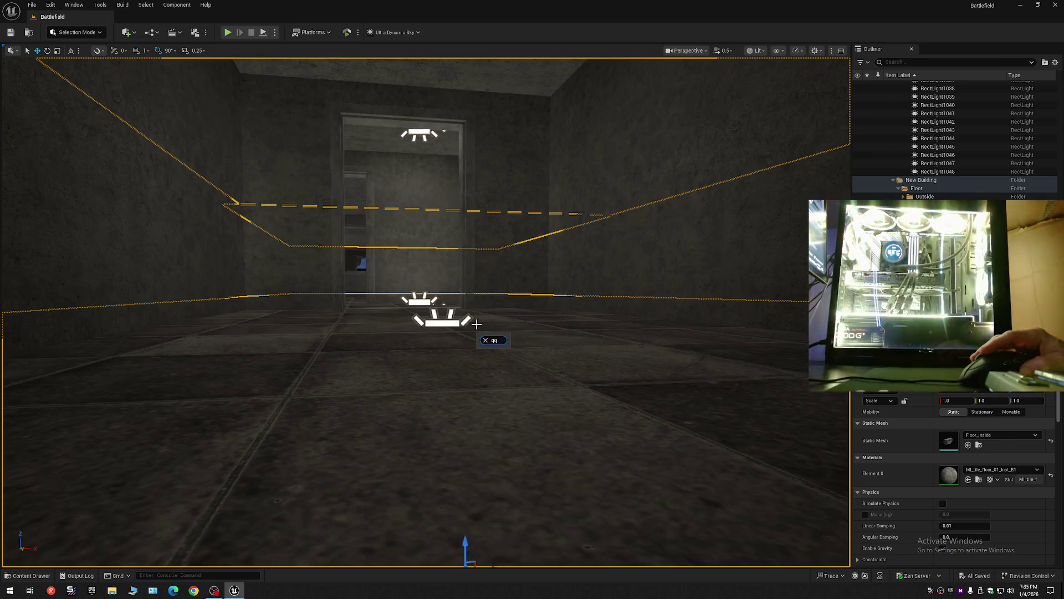
pyautogui.click(442, 320)
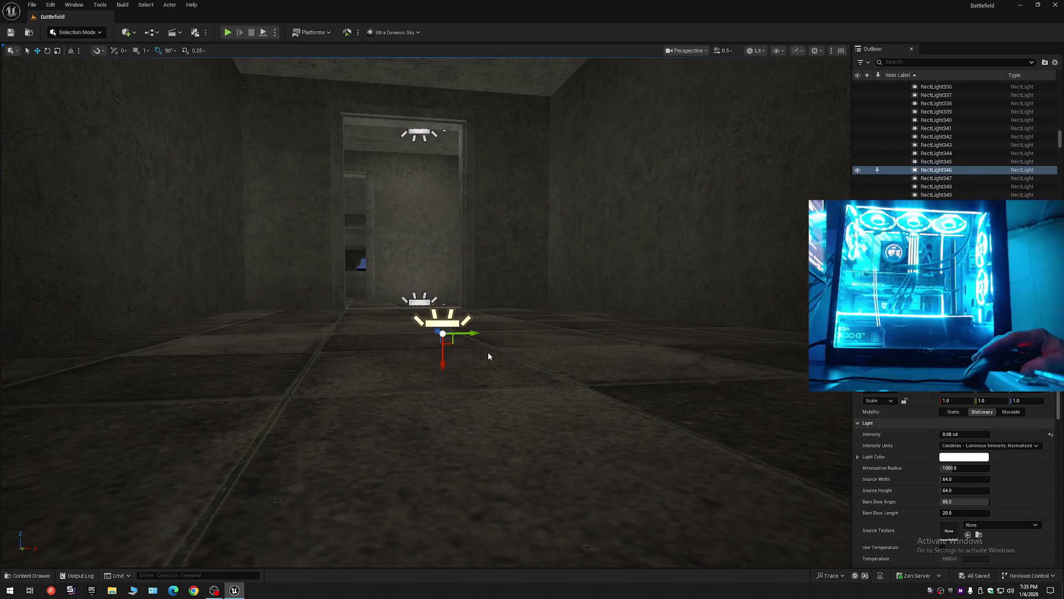
pyautogui.click(488, 352)
pyautogui.click(448, 322)
pyautogui.press('f')
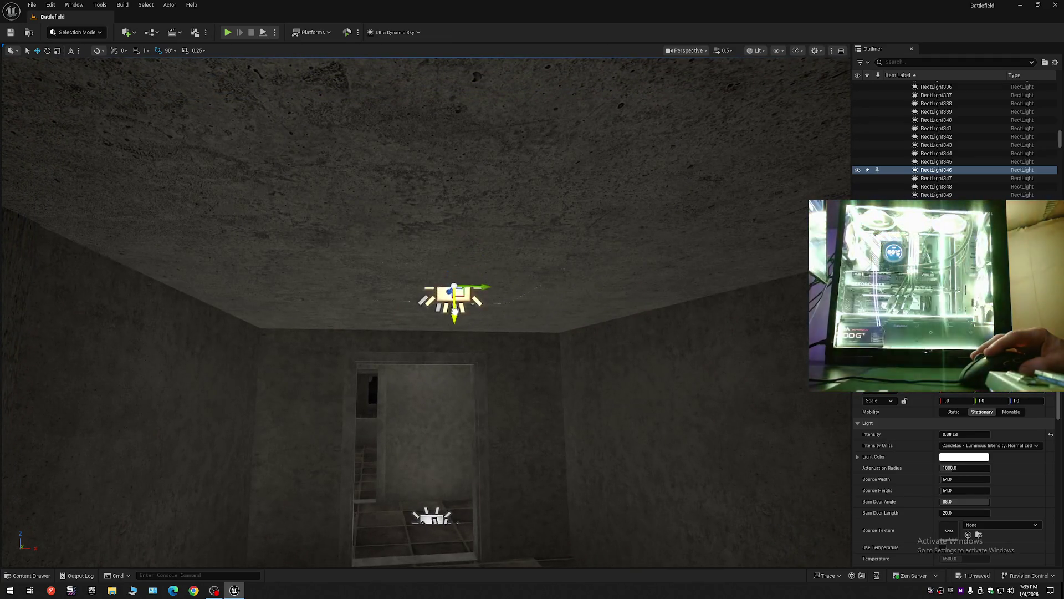
pyautogui.moveTo(455, 312); pyautogui.dragTo(455, 328)
pyautogui.hotkey('ctrl', 'z')
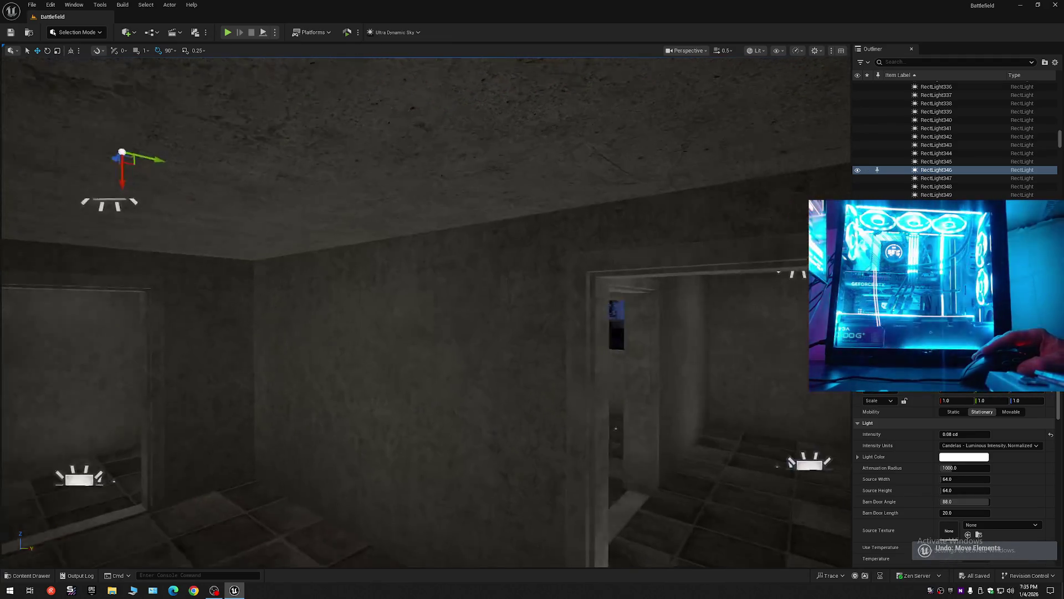
pyautogui.moveTo(829, 186); pyautogui.dragTo(829, 187)
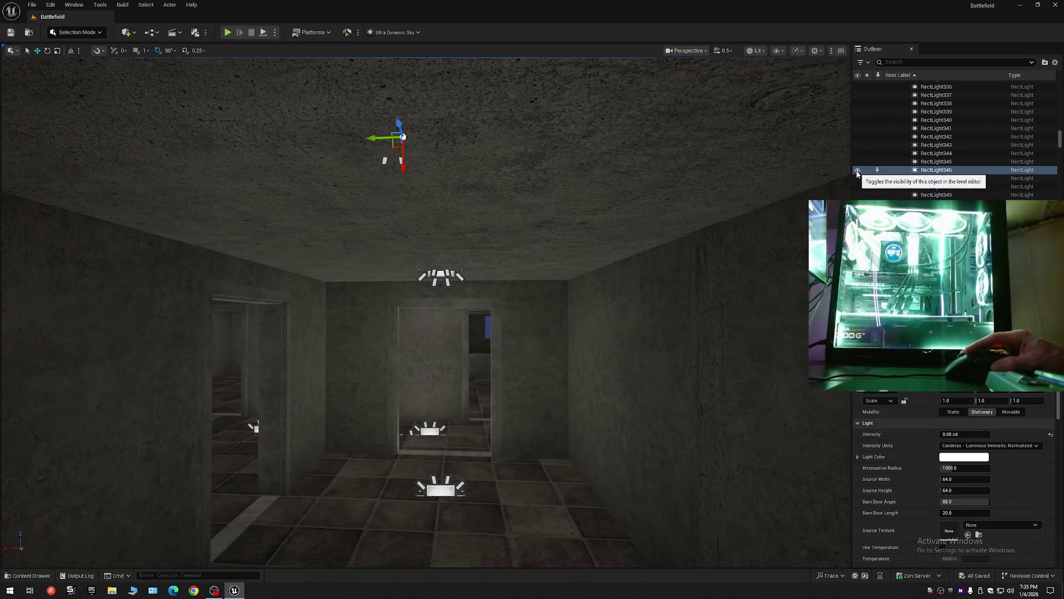
pyautogui.click(857, 172)
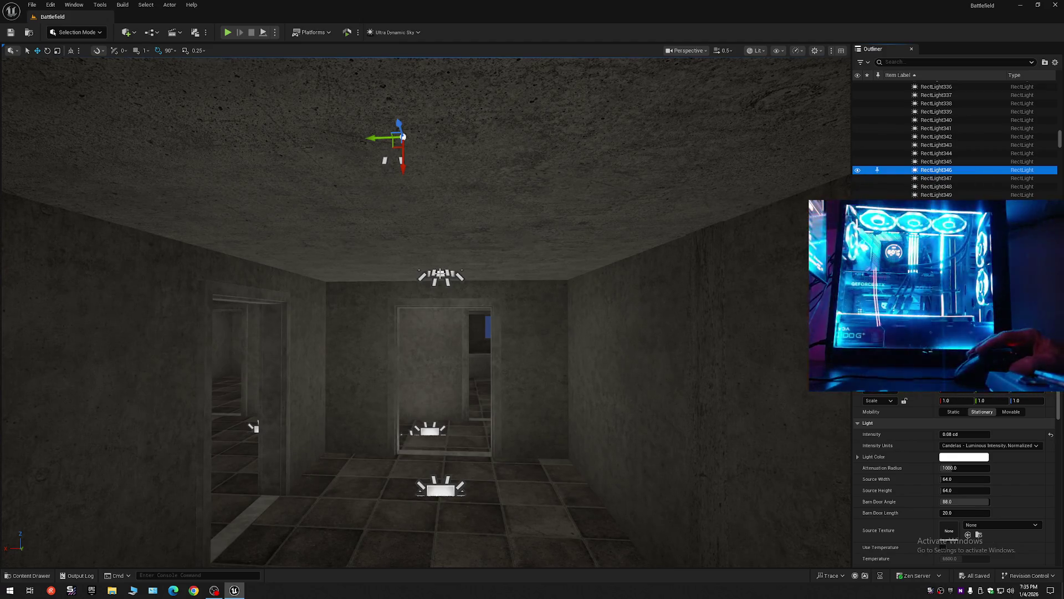
pyautogui.keyDown('ctrl'); pyautogui.click(436, 274); pyautogui.keyUp('ctrl')
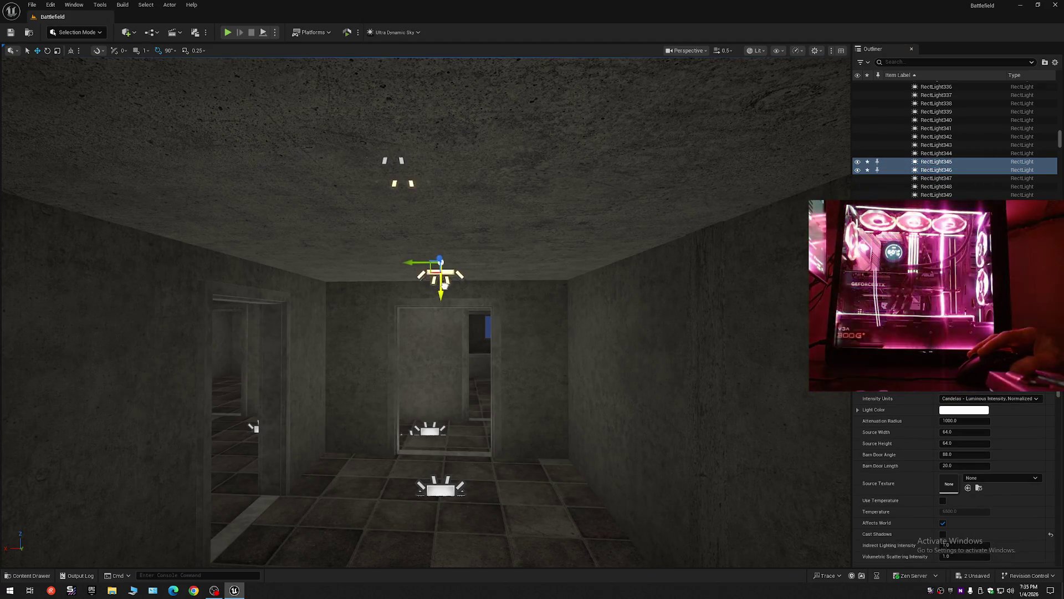
pyautogui.moveTo(444, 285); pyautogui.dragTo(445, 303)
pyautogui.hotkey('ctrl', 'z')
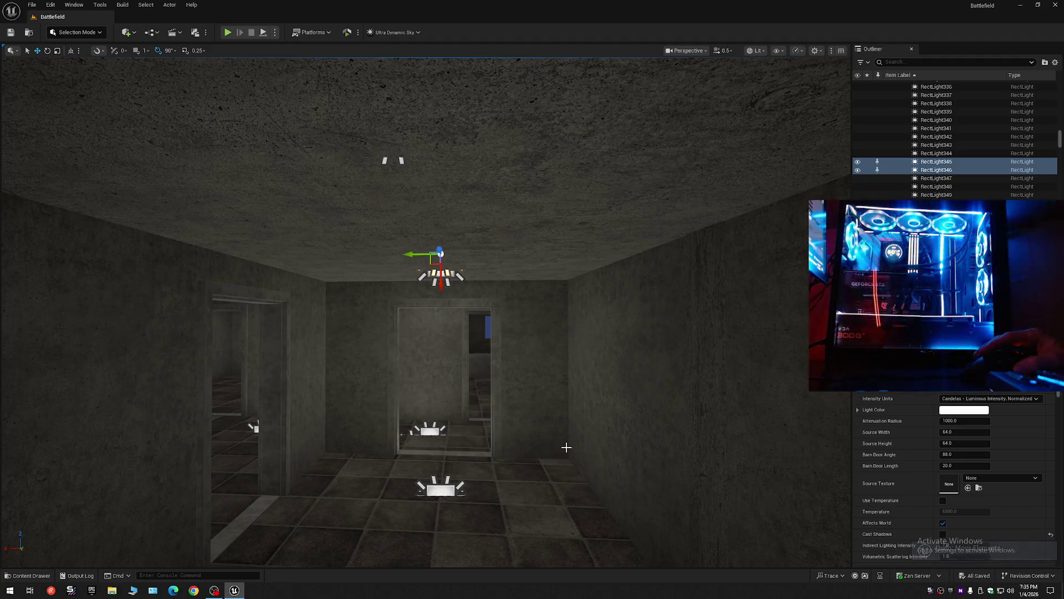
pyautogui.press('w')
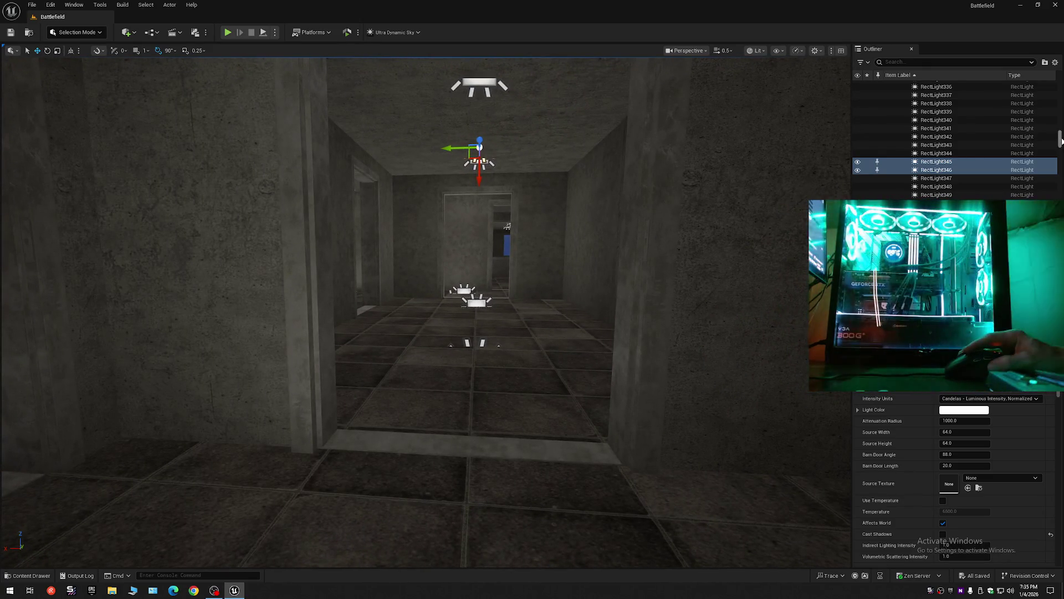
pyautogui.moveTo(1062, 140); pyautogui.dragTo(1061, 83)
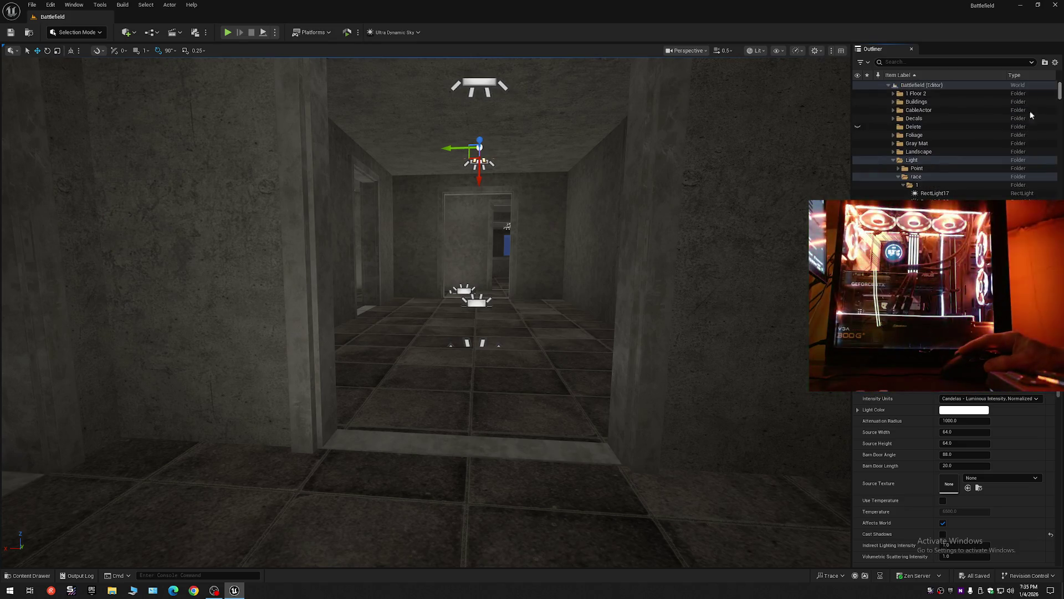
# Step: Hide and collapse race folder 1, then adjust a setting on the four selected floor lights
pyautogui.click(858, 186)
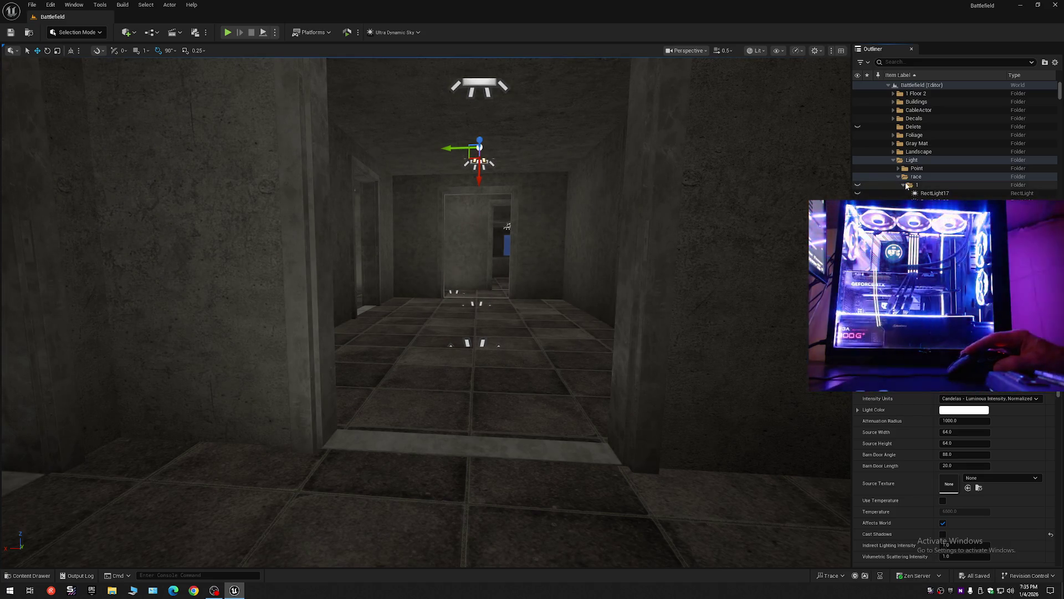
pyautogui.click(903, 185)
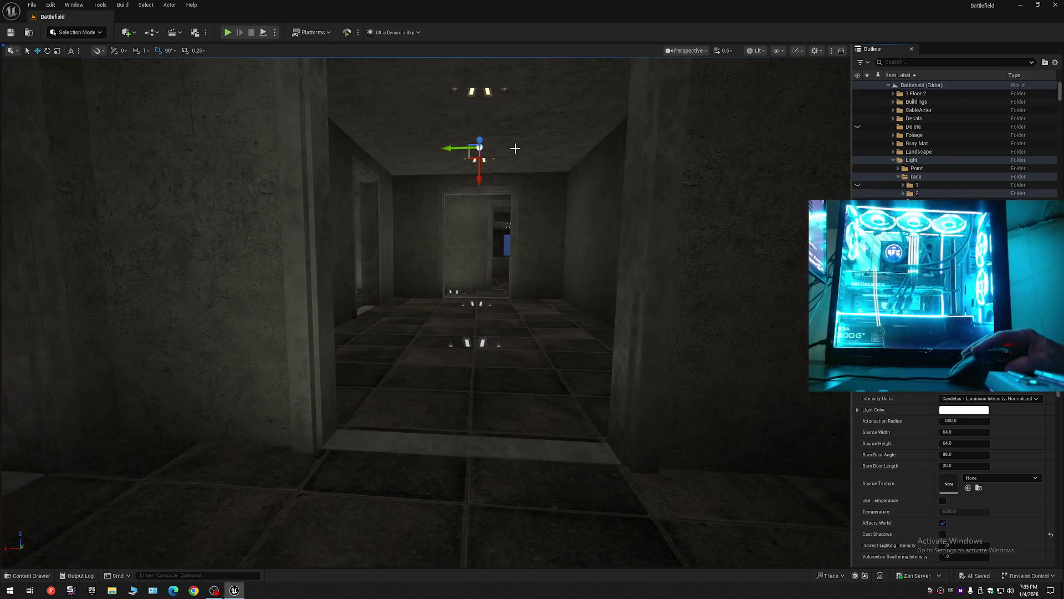
pyautogui.click(475, 342)
pyautogui.keyDown('ctrl'); pyautogui.click(477, 304); pyautogui.keyUp('ctrl')
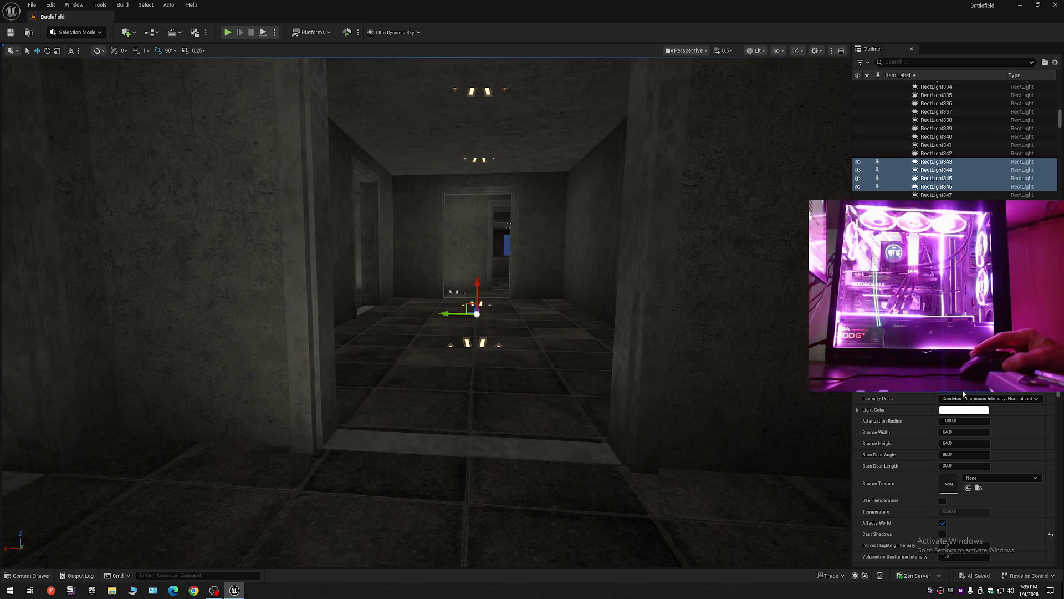
pyautogui.moveTo(962, 390); pyautogui.dragTo(888, 389)
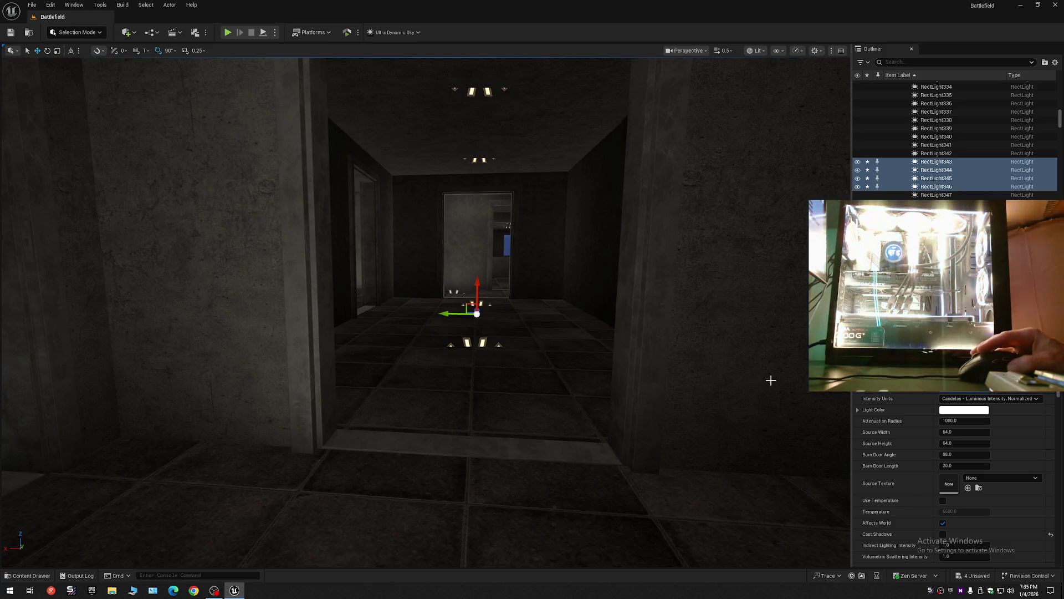
# Step: Fly the camera out of the corridor until the building exterior is in view
pyautogui.moveTo(703, 376)
pyautogui.mouseDown()
pyautogui.moveTo(721, 355)
pyautogui.moveTo(682, 355)
pyautogui.mouseUp()
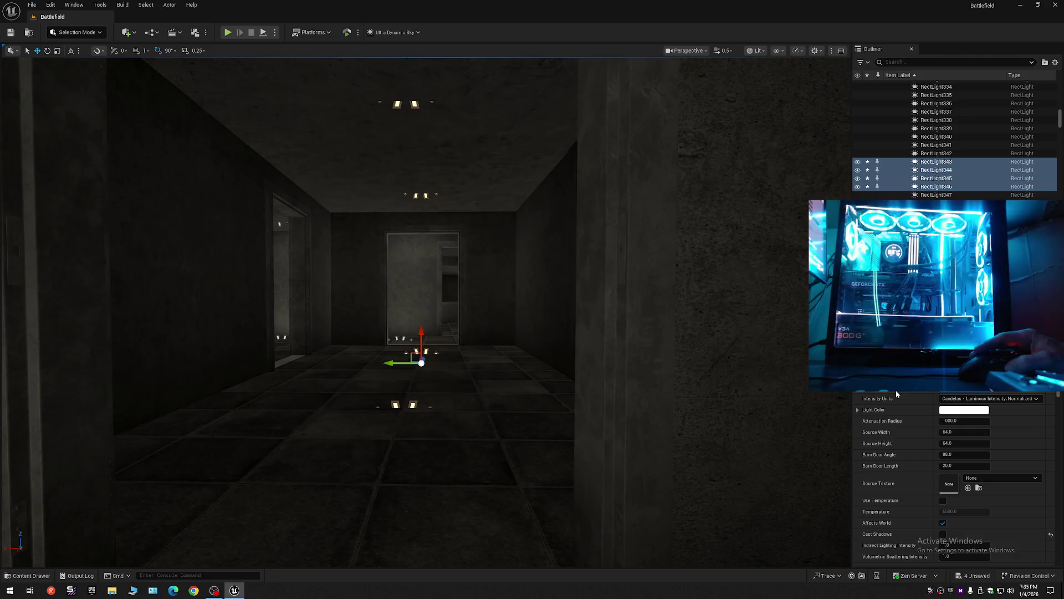
pyautogui.scroll(-2, 426, 313)
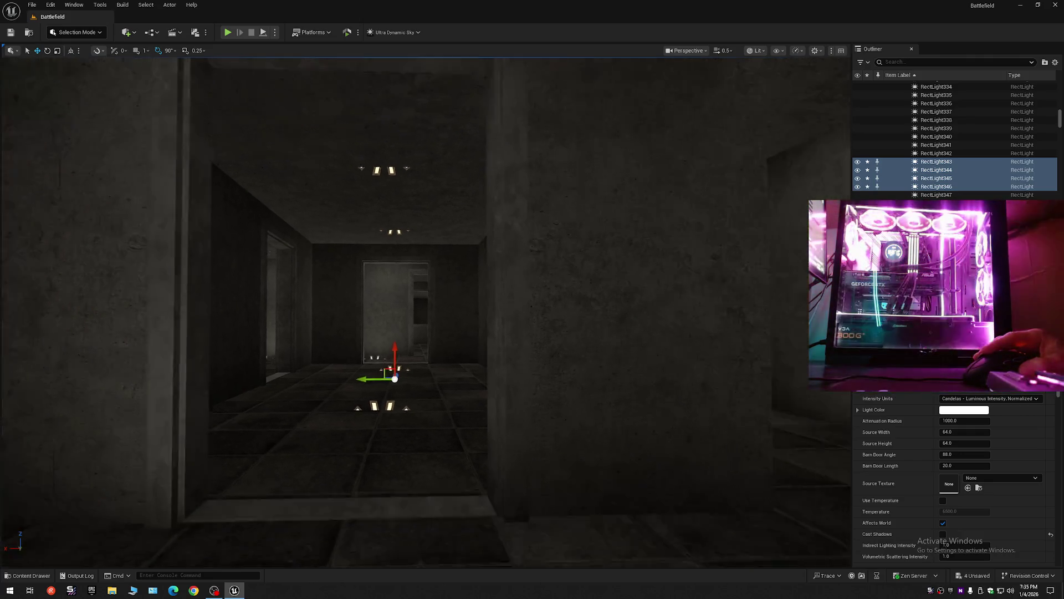
pyautogui.scroll(3, 426, 313)
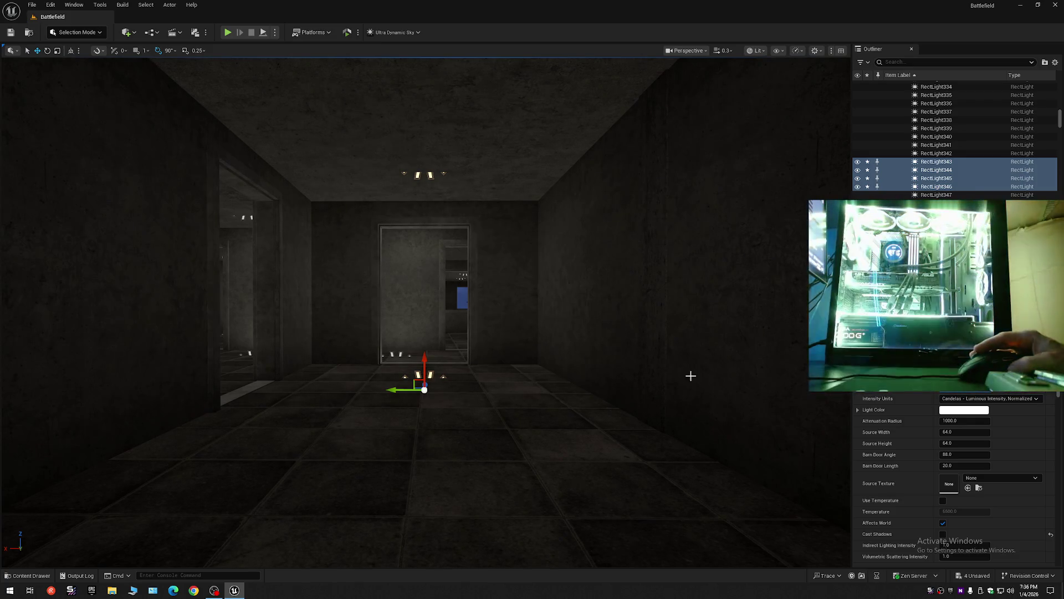
pyautogui.scroll(2, 690, 376)
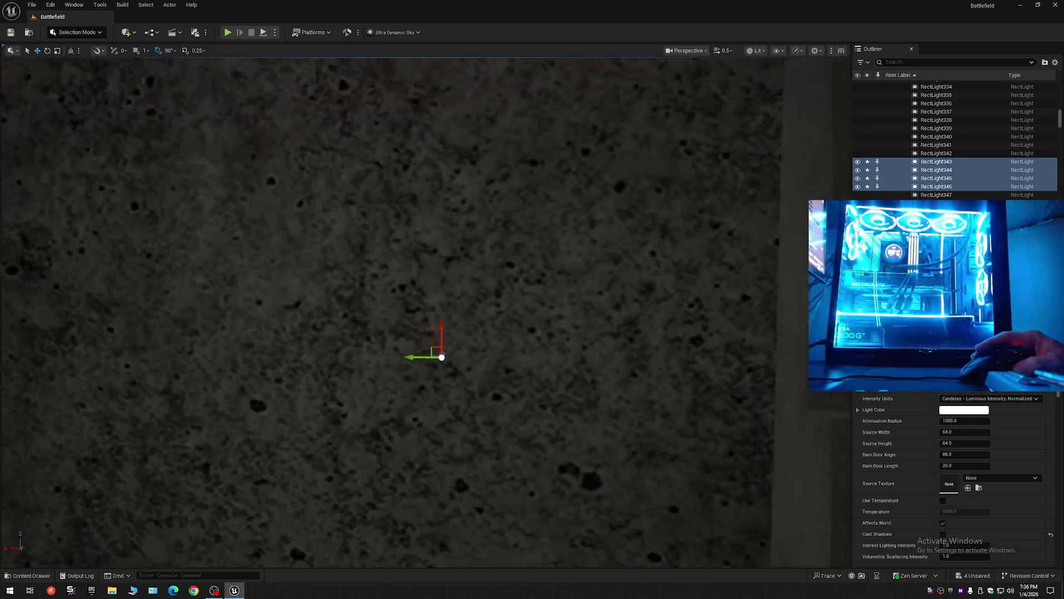
pyautogui.press('s')
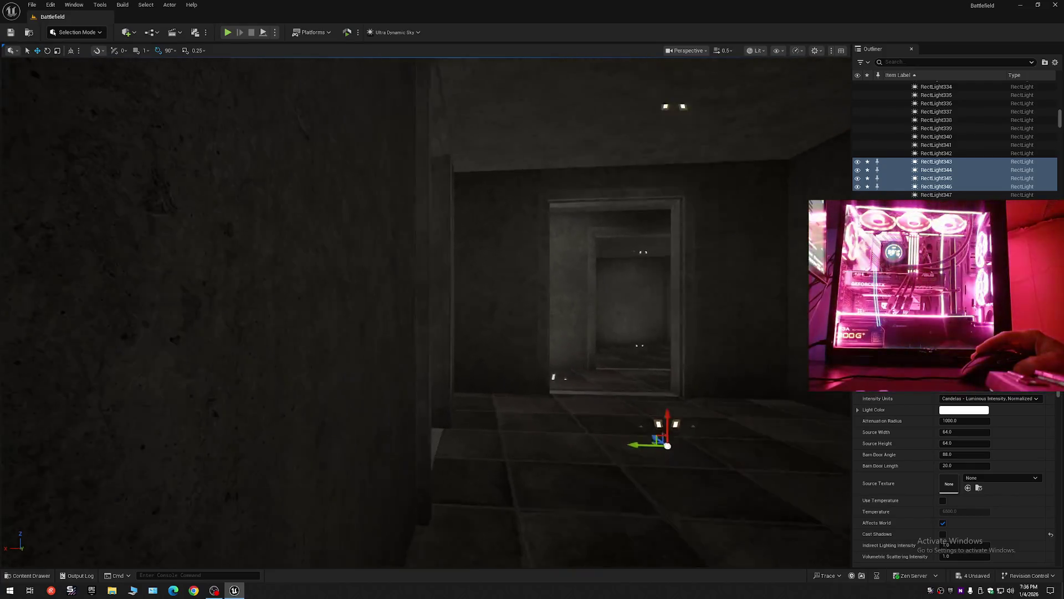
pyautogui.scroll(2, 426, 311)
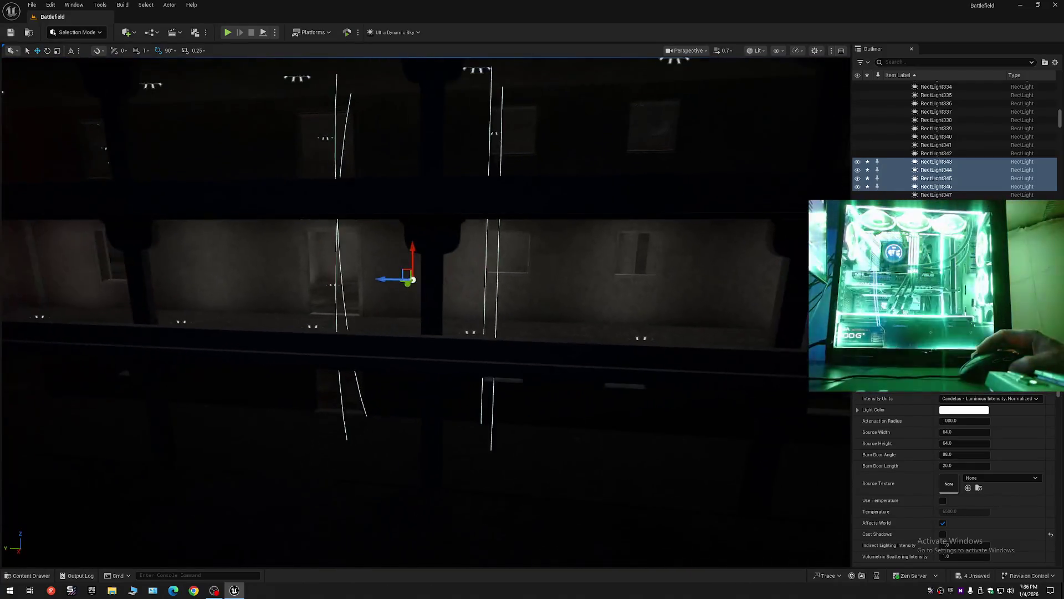
# Step: Collapse the Outliner, expand Light > race > 1, and Shift-select RectLight17 through the last RectLight
pyautogui.press('s')
pyautogui.click(1055, 62)
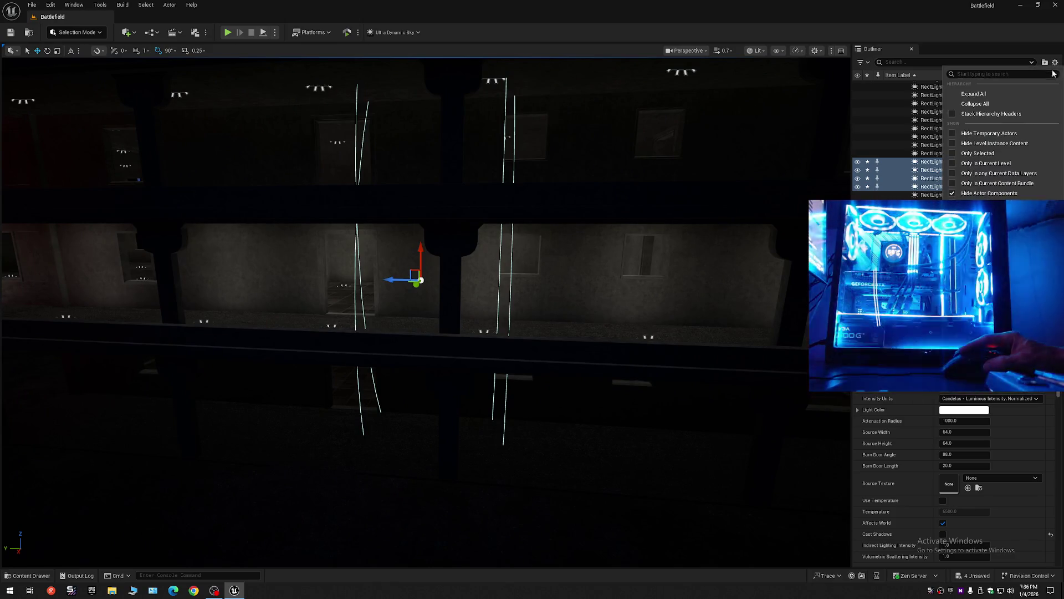
pyautogui.click(997, 103)
pyautogui.click(889, 85)
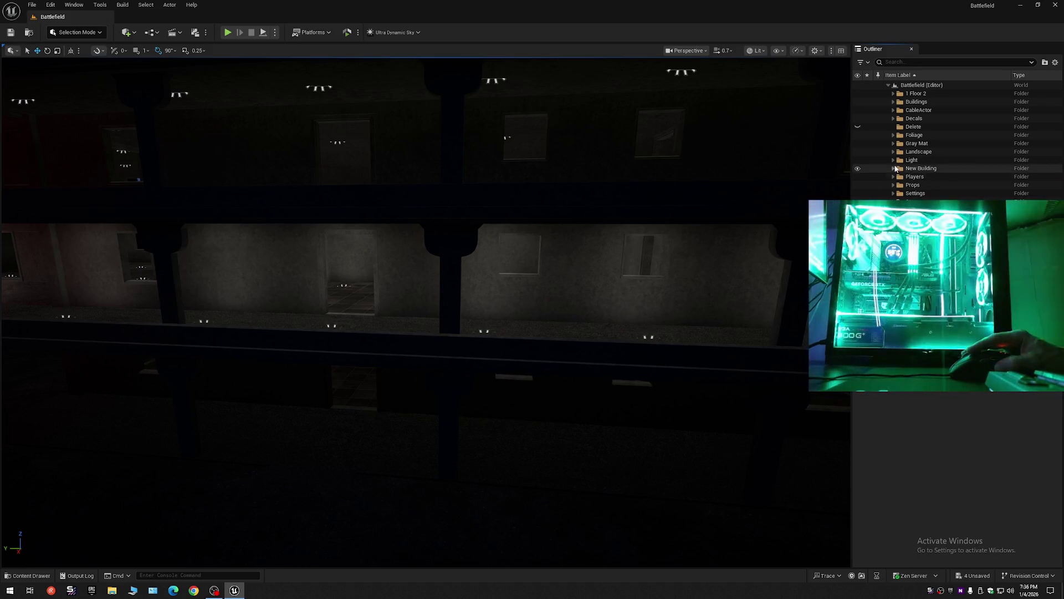
pyautogui.click(898, 177)
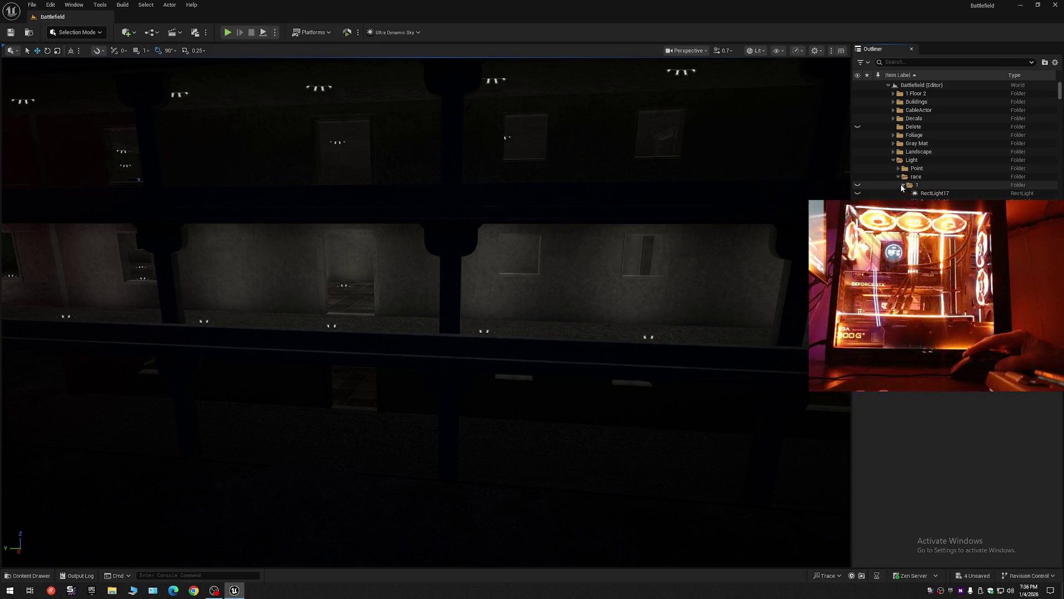
pyautogui.click(939, 194)
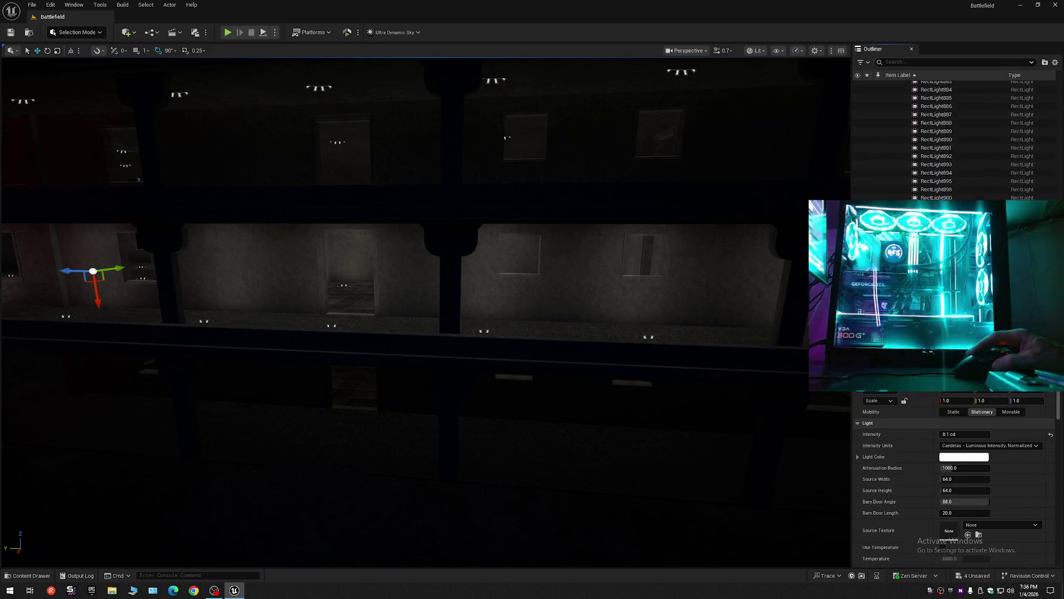
pyautogui.keyDown('shift'); pyautogui.click(962, 197); pyautogui.keyUp('shift')
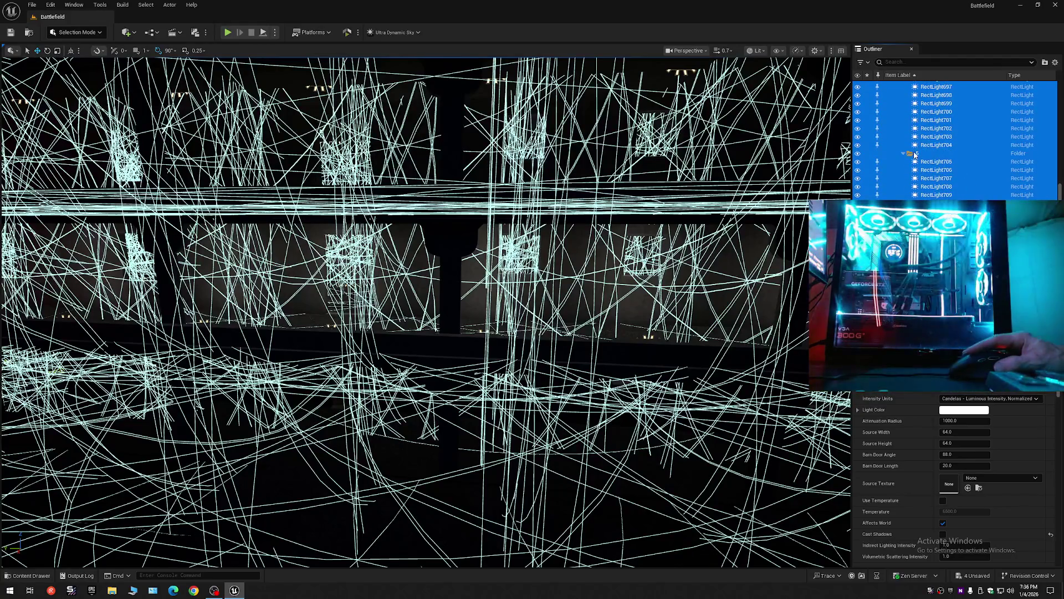
# Step: Deselect folder 5 and unhide all selected rect lights with Ctrl+H
pyautogui.keyDown('ctrl'); pyautogui.click(916, 155); pyautogui.keyUp('ctrl')
pyautogui.moveTo(1061, 192); pyautogui.dragTo(1060, 142)
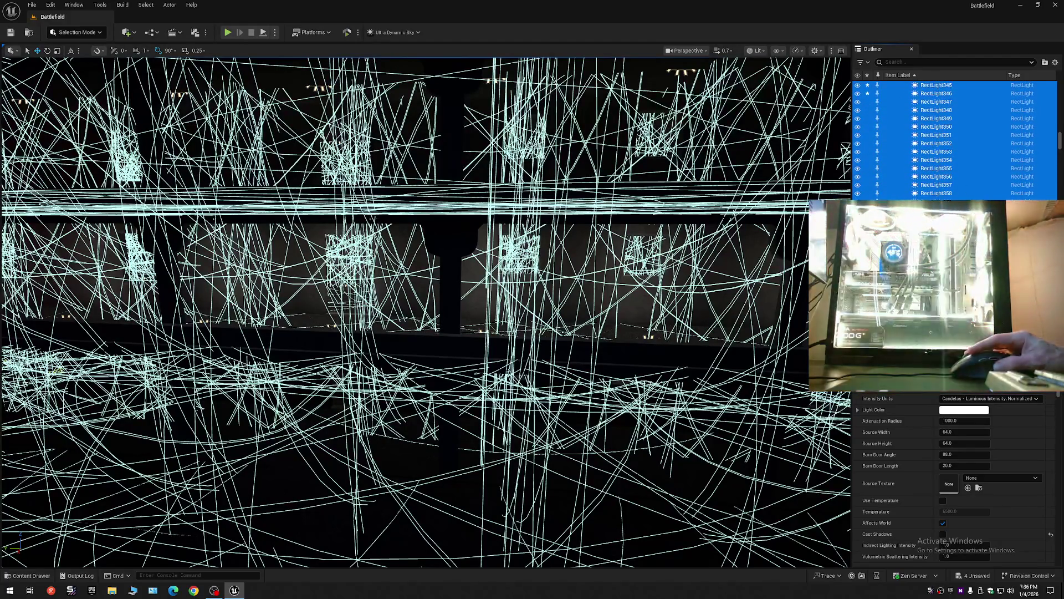
pyautogui.moveTo(1061, 141); pyautogui.dragTo(1061, 127)
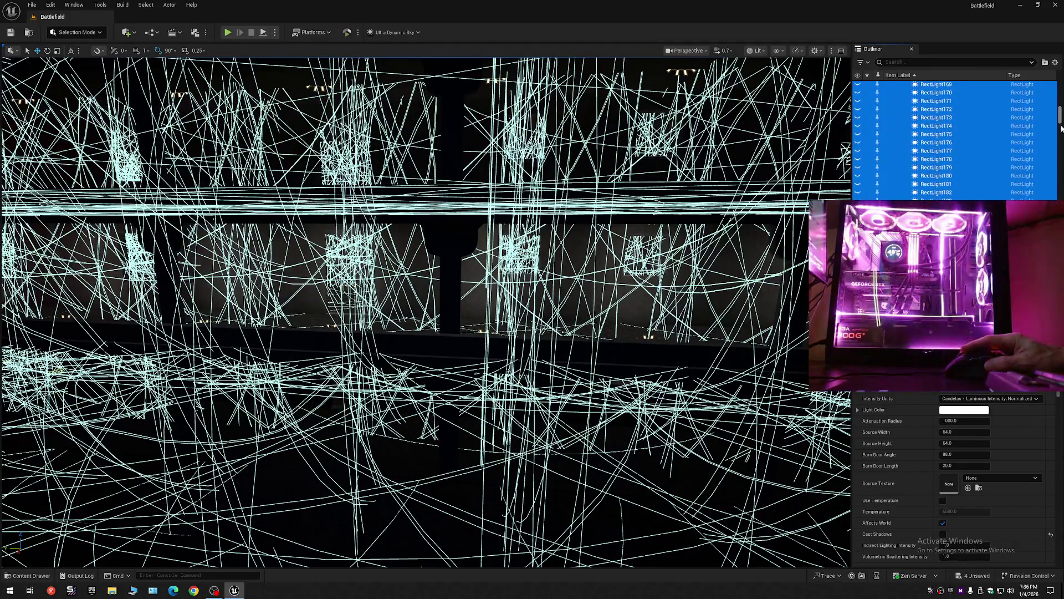
pyautogui.scroll(-2, 987, 184)
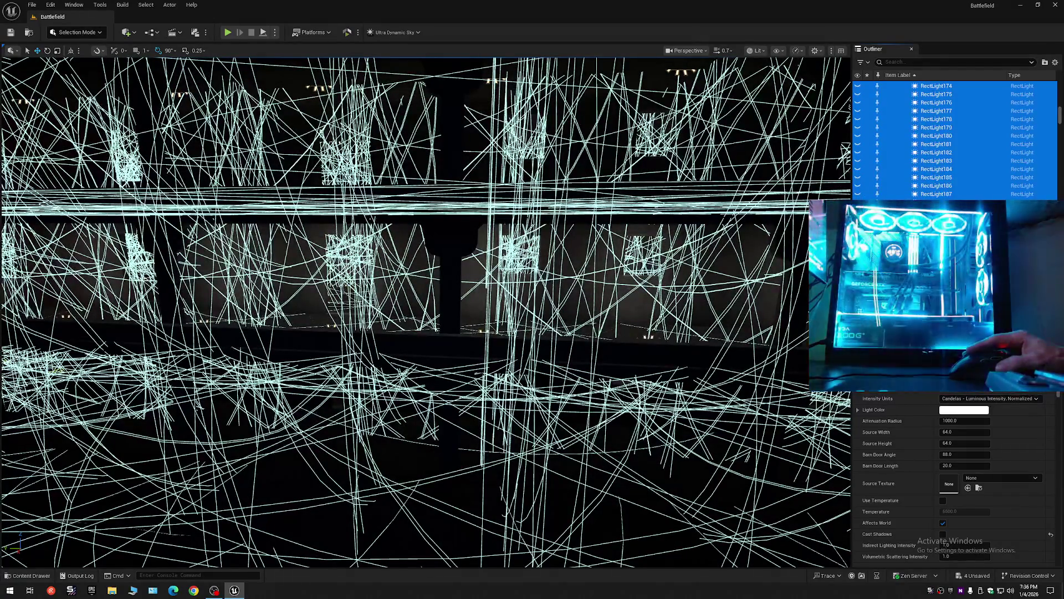
pyautogui.hotkey('ctrl', 'h')
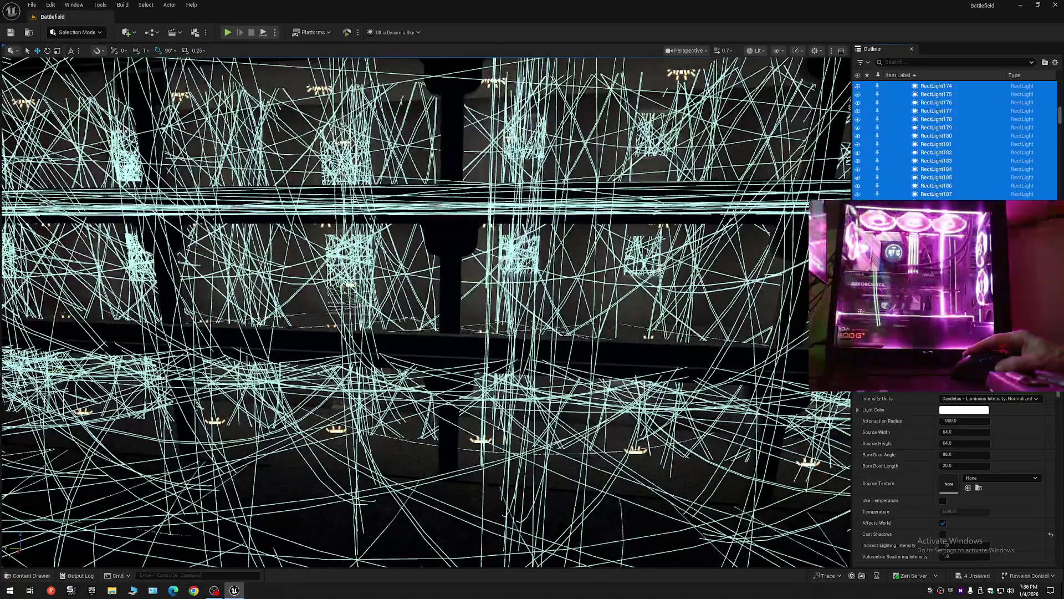
# Step: Toggle the race folder's visibility off and back on, then select the 6_Story_Building mesh
pyautogui.moveTo(1060, 114)
pyautogui.mouseDown()
pyautogui.moveTo(1060, 87)
pyautogui.moveTo(1050, 93)
pyautogui.mouseUp()
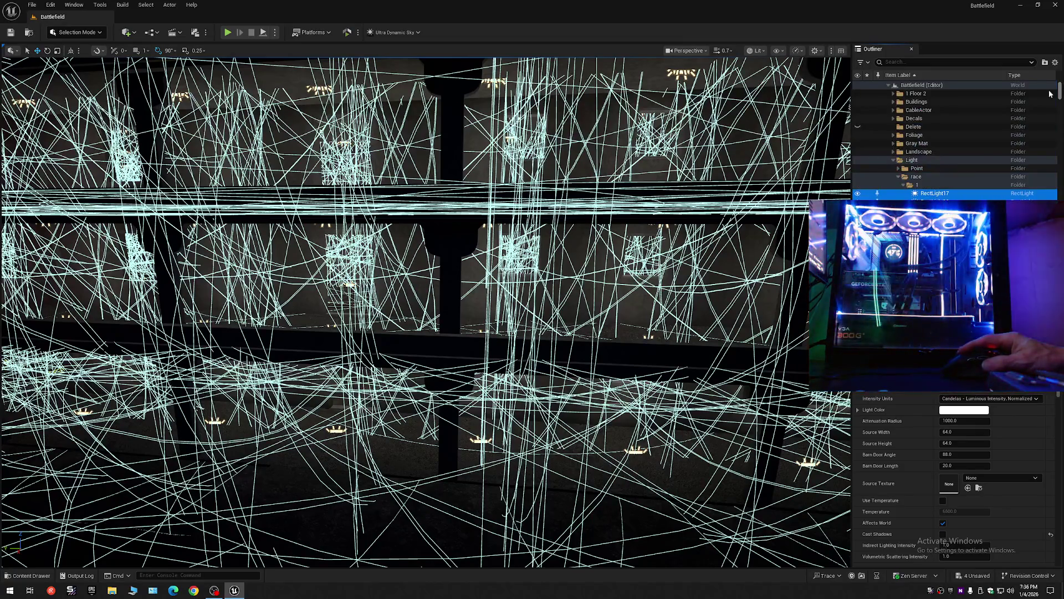
pyautogui.click(857, 178)
pyautogui.click(857, 179)
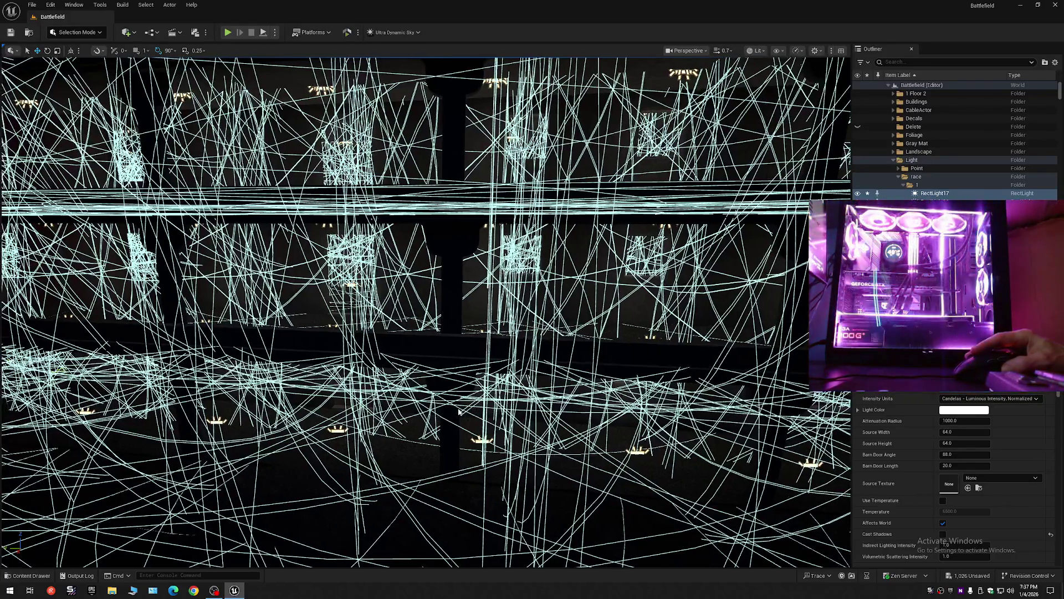
pyautogui.click(471, 410)
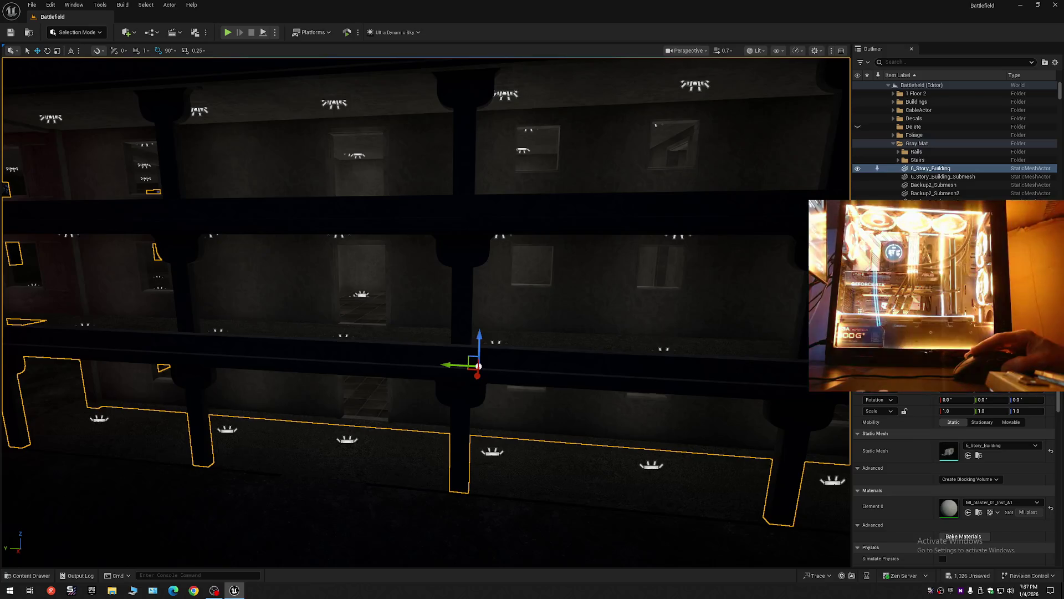
# Step: Orbit to an oblique view, undo to reselect the rect lights, and hide light outlines
pyautogui.moveTo(470, 411); pyautogui.dragTo(399, 404)
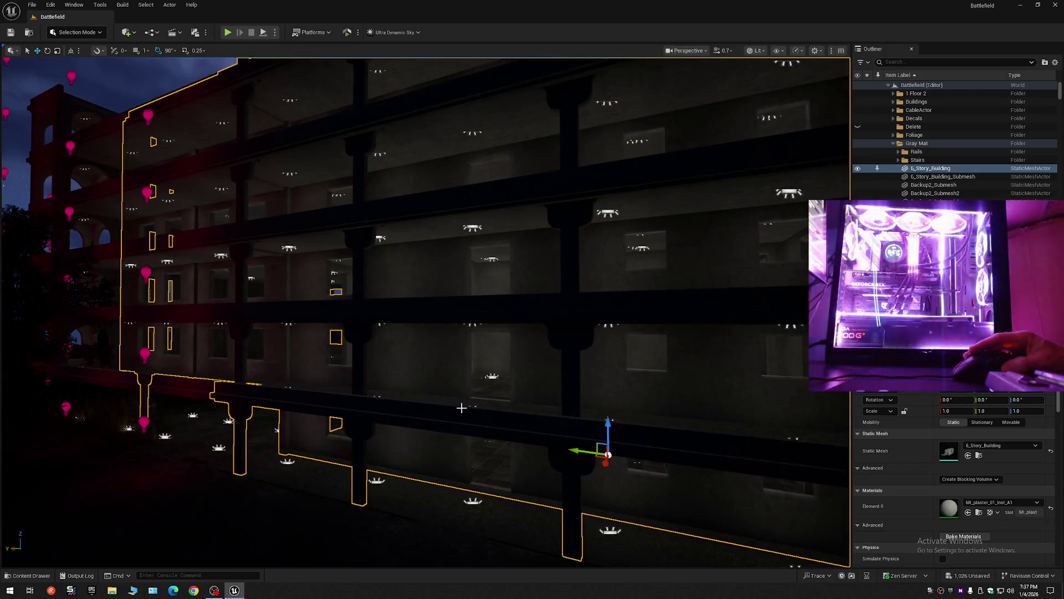
pyautogui.hotkey('ctrl', 'z')
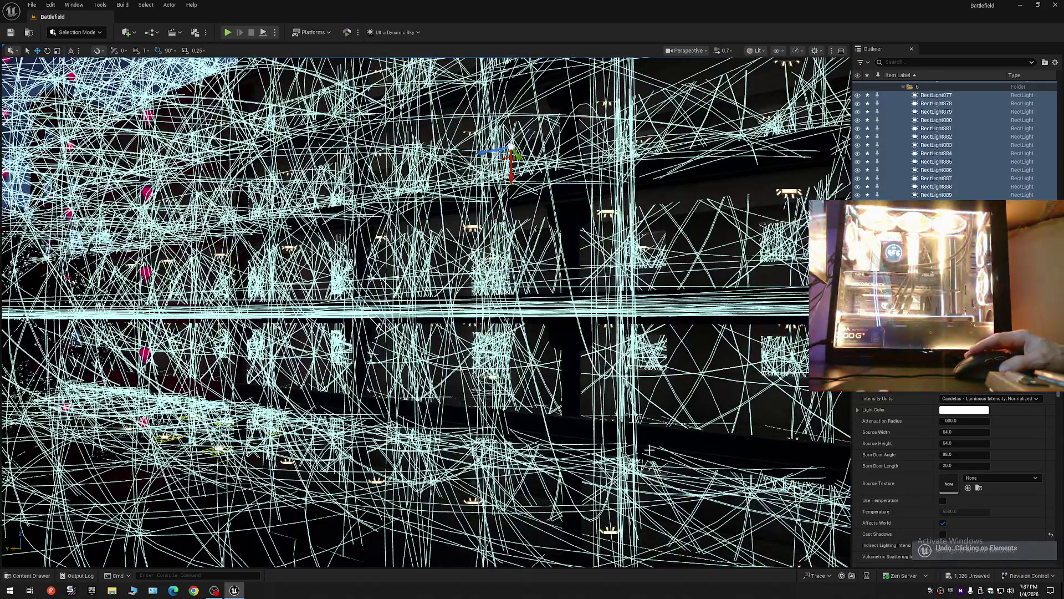
pyautogui.press('h')
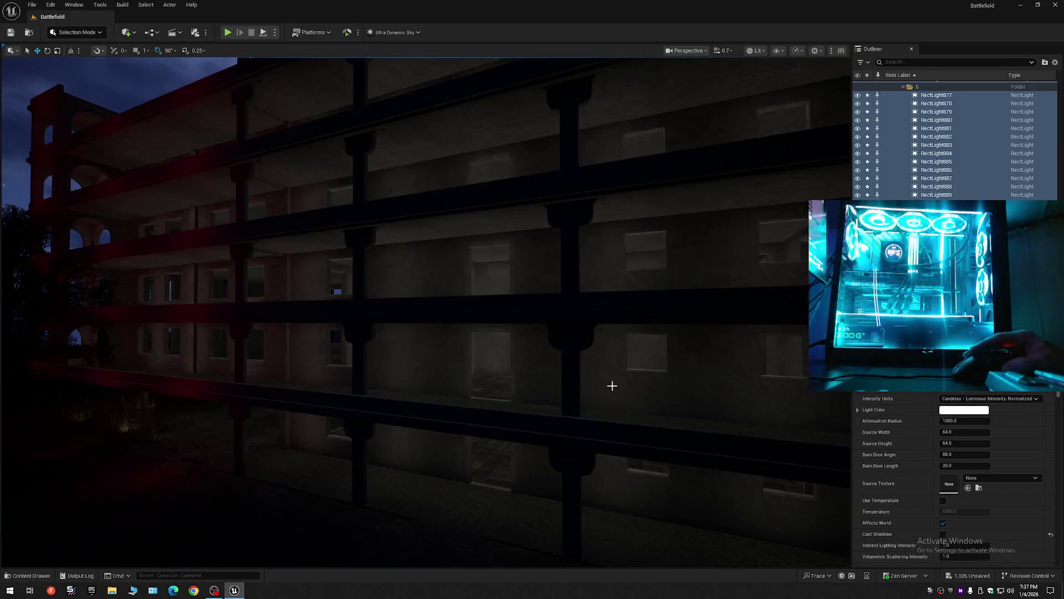
# Step: Fly the camera around the building to see its warm rooms and red-tinted left wing
pyautogui.moveTo(612, 385)
pyautogui.mouseDown()
pyautogui.moveTo(560, 387)
pyautogui.moveTo(679, 386)
pyautogui.moveTo(680, 310)
pyautogui.moveTo(571, 310)
pyautogui.moveTo(562, 290)
pyautogui.moveTo(541, 293)
pyautogui.mouseUp()
pyautogui.scroll(-1, 426, 310)
pyautogui.scroll(-1, 426, 310)
pyautogui.scroll(-1, 426, 311)
pyautogui.scroll(-1, 554, 290)
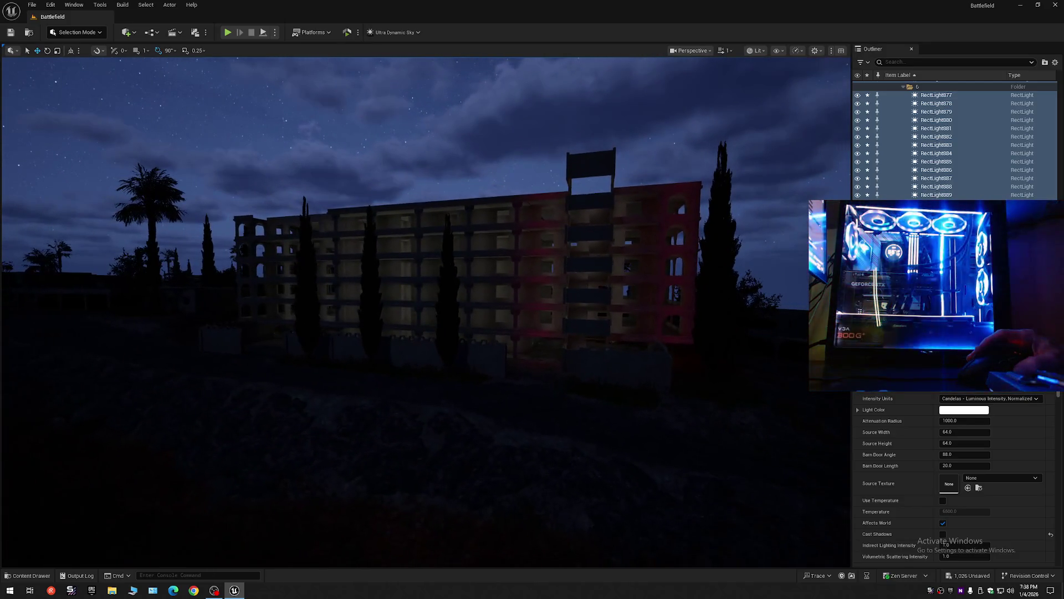
pyautogui.moveTo(540, 293)
pyautogui.mouseDown()
pyautogui.moveTo(605, 293)
pyautogui.moveTo(533, 292)
pyautogui.moveTo(555, 293)
pyautogui.mouseUp()
pyautogui.scroll(4, 571, 293)
pyautogui.scroll(-4, 588, 293)
pyautogui.scroll(-1, 554, 293)
pyautogui.scroll(-1, 555, 292)
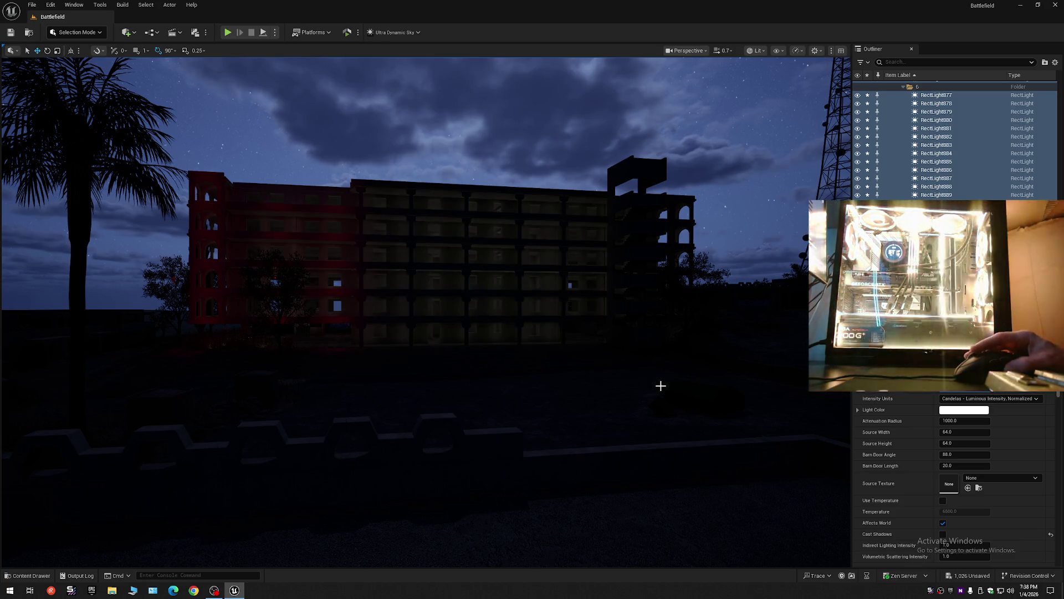
pyautogui.moveTo(660, 386); pyautogui.dragTo(662, 311)
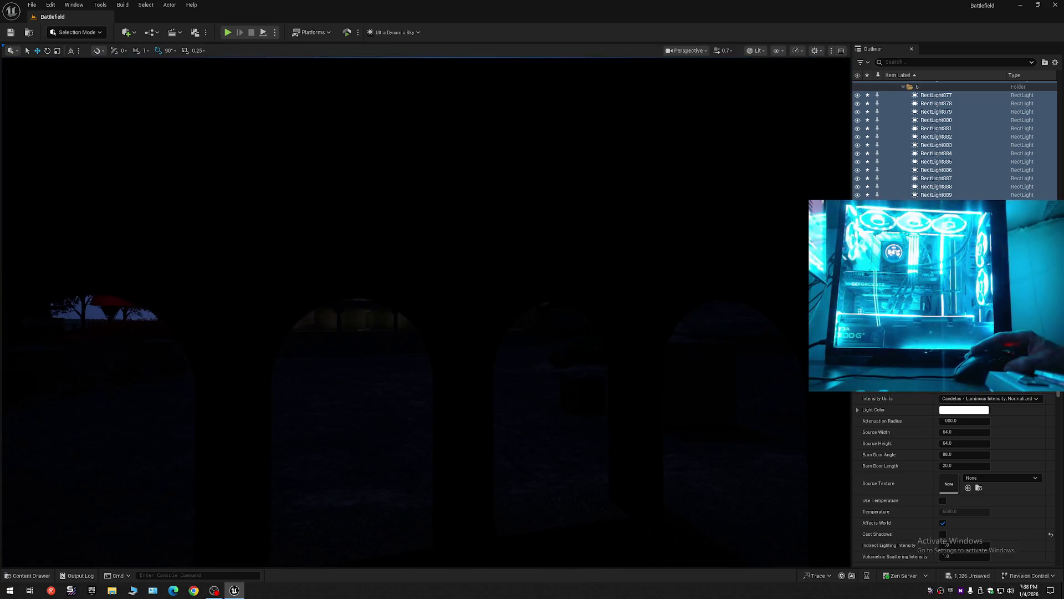
pyautogui.moveTo(351, 287)
pyautogui.mouseDown()
pyautogui.moveTo(350, 332)
pyautogui.moveTo(244, 333)
pyautogui.moveTo(260, 332)
pyautogui.moveTo(261, 266)
pyautogui.moveTo(244, 266)
pyautogui.mouseUp()
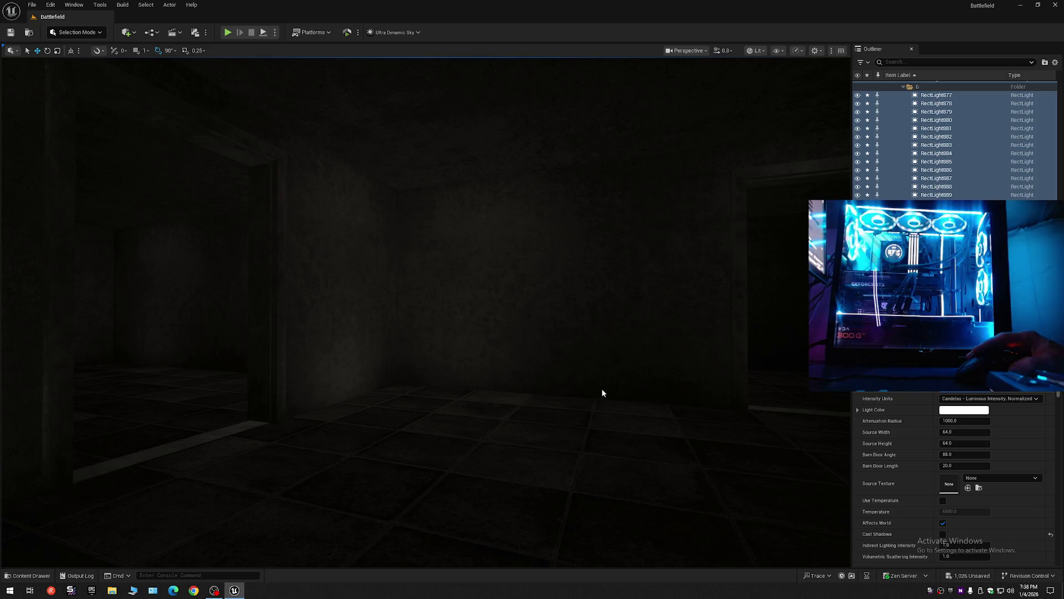
pyautogui.click(505, 387)
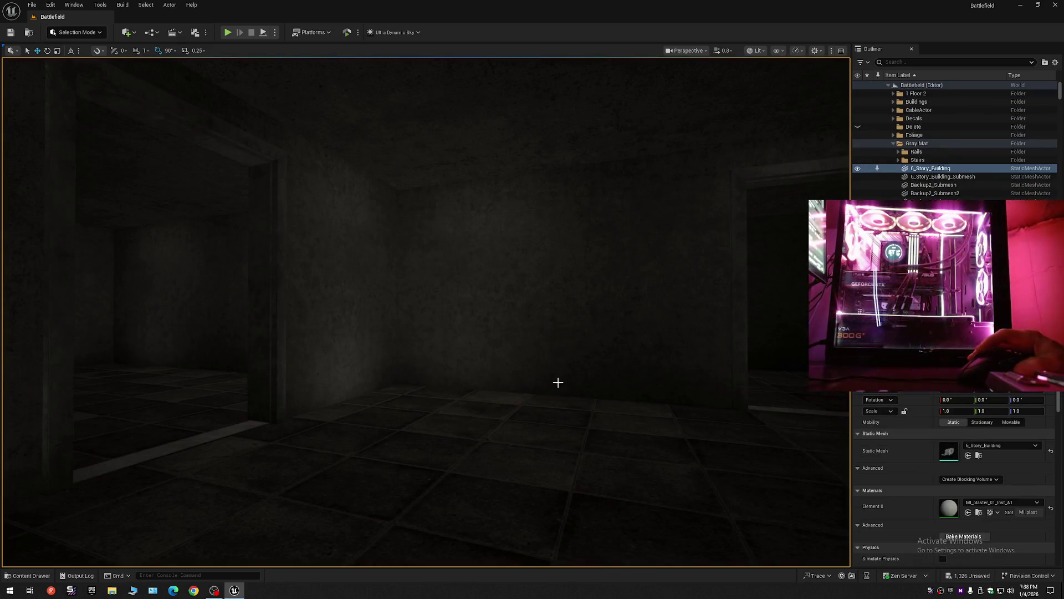
pyautogui.press('f')
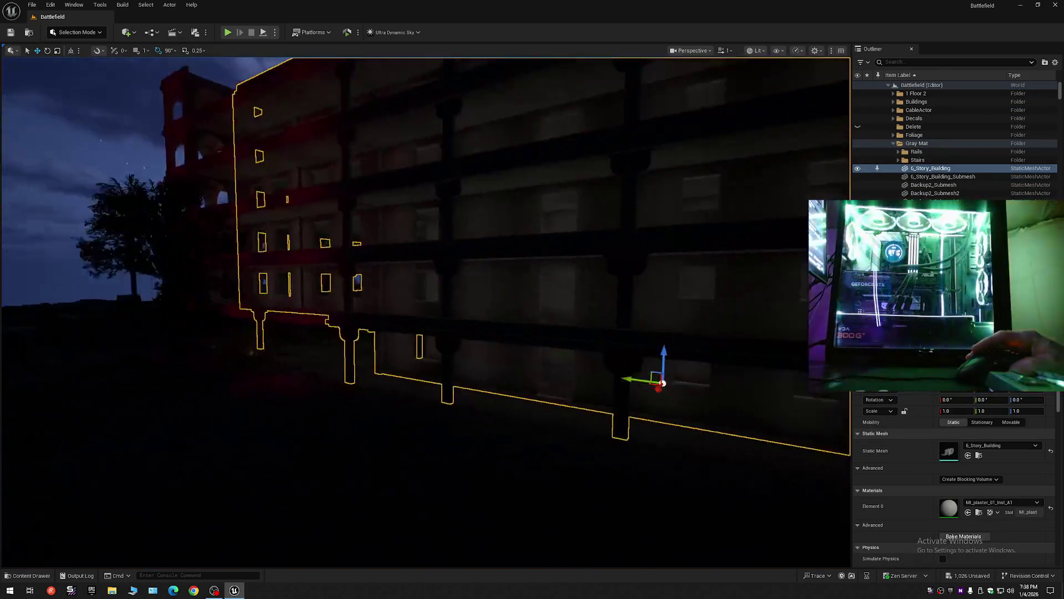
pyautogui.hotkey('ctrl', 'z')
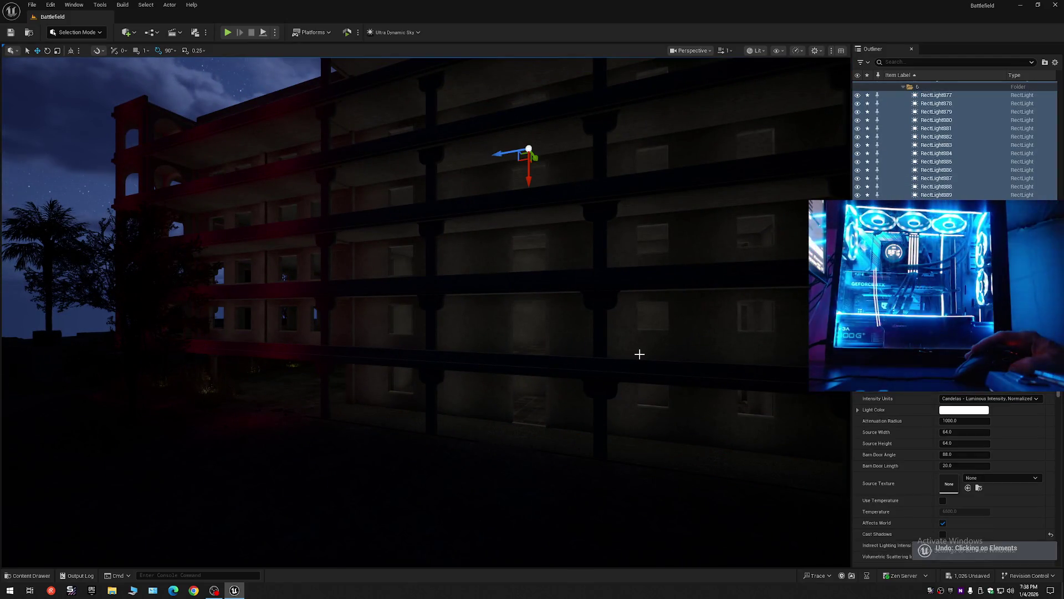
pyautogui.moveTo(640, 353)
pyautogui.mouseDown()
pyautogui.moveTo(455, 294)
pyautogui.moveTo(372, 288)
pyautogui.moveTo(432, 288)
pyautogui.moveTo(333, 288)
pyautogui.moveTo(422, 288)
pyautogui.moveTo(637, 357)
pyautogui.mouseUp()
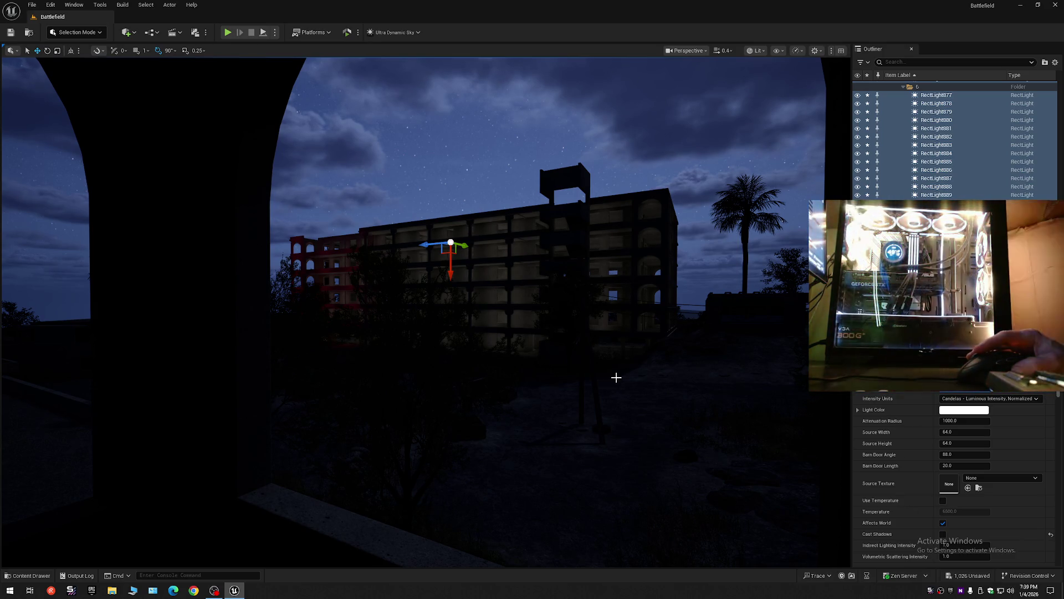
pyautogui.rightClick(584, 377)
pyautogui.write('w')
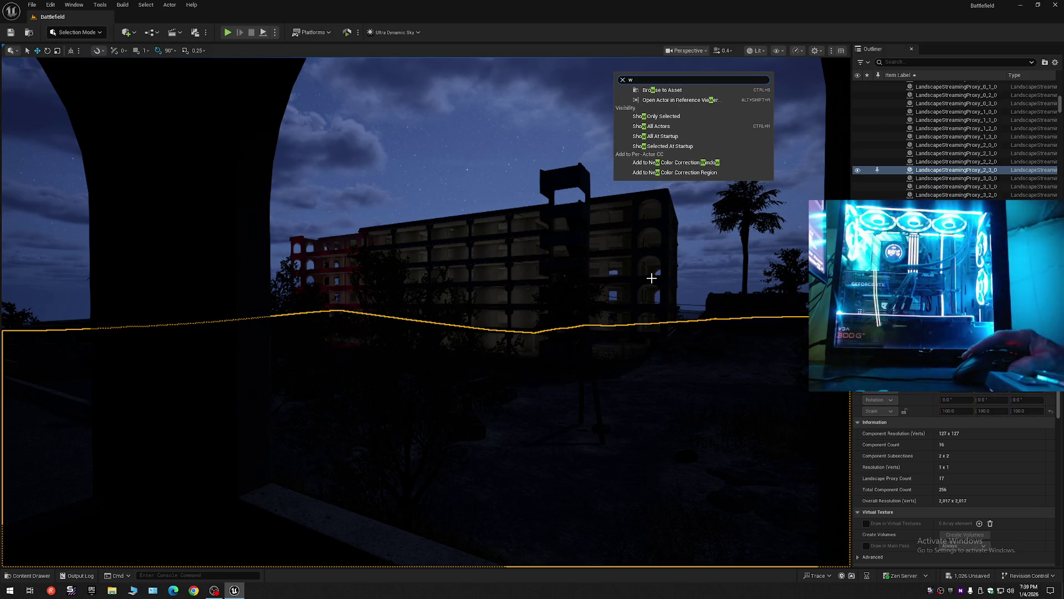
# Step: Inspect the sky's action list, then undo the selection back to the rect lights
pyautogui.press('Escape')
pyautogui.rightClick(685, 266)
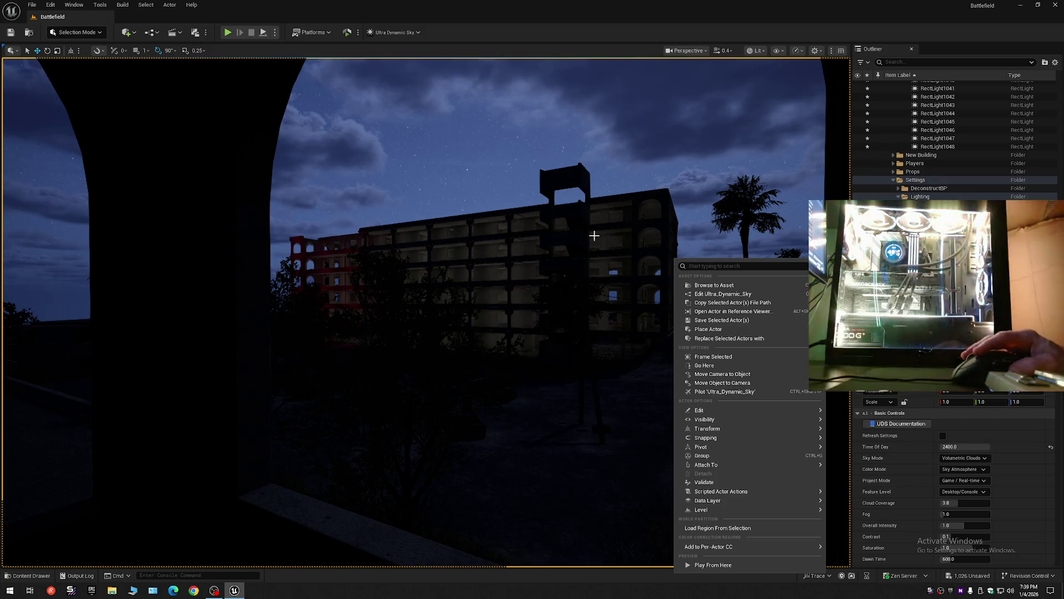
pyautogui.press('Escape')
pyautogui.scroll(3, 599, 229)
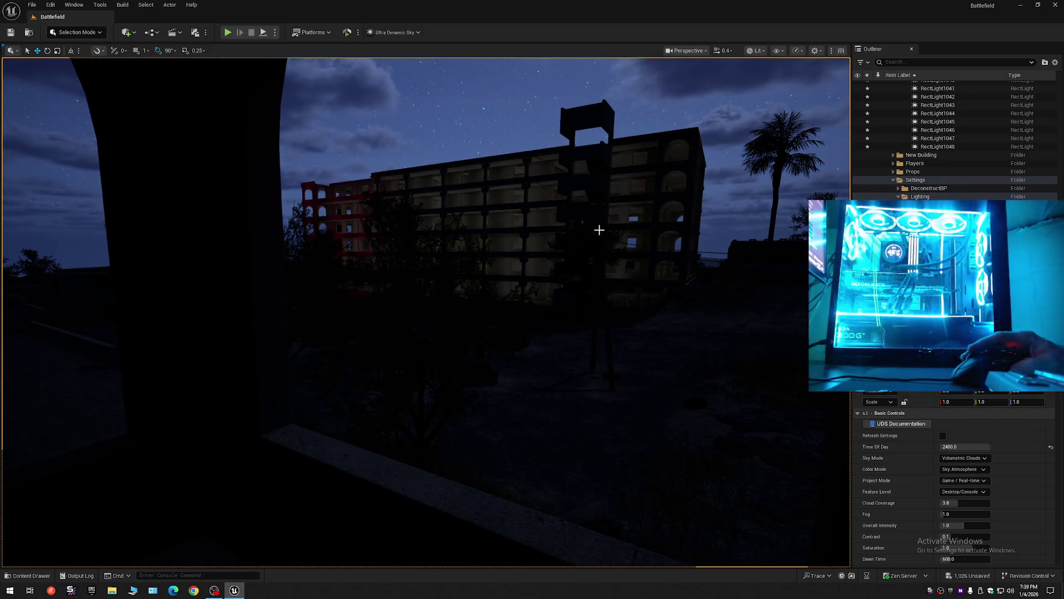
pyautogui.hotkey('ctrl', 'z')
pyautogui.hotkey('ctrl', 'z')
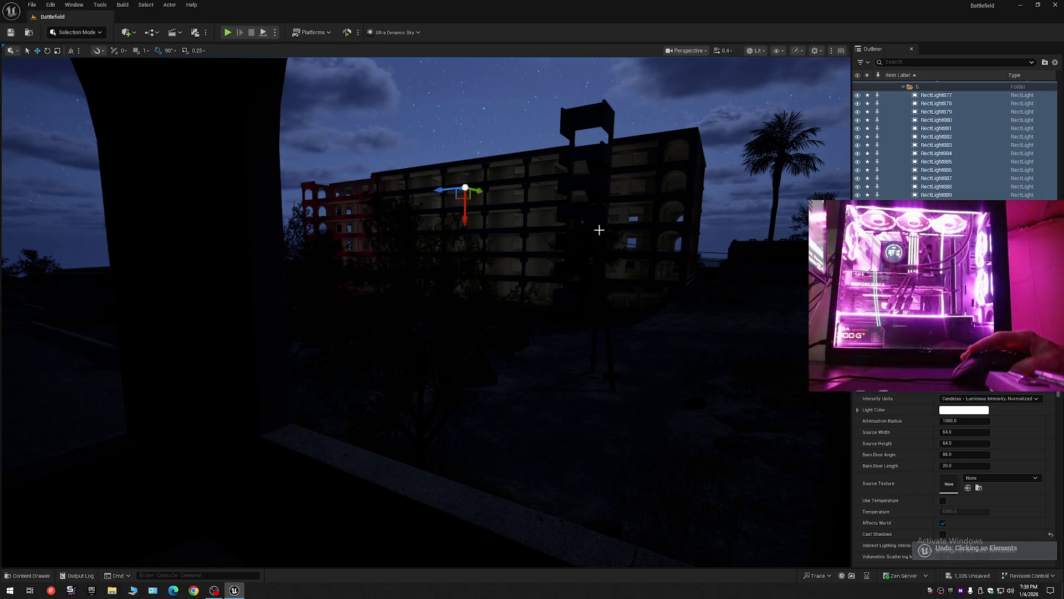
pyautogui.moveTo(596, 240); pyautogui.dragTo(542, 253)
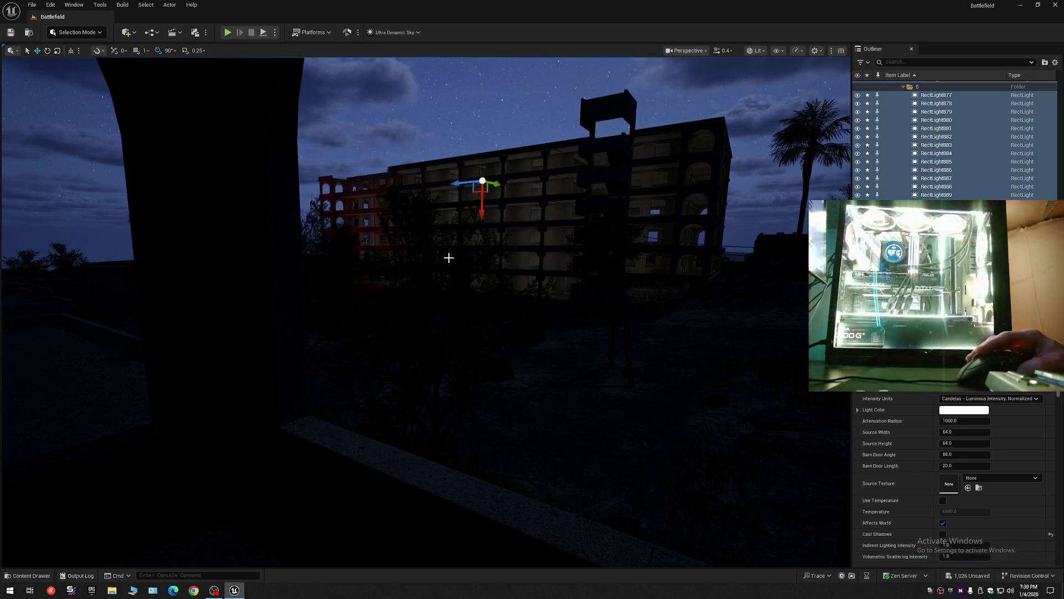
pyautogui.moveTo(741, 248); pyautogui.dragTo(688, 238)
# Step: Inspect actions for a wall, the foreground pillar and the 6_Story_Building, then dismiss the pop-up
pyautogui.rightClick(672, 226)
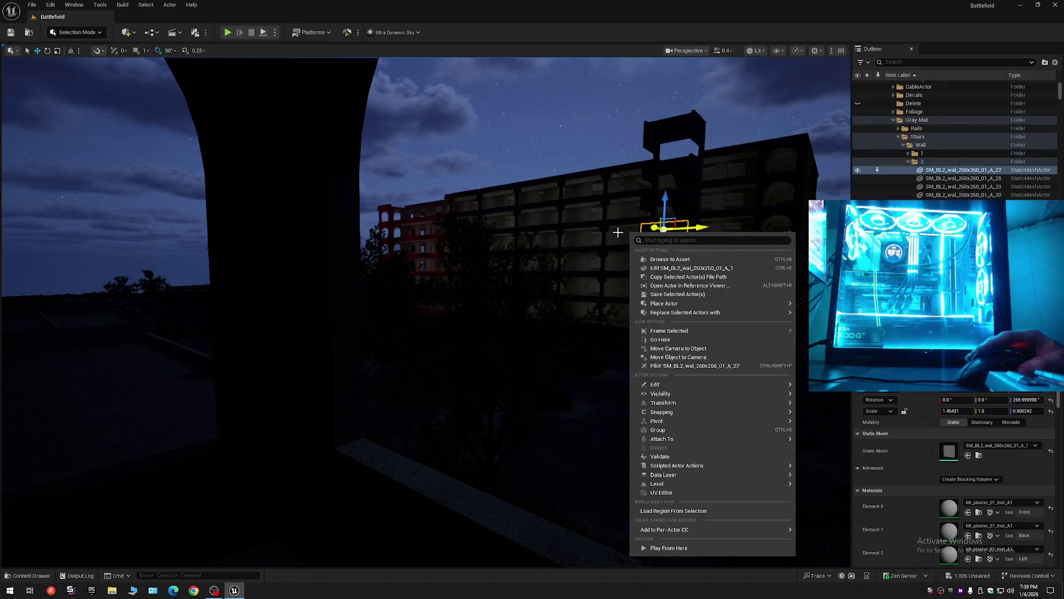
pyautogui.moveTo(618, 233); pyautogui.dragTo(624, 229)
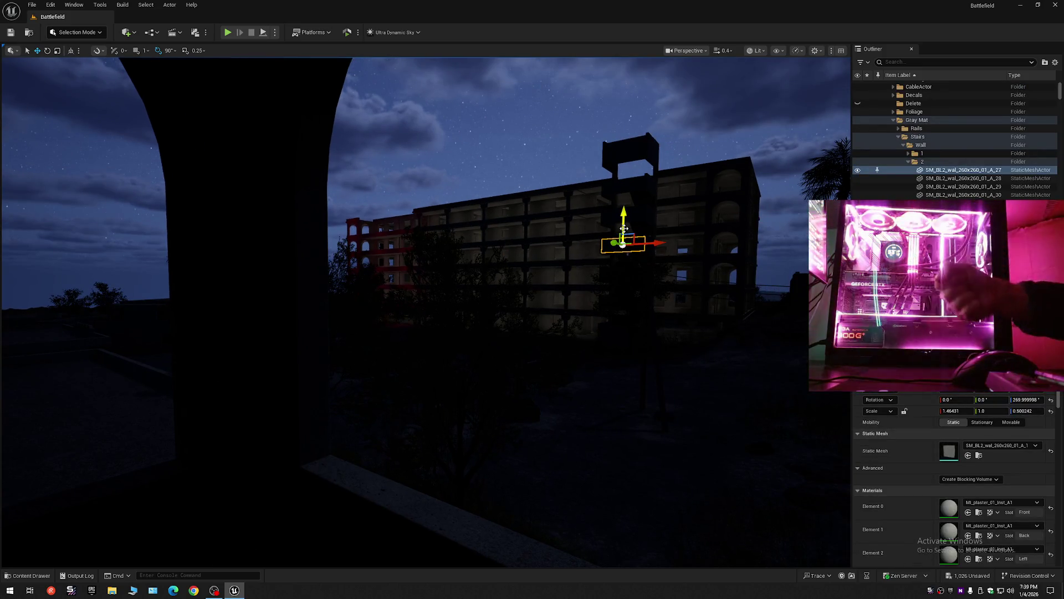
pyautogui.rightClick(5, 302)
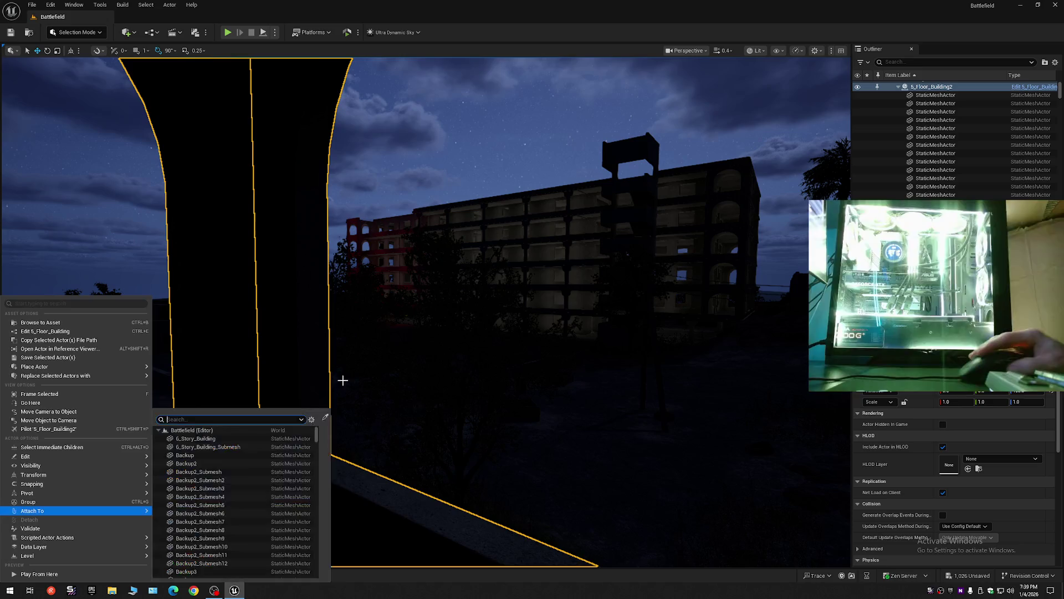
pyautogui.click(553, 327)
pyautogui.rightClick(534, 260)
pyautogui.rightClick(488, 294)
pyautogui.press('Escape')
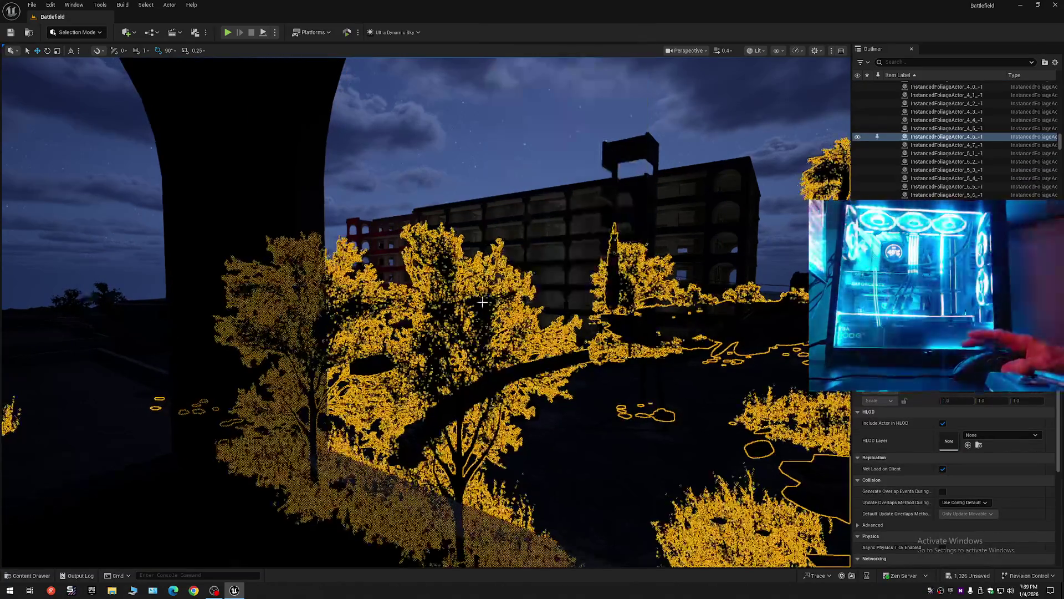
# Step: Collapse all Outliner folders and undo back through earlier selections to the group of lights
pyautogui.click(1055, 62)
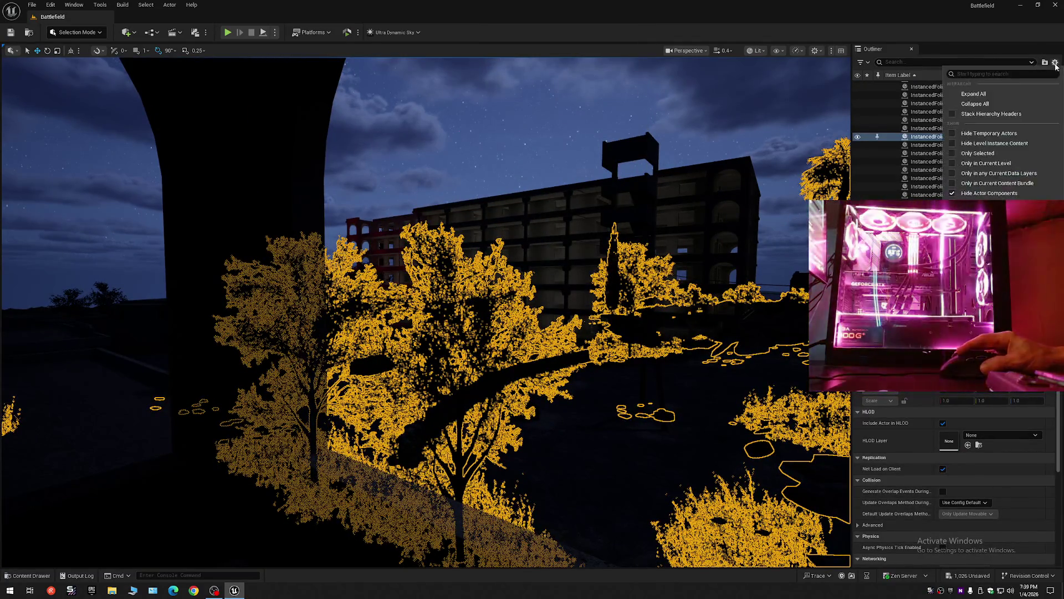
pyautogui.click(976, 108)
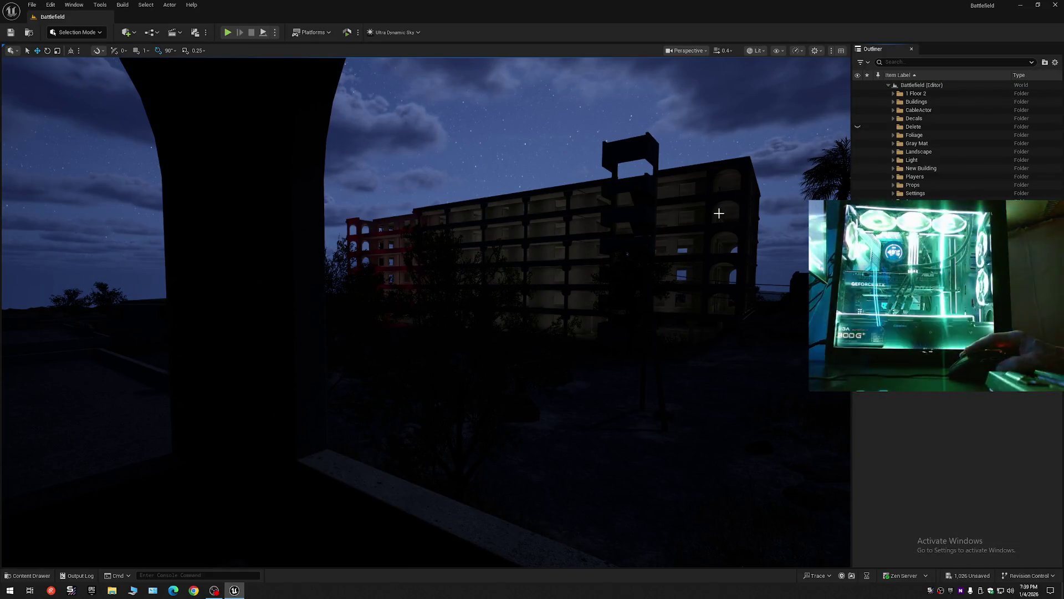
pyautogui.hotkey('ctrl', 'z')
pyautogui.hotkey('ctrl', 'z')
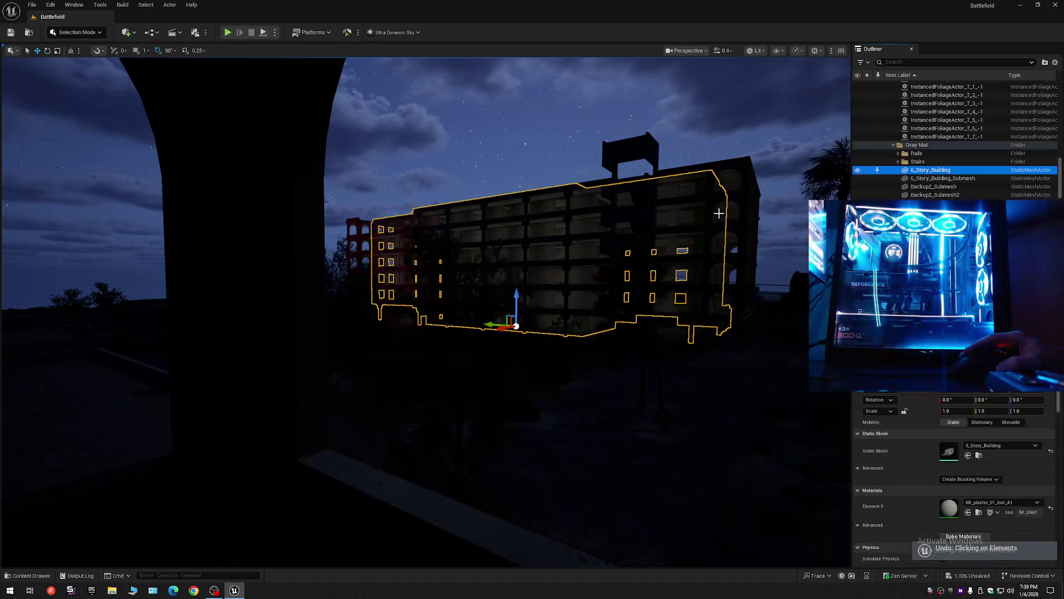
pyautogui.hotkey('ctrl', 'z')
pyautogui.hotkey('ctrl', 'z')
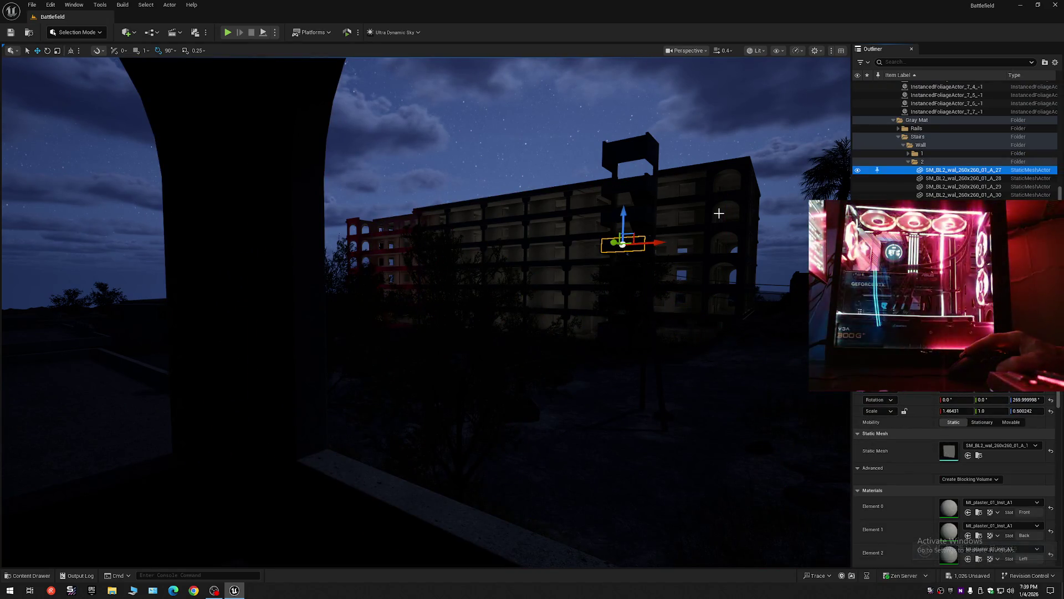
pyautogui.hotkey('ctrl', 'z')
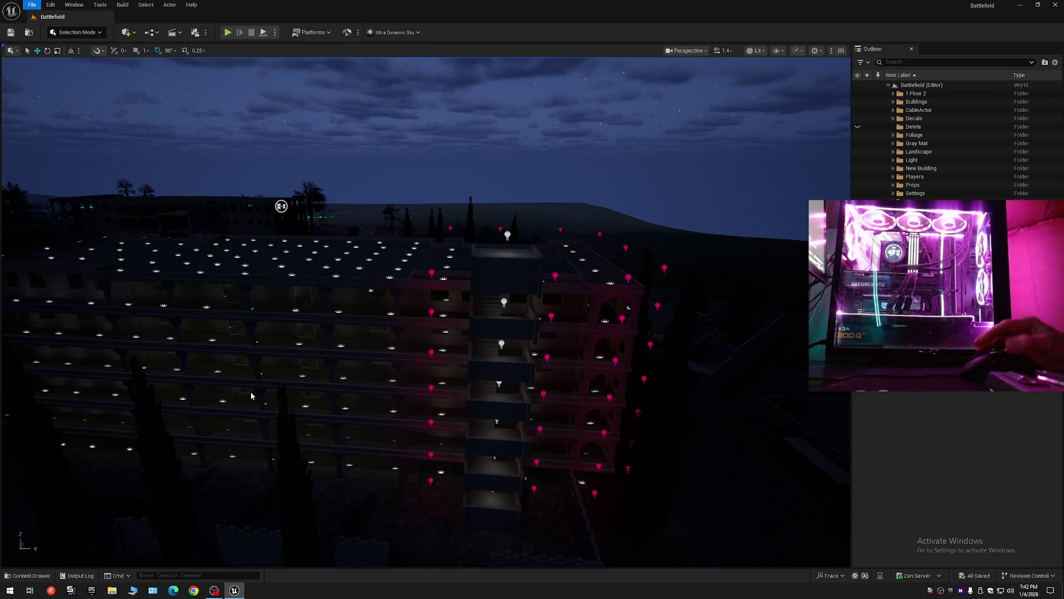
pyautogui.press('Escape')
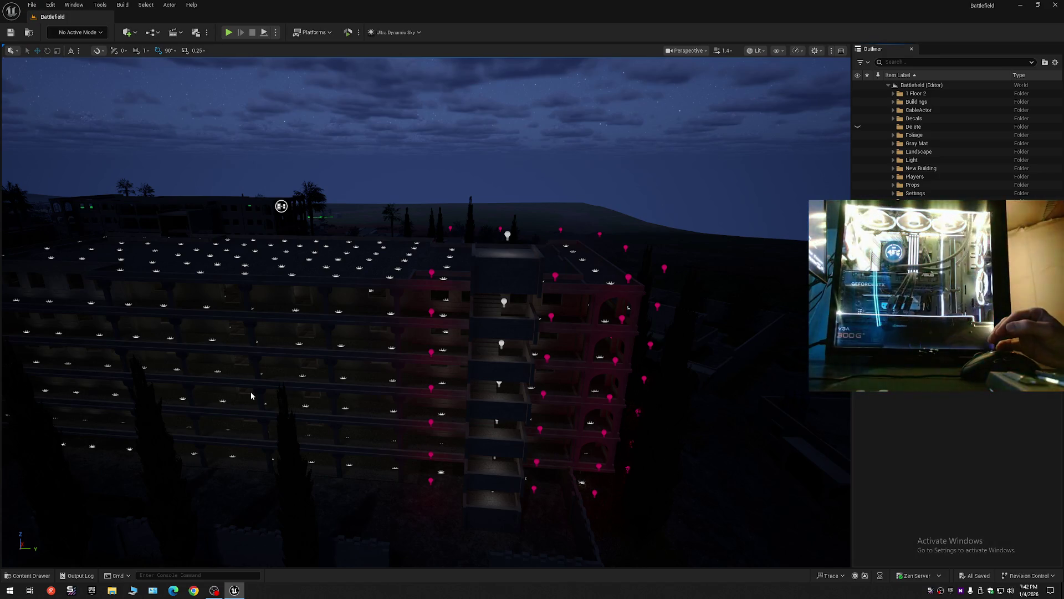
pyautogui.hotkey('shift', '1')
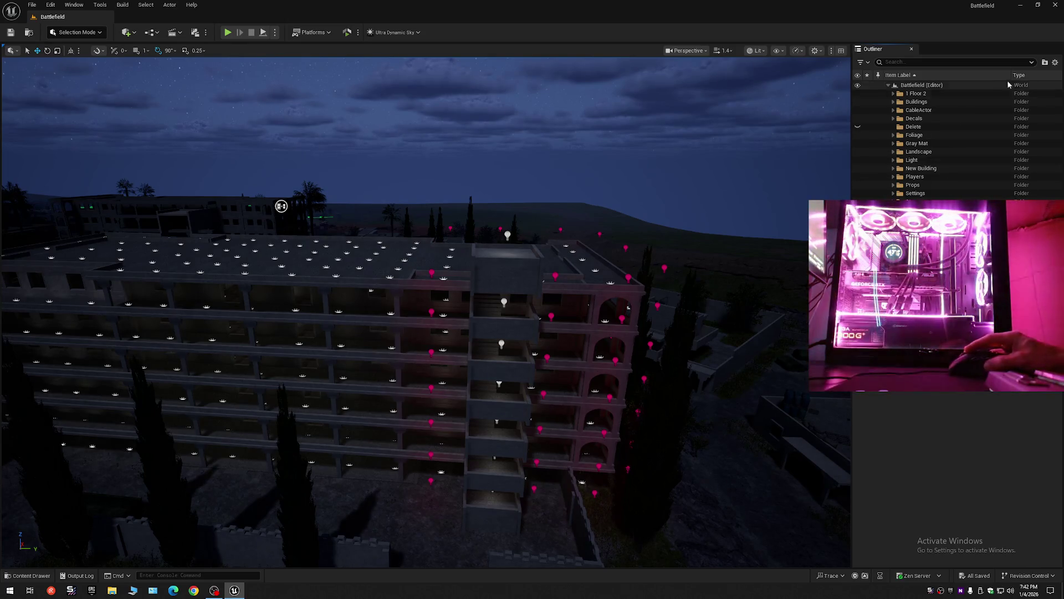
pyautogui.click(1055, 63)
pyautogui.click(982, 105)
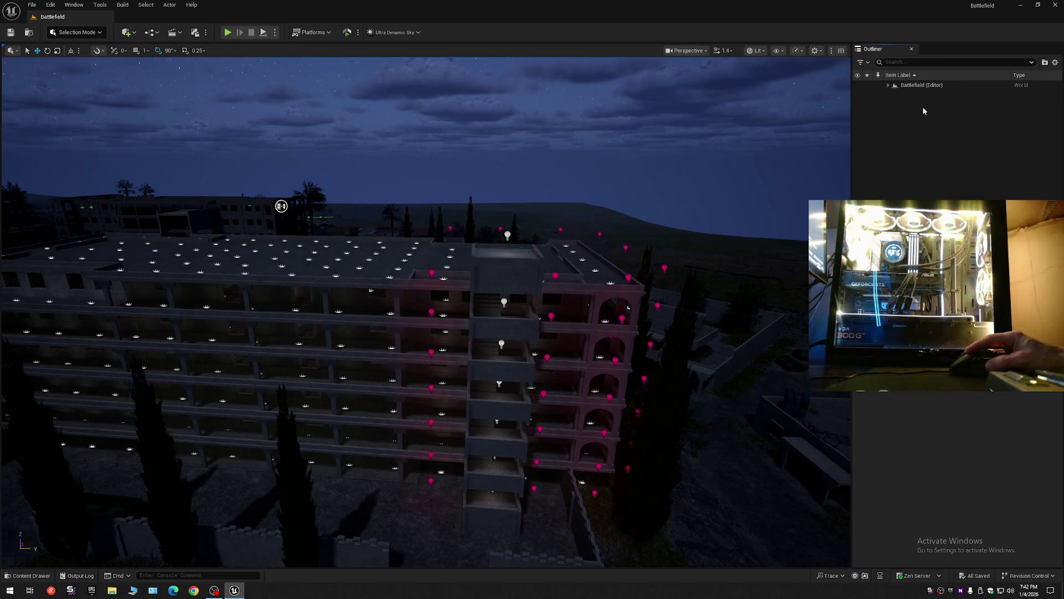
pyautogui.click(888, 85)
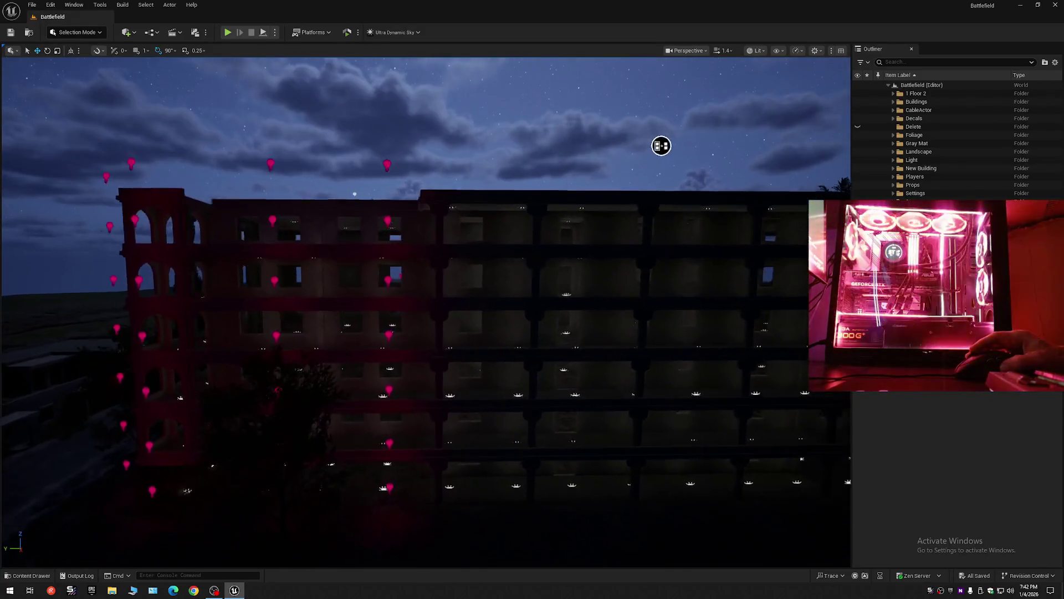
pyautogui.scroll(-1, 661, 146)
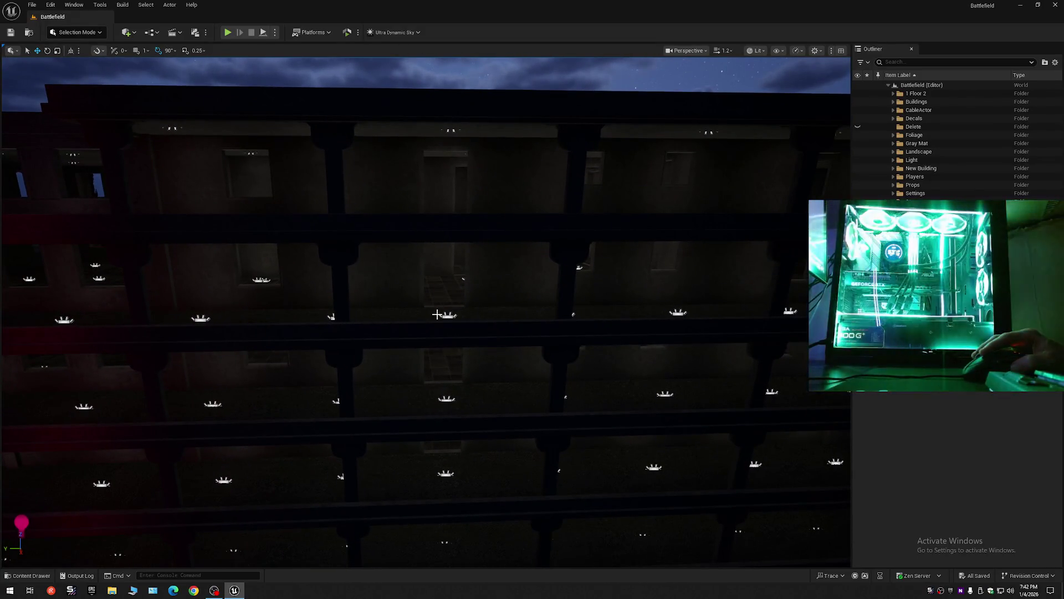
pyautogui.click(447, 316)
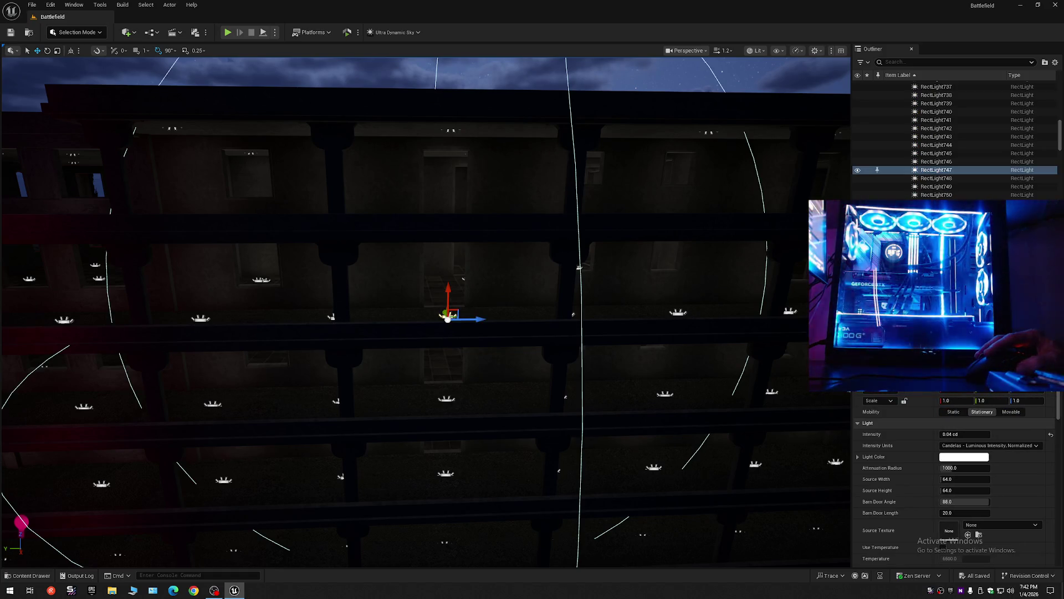
pyautogui.click(331, 317)
pyautogui.keyDown('ctrl'); pyautogui.click(574, 314); pyautogui.keyUp('ctrl')
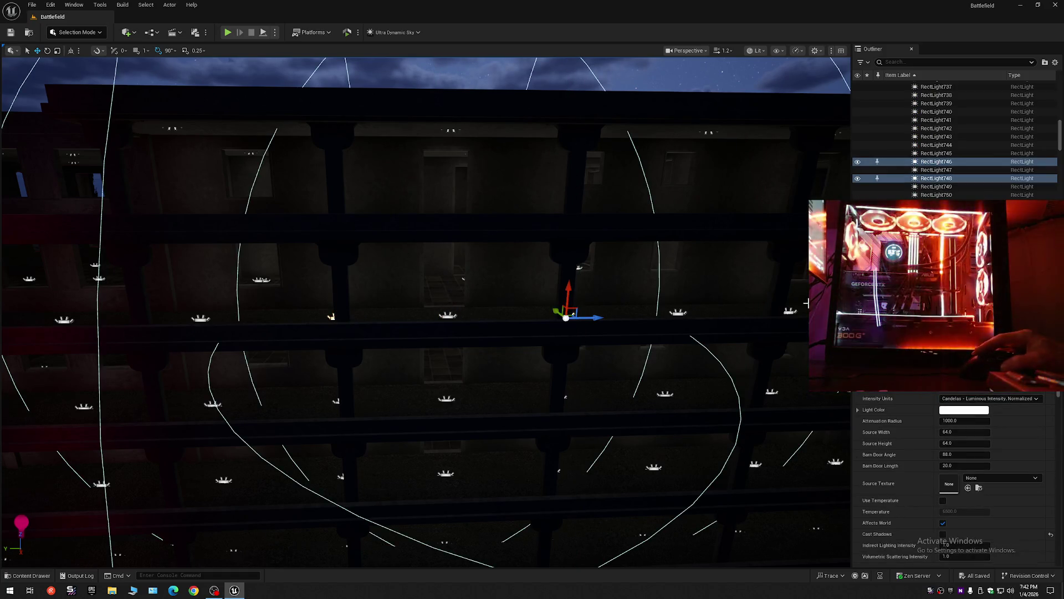
pyautogui.click(858, 178)
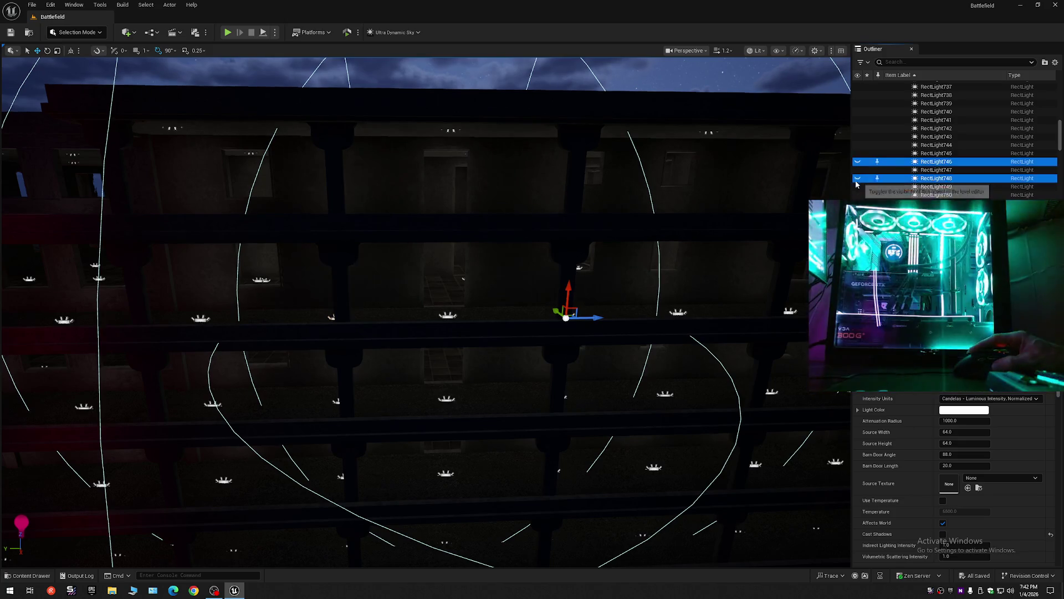
pyautogui.rightClick(541, 265)
pyautogui.rightClick(495, 261)
pyautogui.write('d')
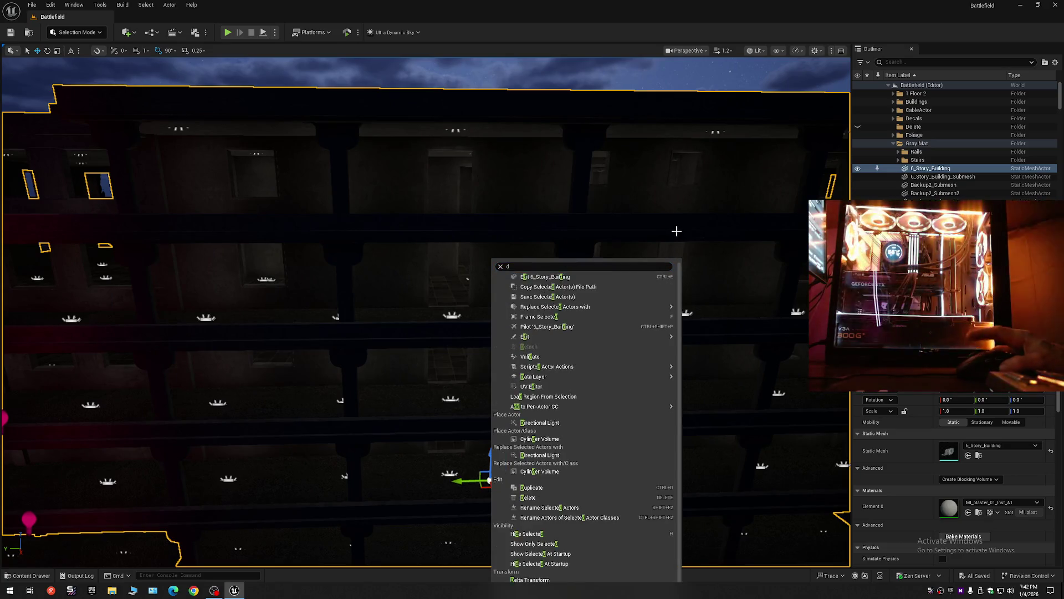
pyautogui.moveTo(683, 226); pyautogui.dragTo(655, 240)
pyautogui.click(1052, 61)
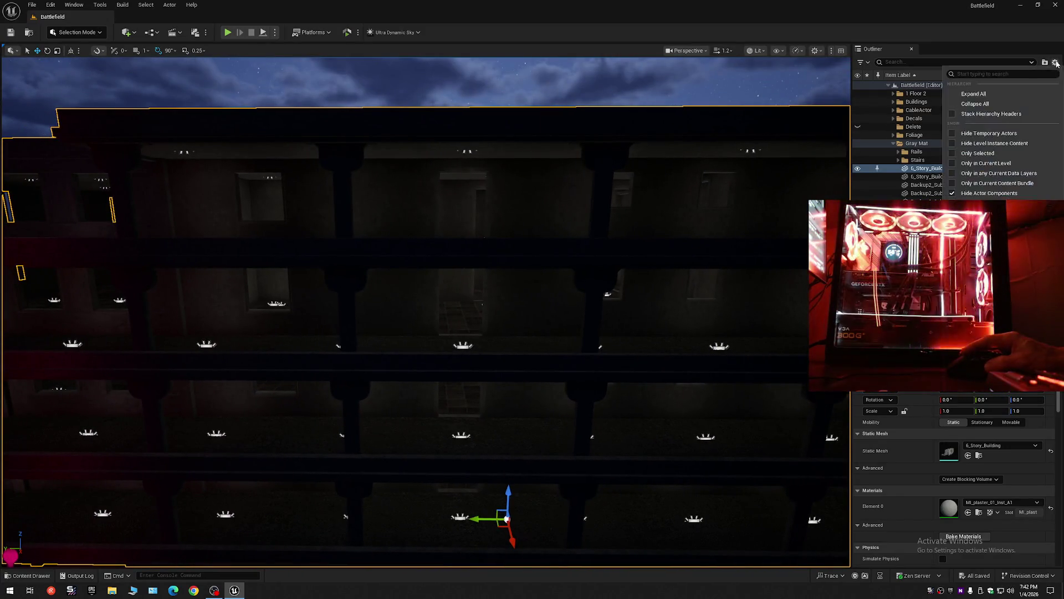
pyautogui.click(974, 106)
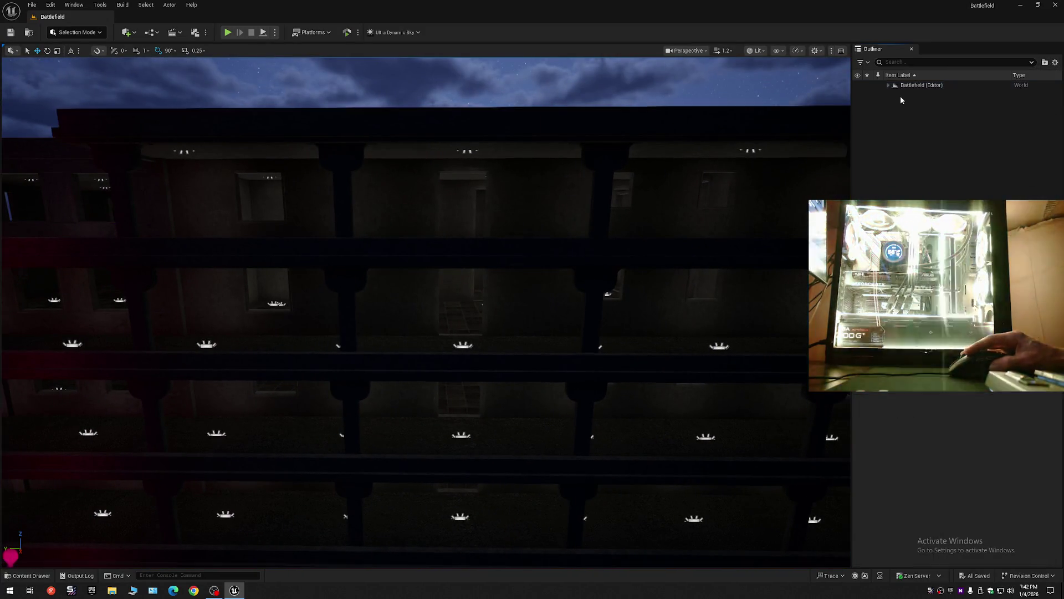
pyautogui.click(602, 348)
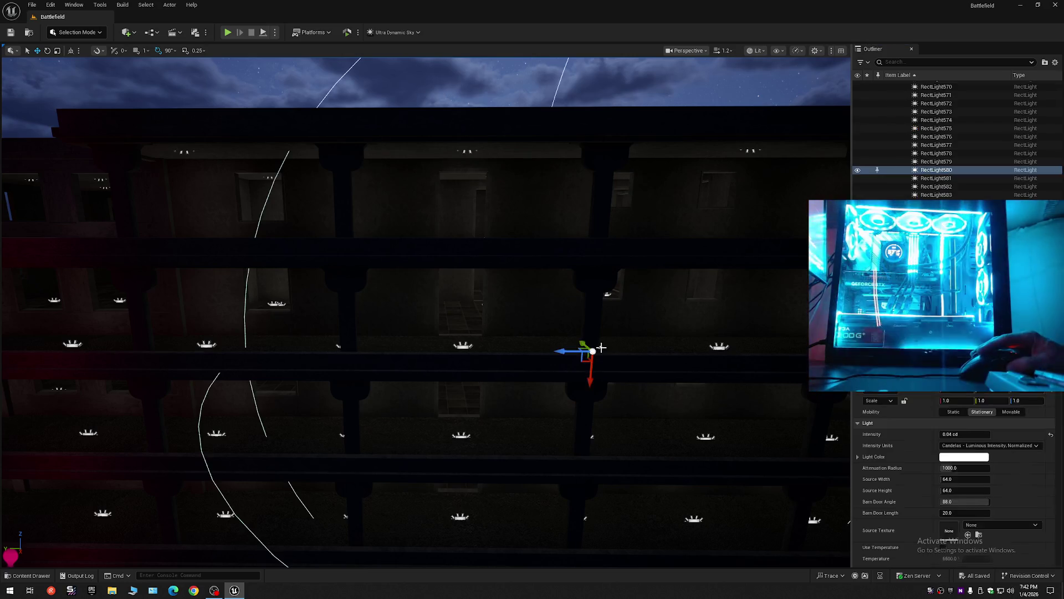
pyautogui.keyDown('ctrl'); pyautogui.click(337, 348); pyautogui.keyUp('ctrl')
pyautogui.click(857, 156)
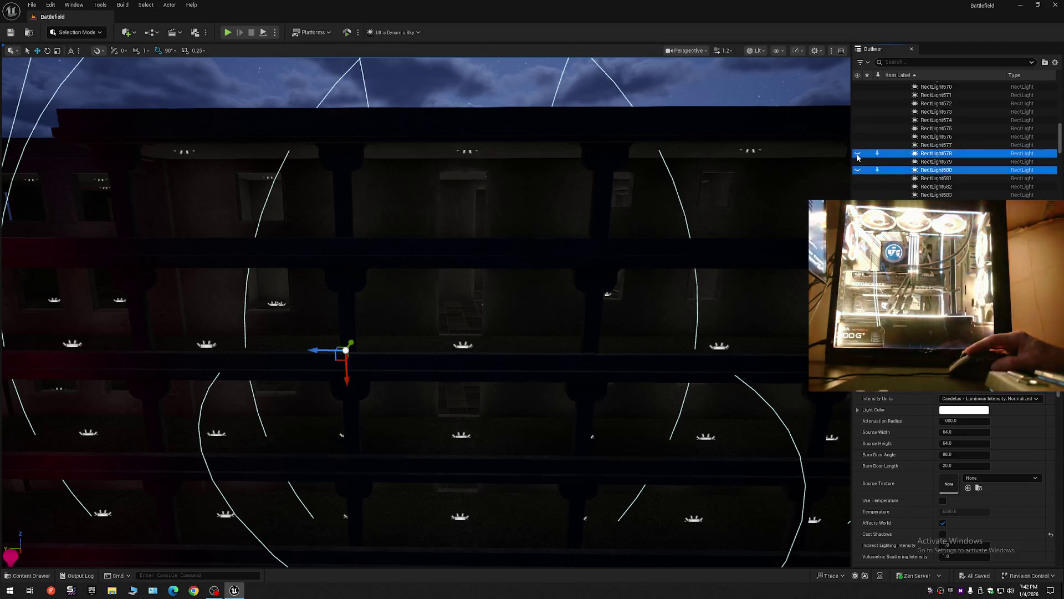
pyautogui.moveTo(685, 246)
pyautogui.mouseDown()
pyautogui.moveTo(613, 128)
pyautogui.moveTo(587, 178)
pyautogui.moveTo(608, 133)
pyautogui.mouseUp()
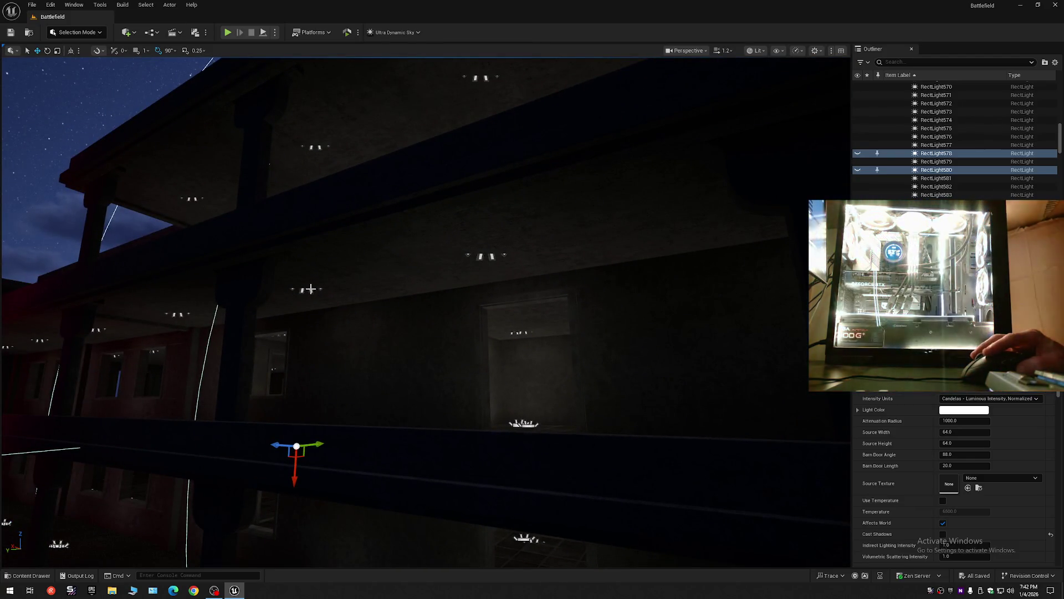
pyautogui.click(311, 288)
pyautogui.moveTo(399, 330); pyautogui.dragTo(600, 291)
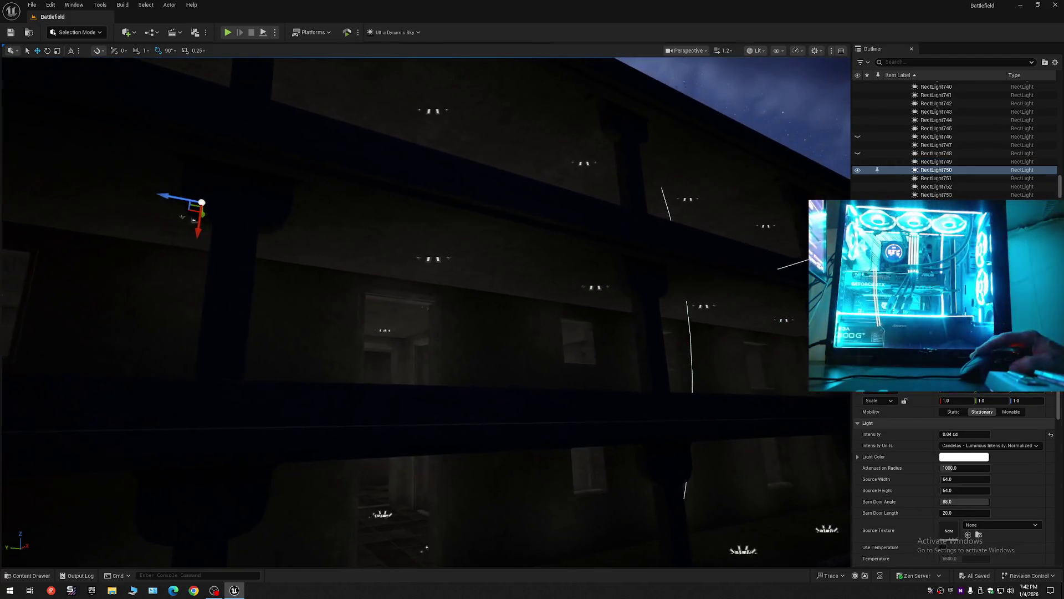
pyautogui.click(598, 286)
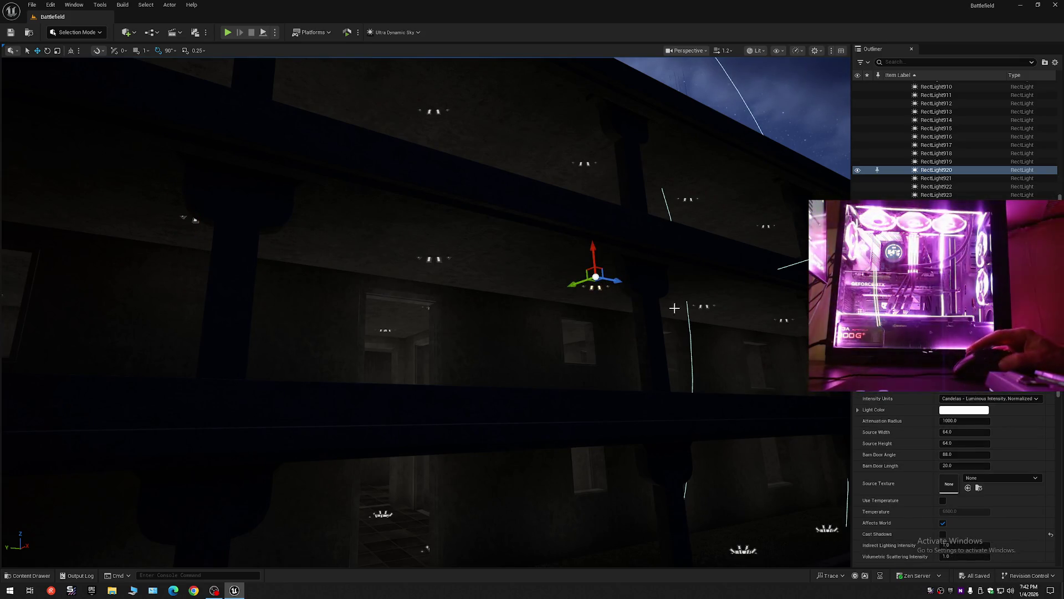
pyautogui.click(859, 172)
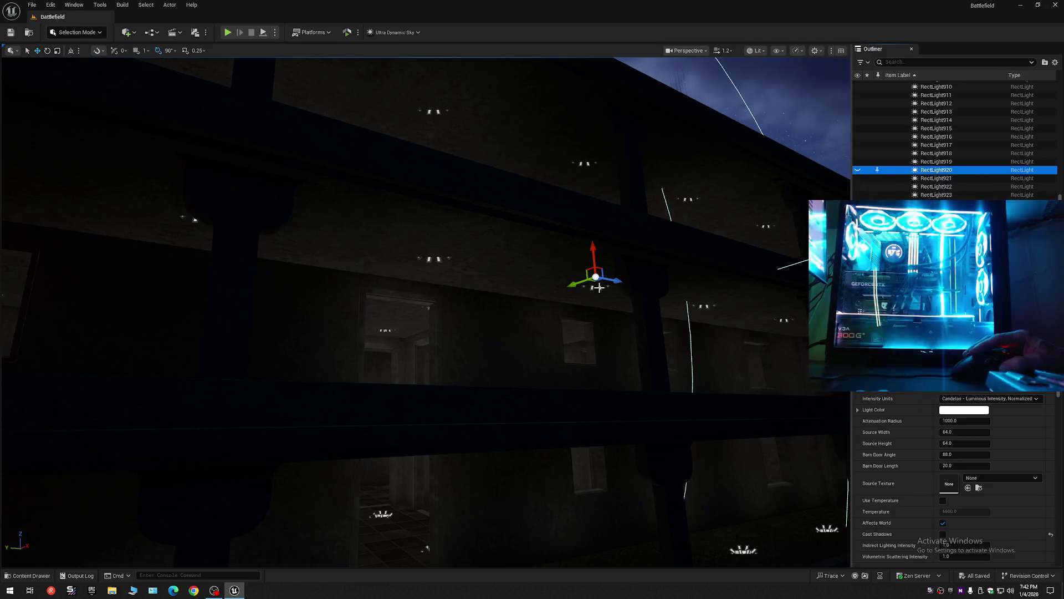
pyautogui.hotkey('ctrl', 'z')
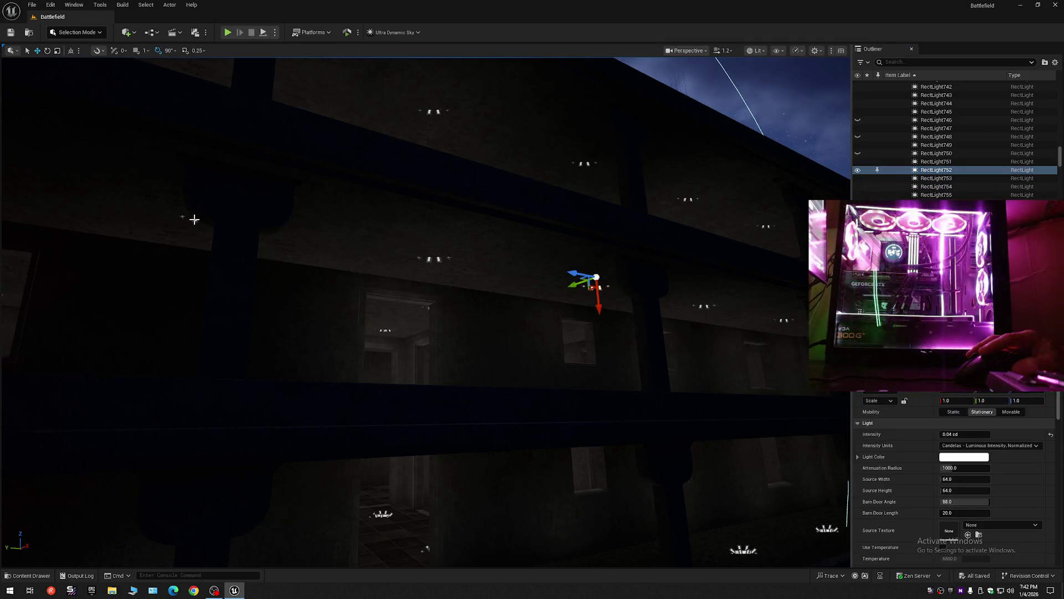
pyautogui.click(194, 221)
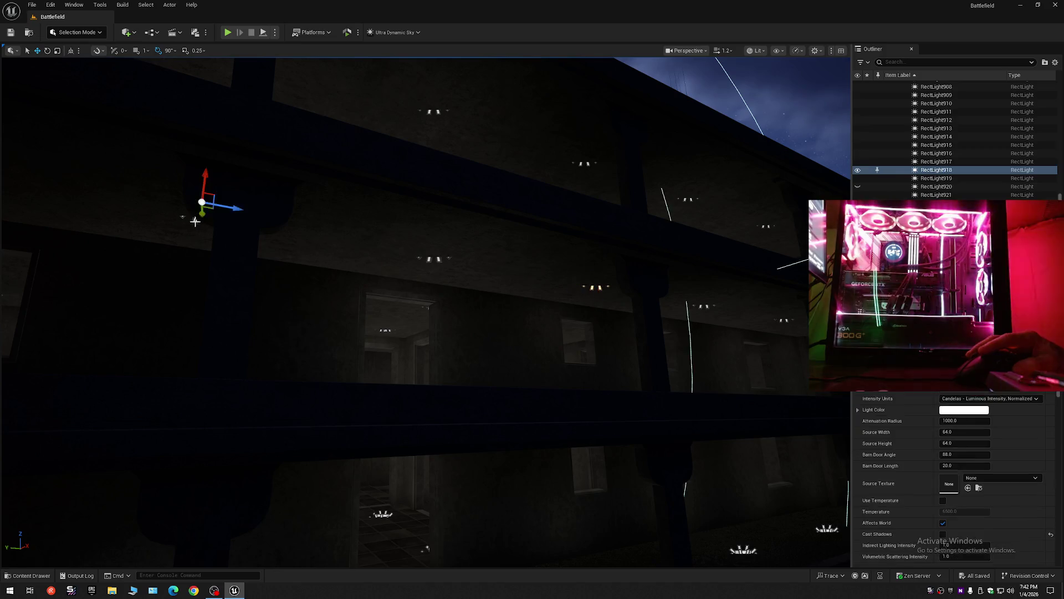
pyautogui.click(857, 170)
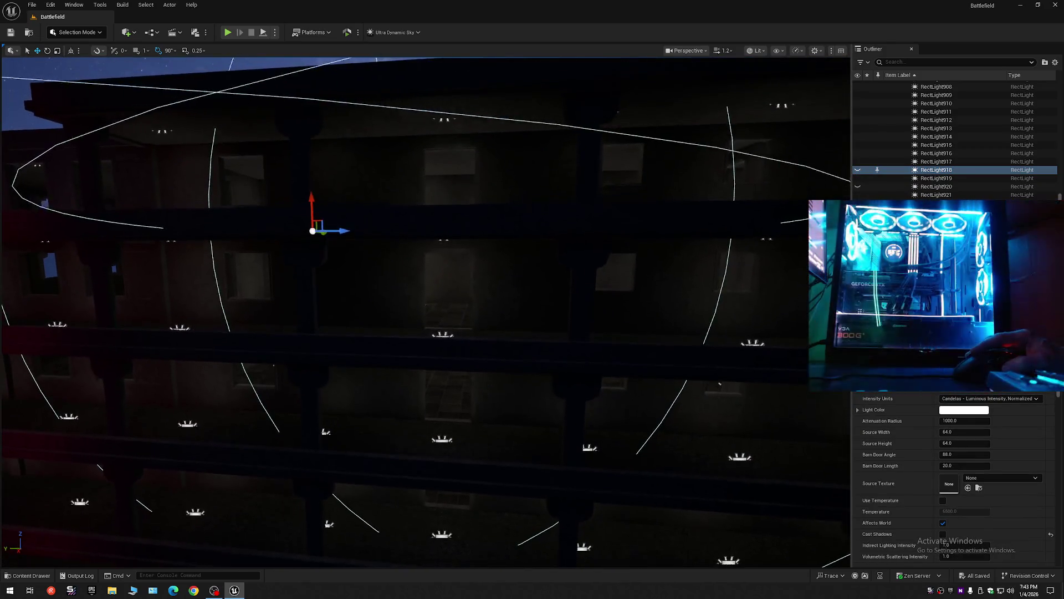
pyautogui.scroll(-5, 493, 296)
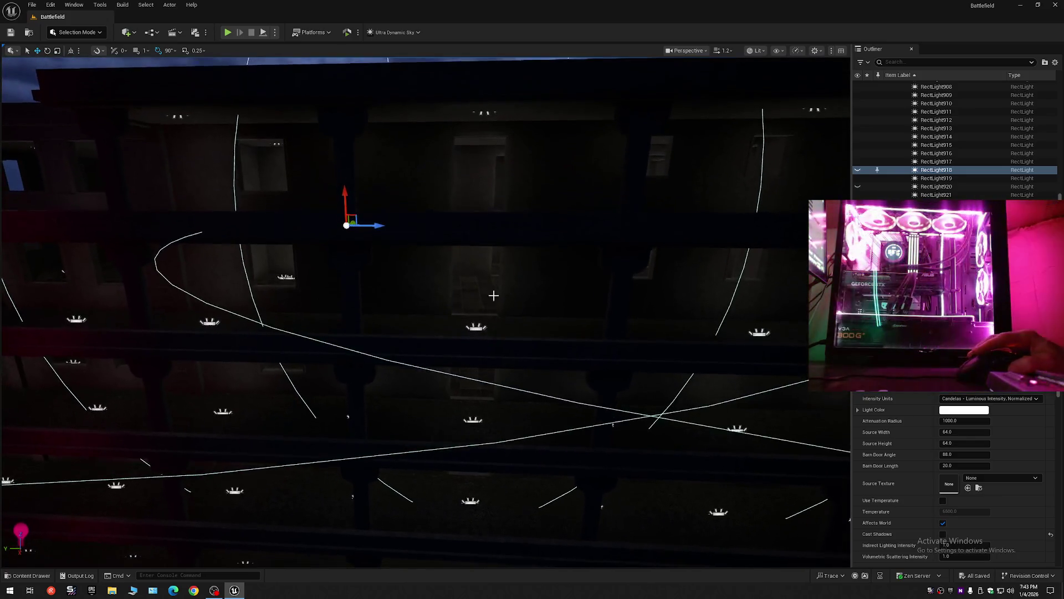
pyautogui.click(476, 327)
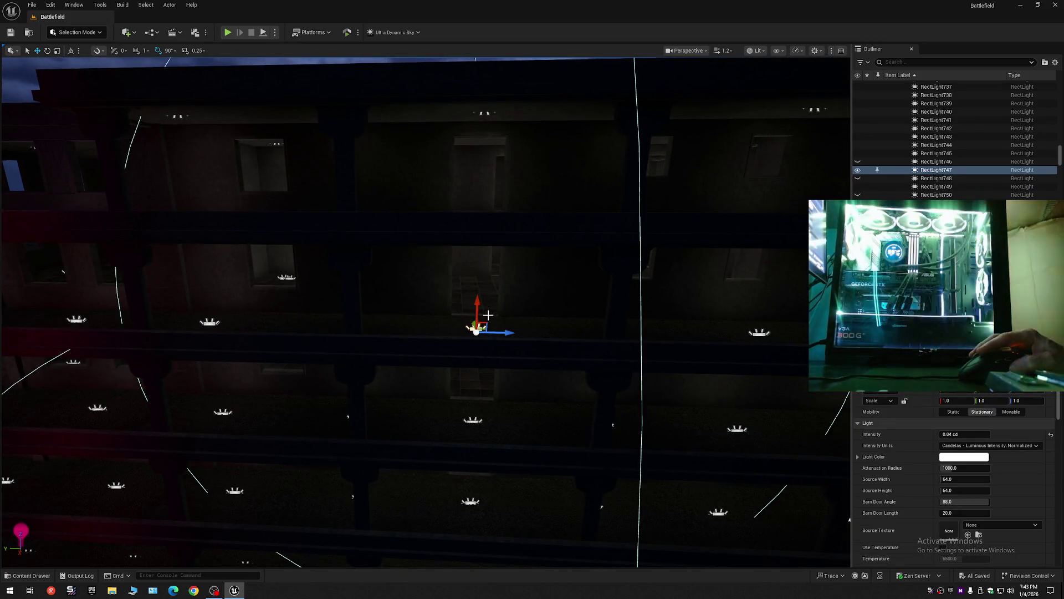
pyautogui.moveTo(476, 311); pyautogui.dragTo(491, 217)
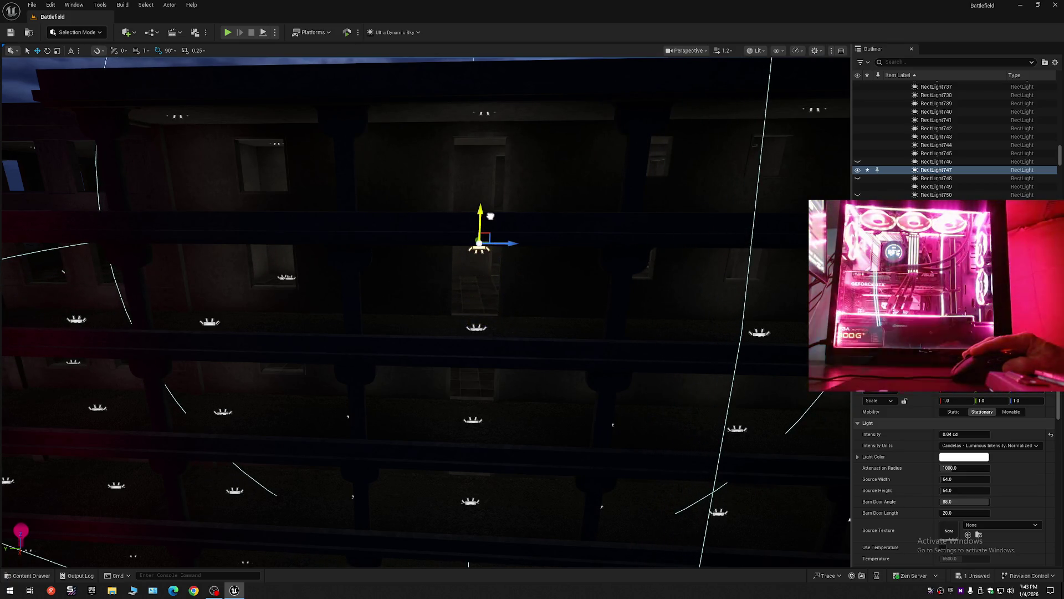
pyautogui.hotkey('ctrl', 'z')
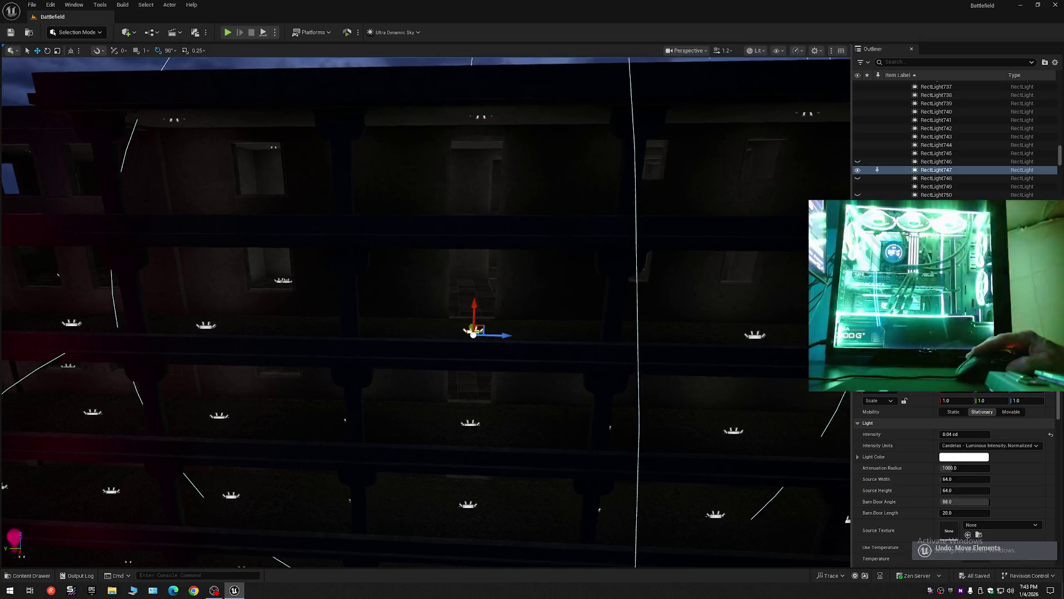
pyautogui.scroll(2, 426, 312)
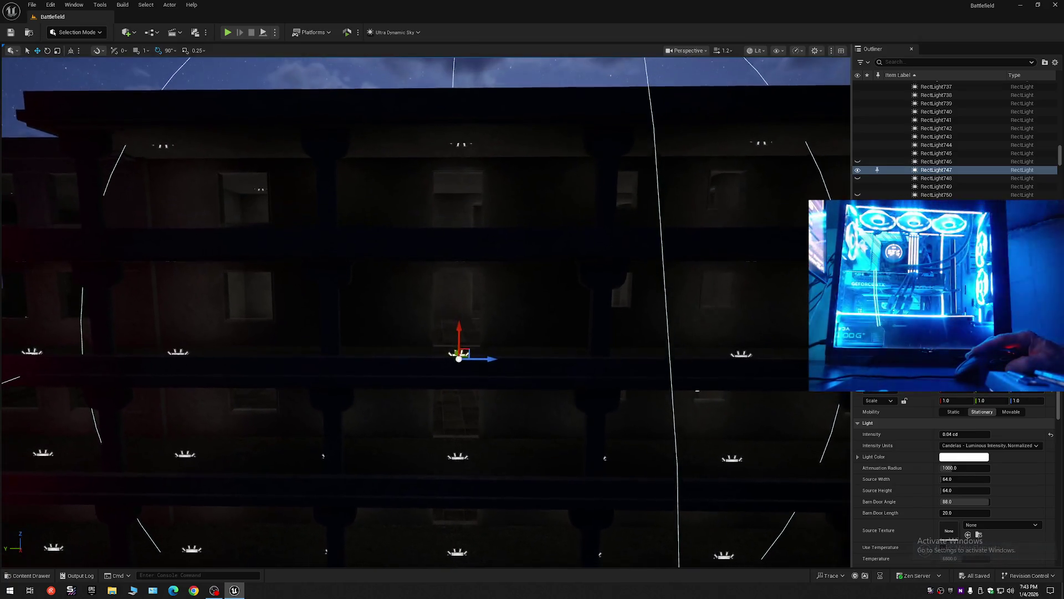
pyautogui.scroll(-3, 461, 238)
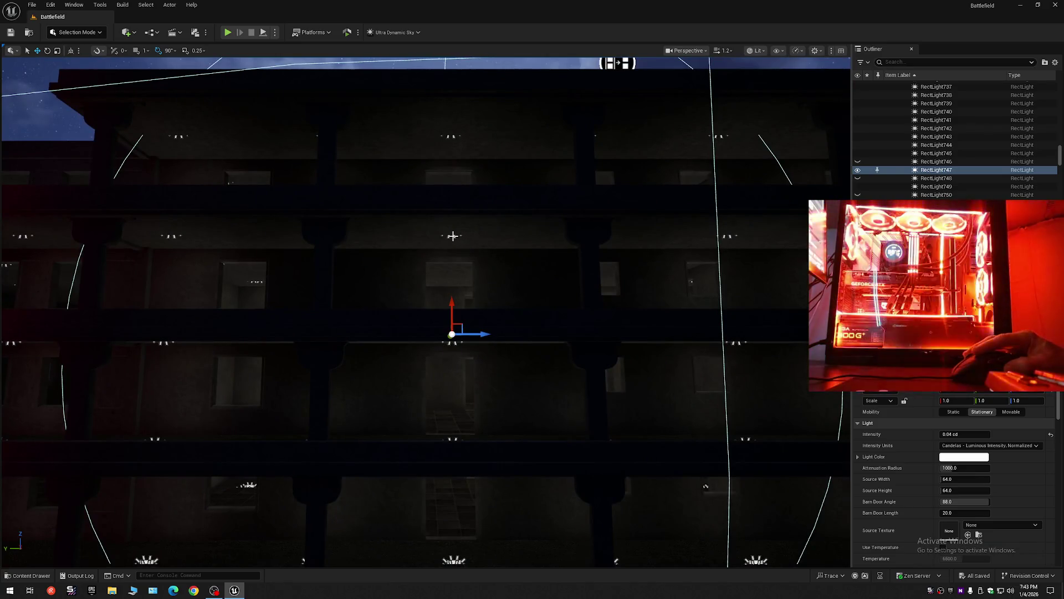
pyautogui.click(455, 240)
pyautogui.moveTo(454, 249); pyautogui.dragTo(453, 274)
pyautogui.hotkey('ctrl', 'z')
pyautogui.press('e')
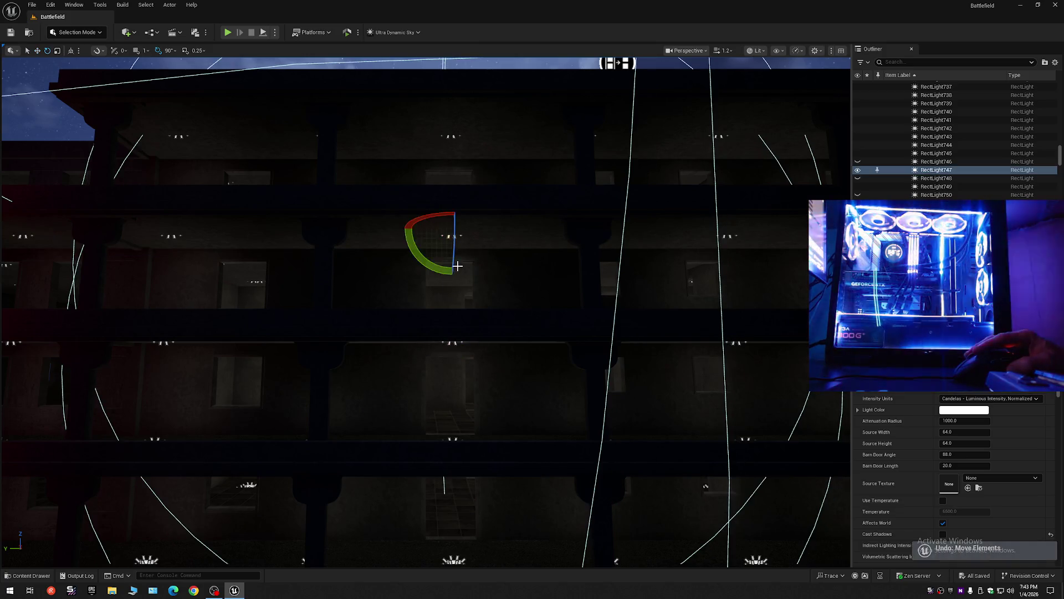
pyautogui.press('r')
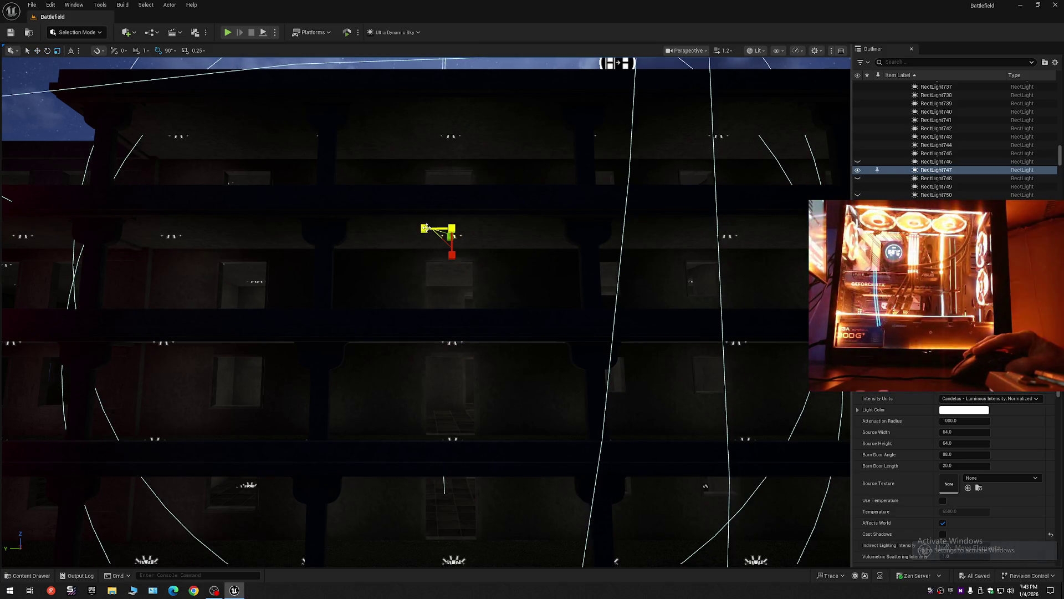
pyautogui.moveTo(425, 227)
pyautogui.mouseDown()
pyautogui.moveTo(443, 221)
pyautogui.moveTo(422, 228)
pyautogui.mouseUp()
pyautogui.hotkey('ctrl', 'z')
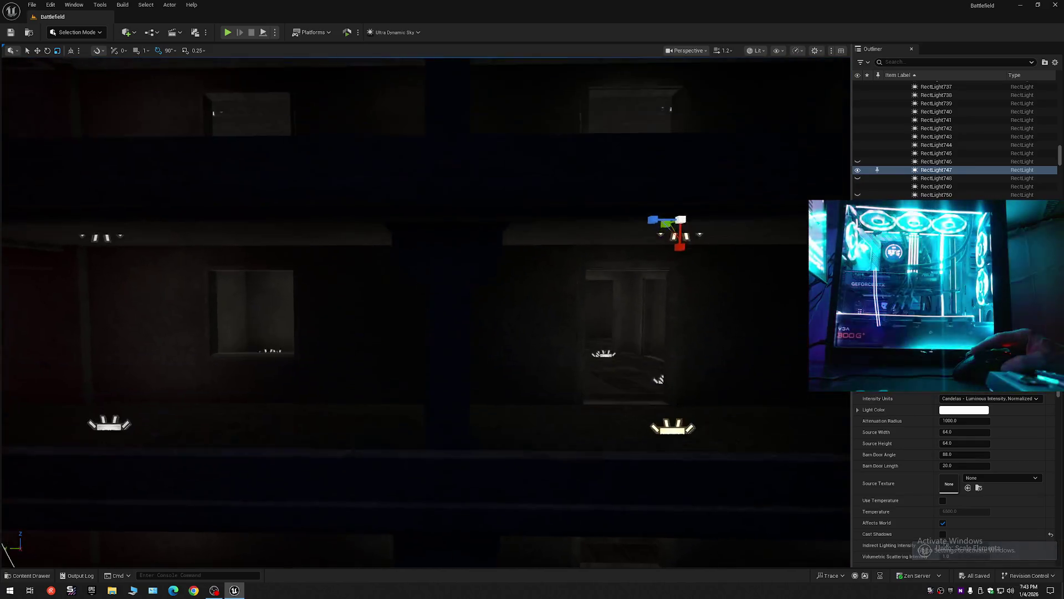
pyautogui.moveTo(505, 270); pyautogui.dragTo(507, 270)
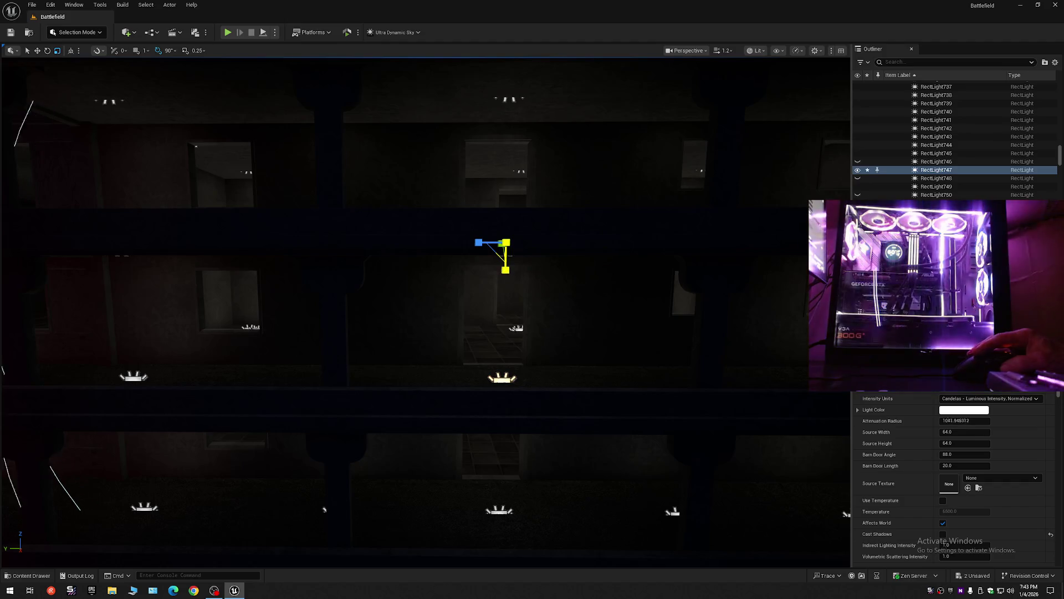
pyautogui.hotkey('ctrl', 'z')
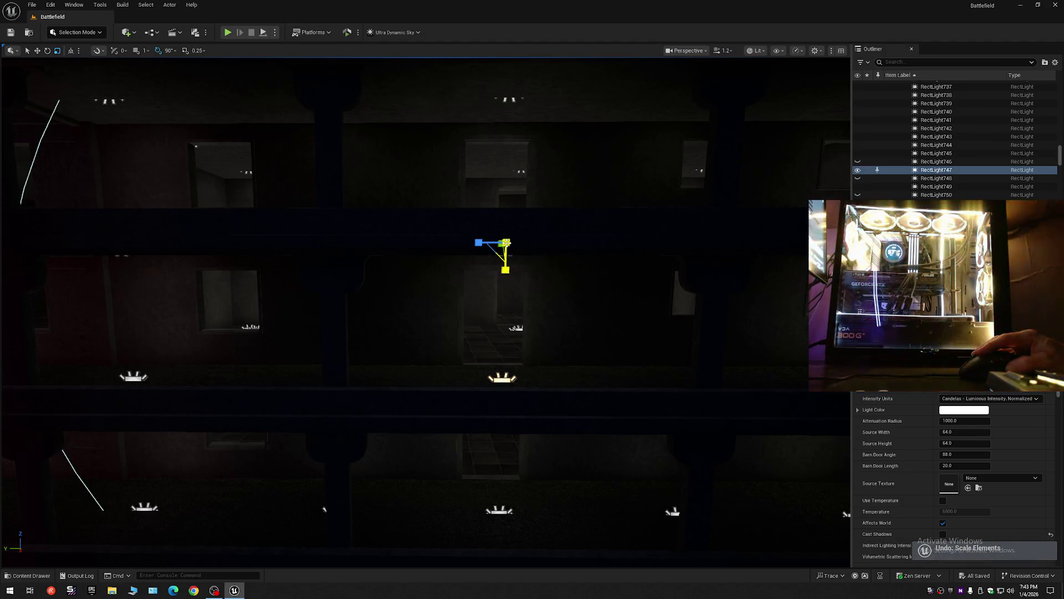
pyautogui.moveTo(505, 270); pyautogui.dragTo(516, 270)
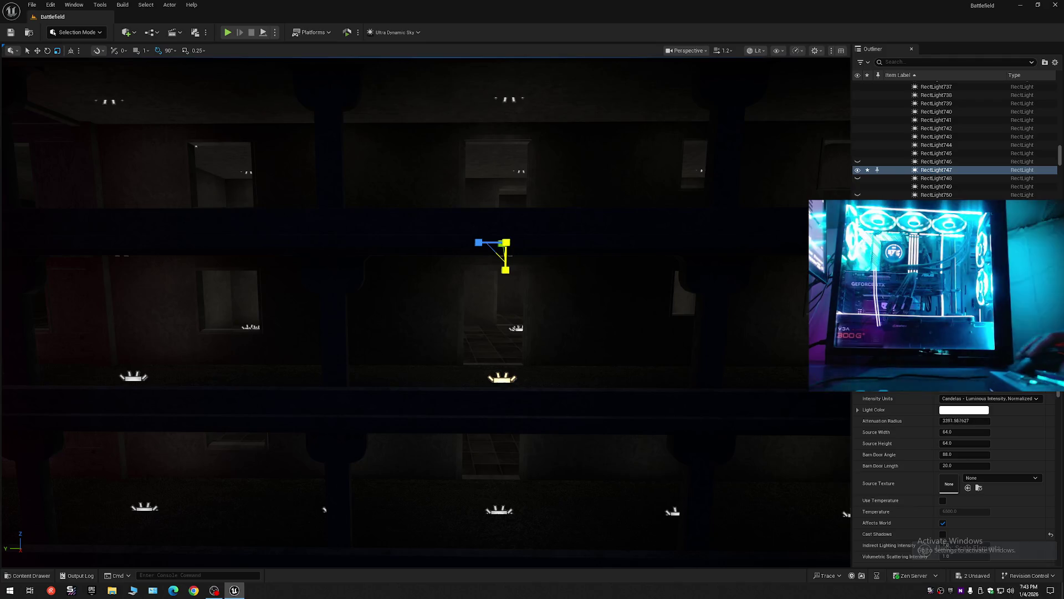
pyautogui.hotkey('ctrl', 'z')
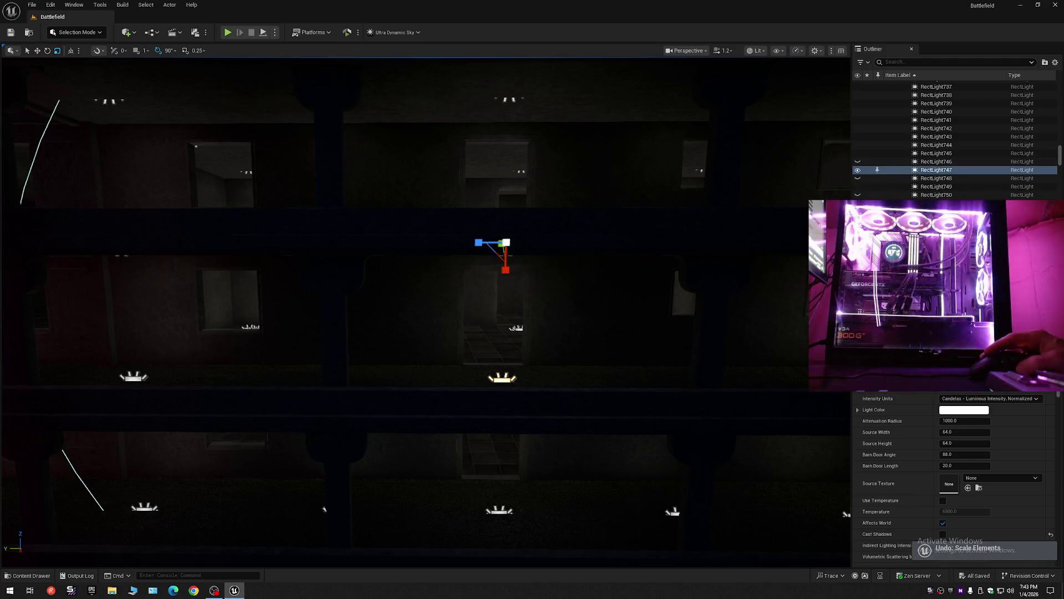
pyautogui.rightClick(547, 283)
pyautogui.press('Escape')
pyautogui.scroll(-2, 442, 286)
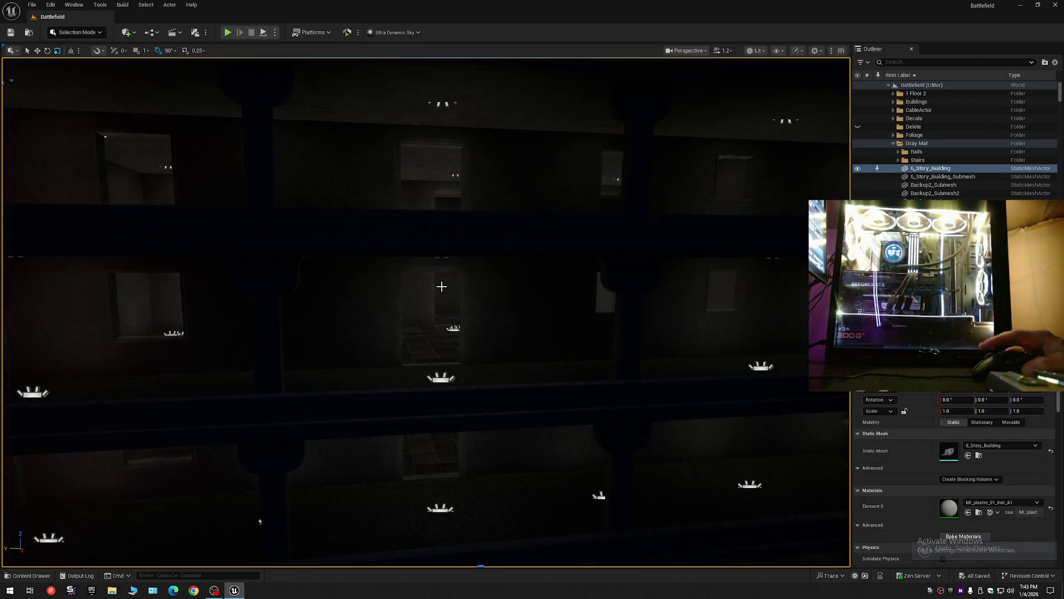
# Step: Frame the building, orbit to its front, and select two rect lights on the facade
pyautogui.press('f')
pyautogui.moveTo(721, 139)
pyautogui.mouseDown()
pyautogui.moveTo(570, 177)
pyautogui.moveTo(542, 64)
pyautogui.moveTo(571, 60)
pyautogui.moveTo(572, 71)
pyautogui.mouseUp()
pyautogui.click(438, 224)
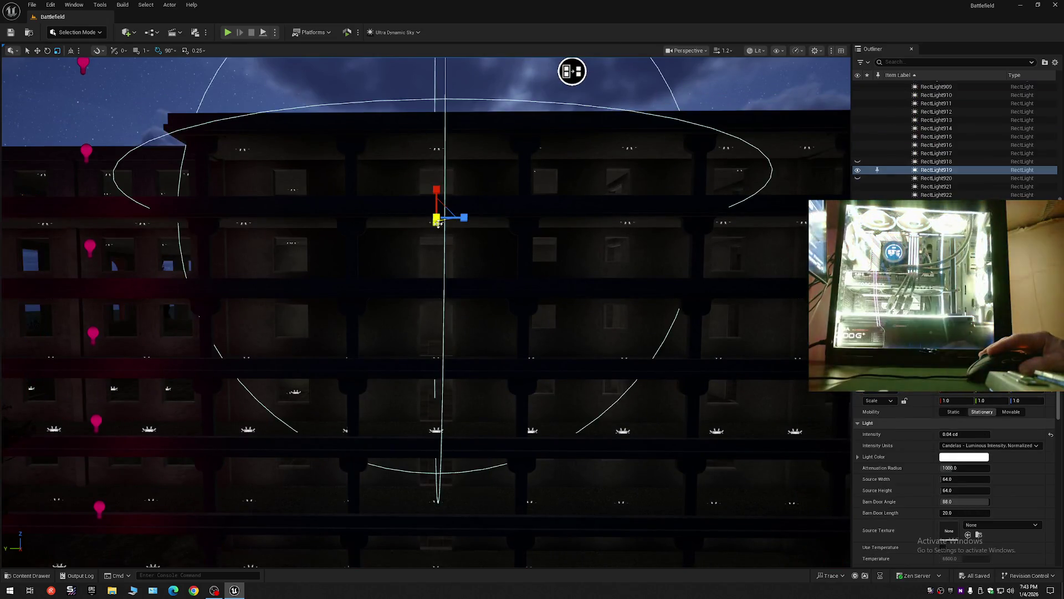
pyautogui.click(439, 148)
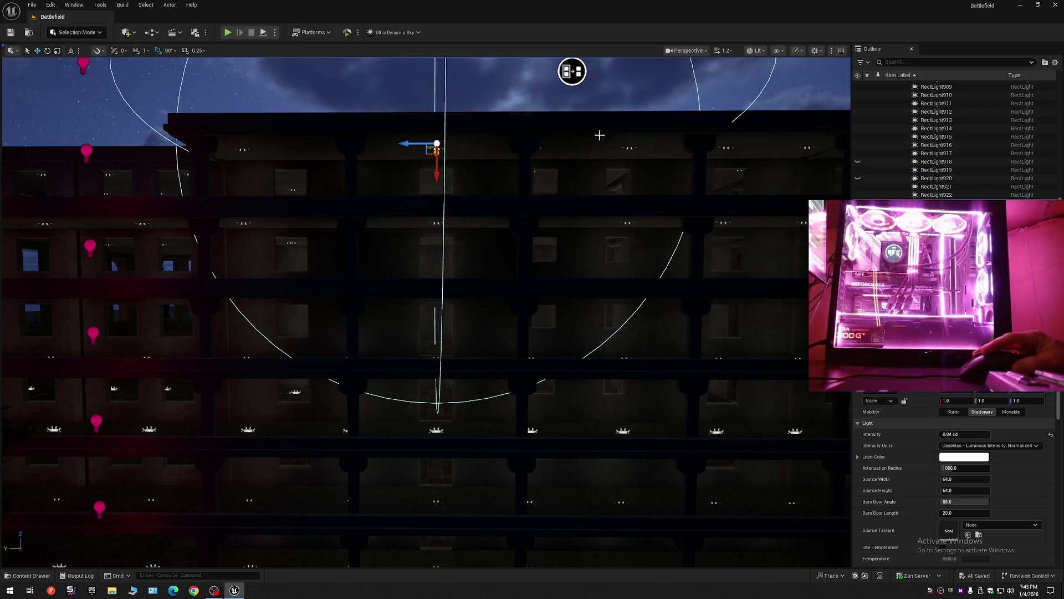
# Step: Collapse and re-expand the Outliner, then toggle the Light folder's visibility off and back on
pyautogui.click(1055, 62)
pyautogui.click(954, 102)
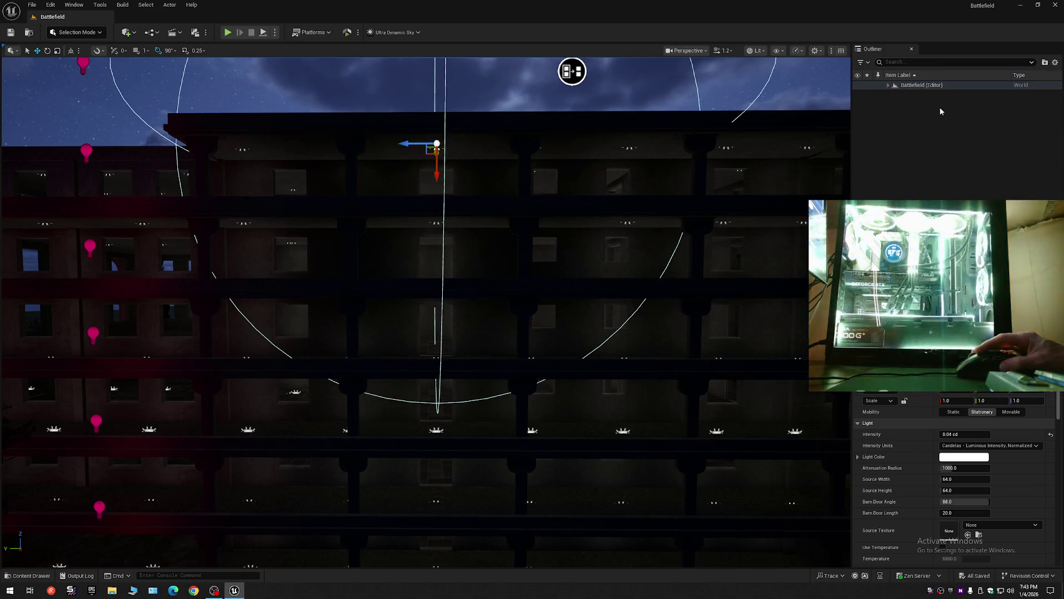
pyautogui.click(940, 111)
pyautogui.click(888, 86)
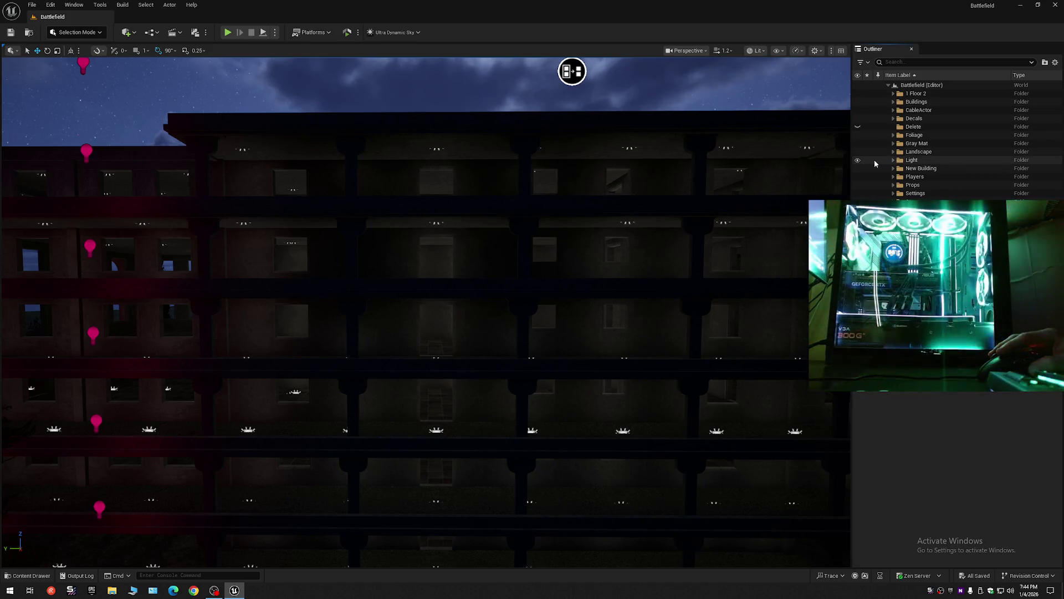
pyautogui.click(857, 161)
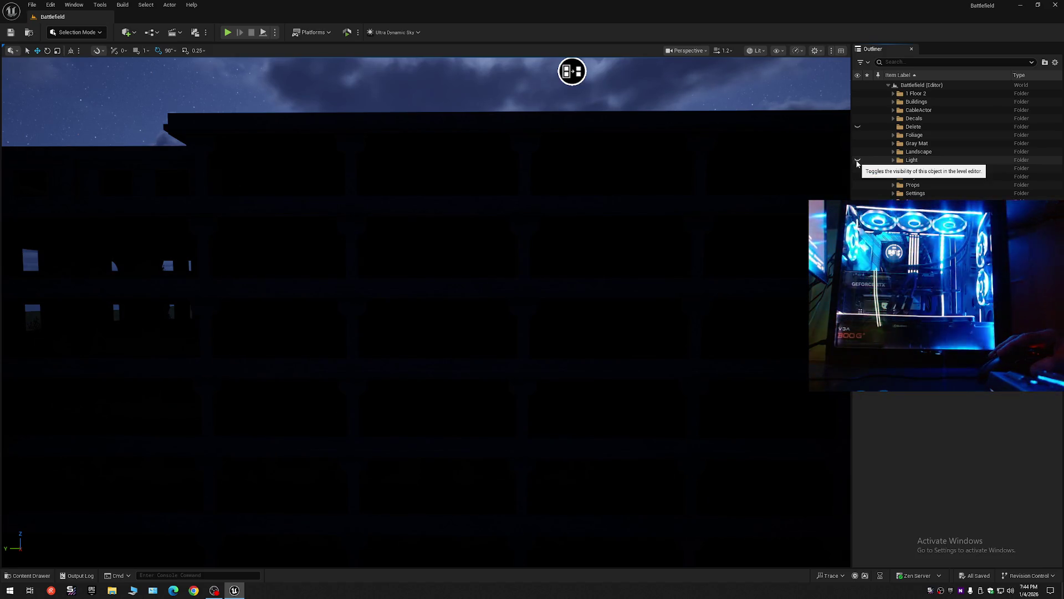
pyautogui.moveTo(601, 159)
pyautogui.mouseDown()
pyautogui.moveTo(214, 361)
pyautogui.moveTo(474, 132)
pyautogui.moveTo(510, 172)
pyautogui.moveTo(532, 117)
pyautogui.moveTo(221, 95)
pyautogui.moveTo(376, 120)
pyautogui.moveTo(464, 99)
pyautogui.moveTo(458, 110)
pyautogui.mouseUp()
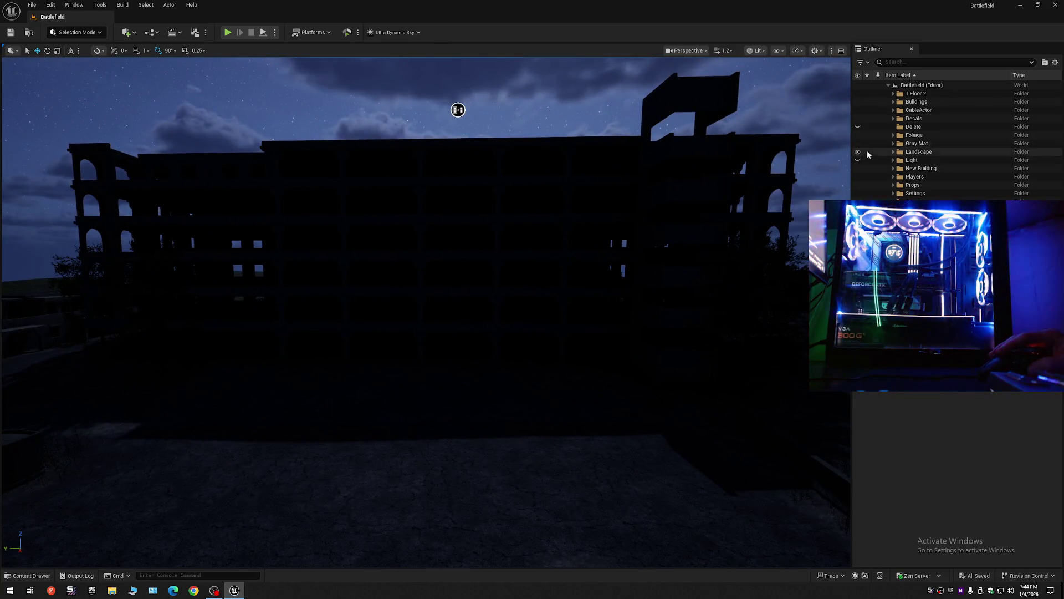
pyautogui.click(858, 161)
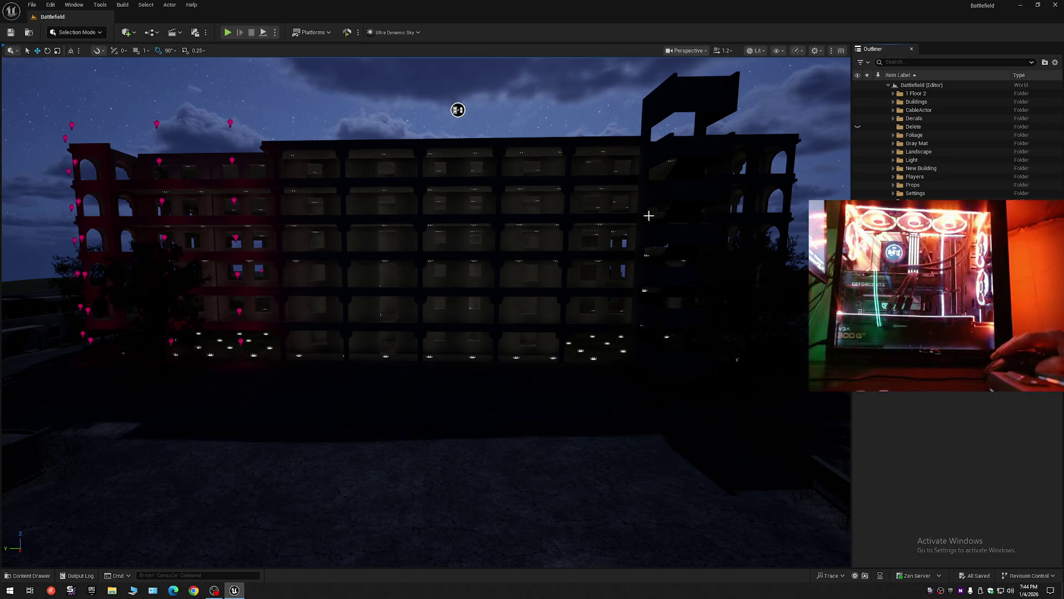
pyautogui.moveTo(646, 216)
pyautogui.mouseDown()
pyautogui.moveTo(475, 273)
pyautogui.moveTo(404, 83)
pyautogui.moveTo(460, 89)
pyautogui.moveTo(460, 106)
pyautogui.moveTo(468, 59)
pyautogui.moveTo(544, 59)
pyautogui.moveTo(706, 95)
pyautogui.mouseUp()
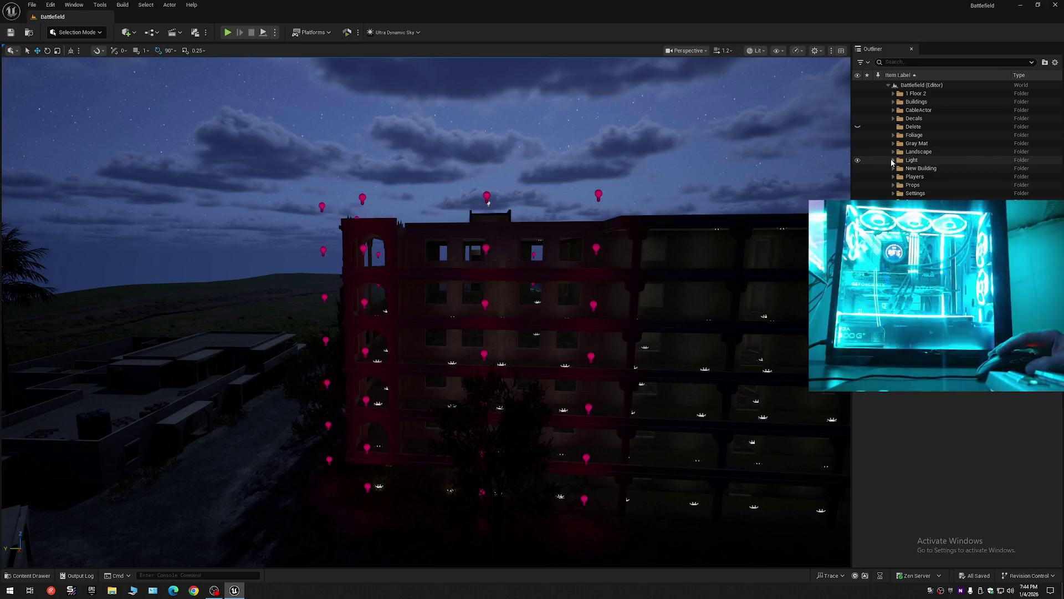
# Step: Expand Light > Point and Shift-select every PointLight in the folder
pyautogui.click(893, 160)
pyautogui.click(899, 168)
pyautogui.click(928, 176)
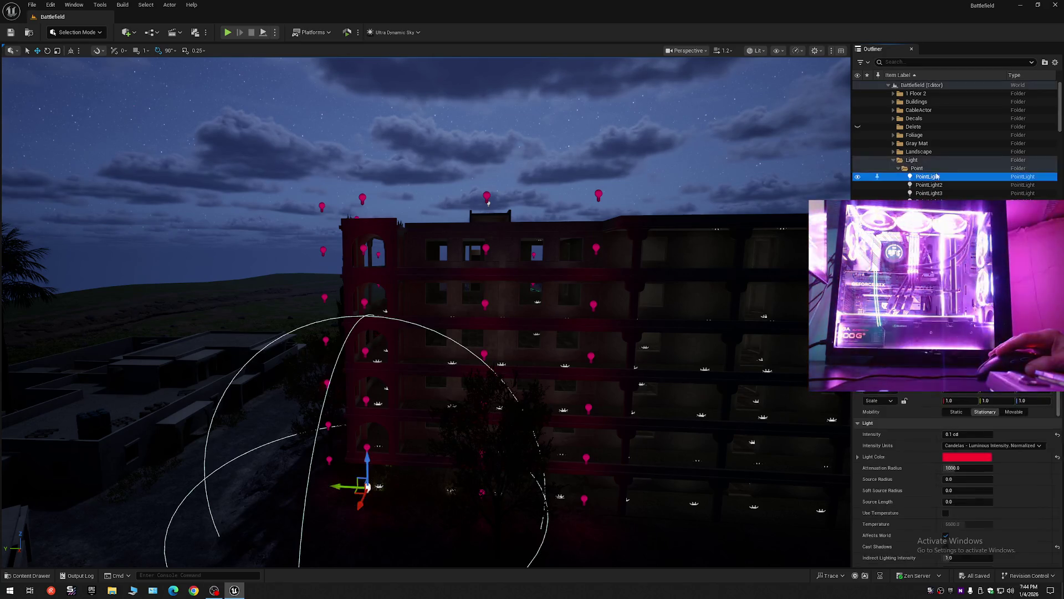
pyautogui.moveTo(1060, 110); pyautogui.dragTo(1060, 196)
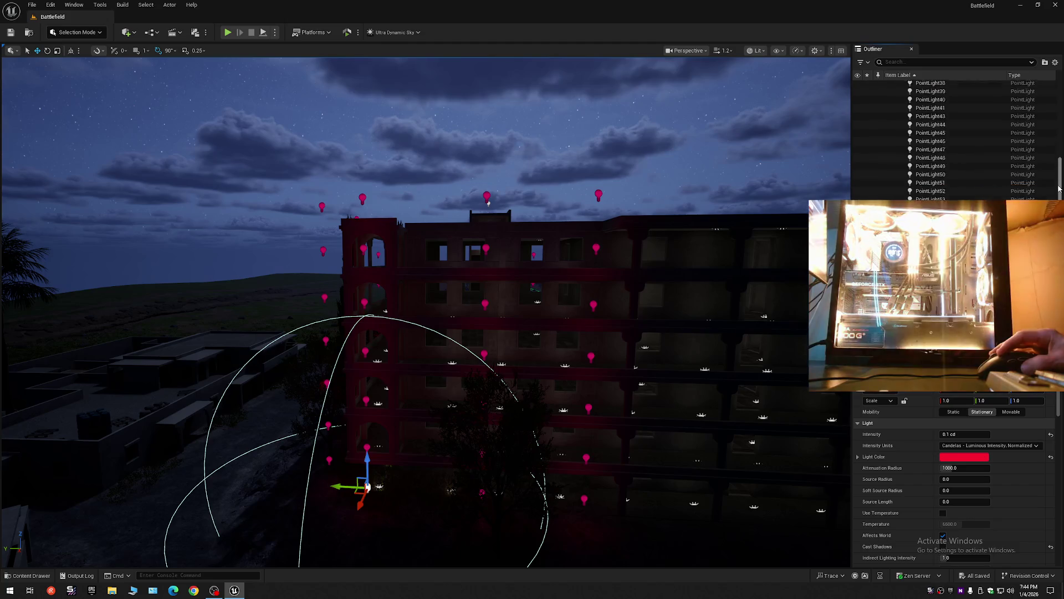
pyautogui.keyDown('shift'); pyautogui.click(930, 195); pyautogui.keyUp('shift')
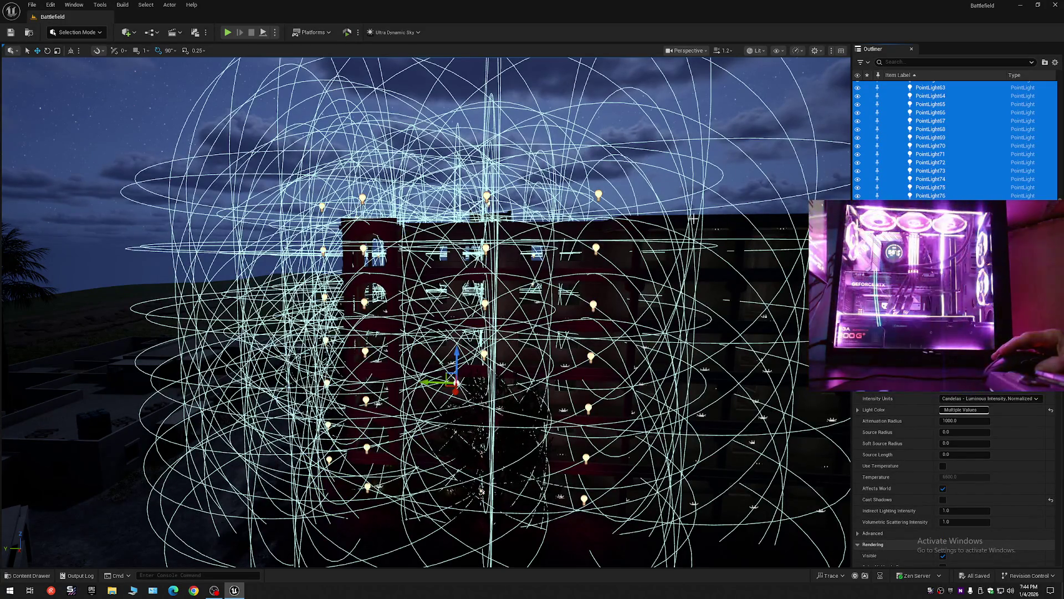
# Step: Fly the view closer to the point-light cluster, then bring up the Point folder's actions
pyautogui.moveTo(94, 535); pyautogui.dragTo(94, 535)
pyautogui.scroll(-10, 798, 291)
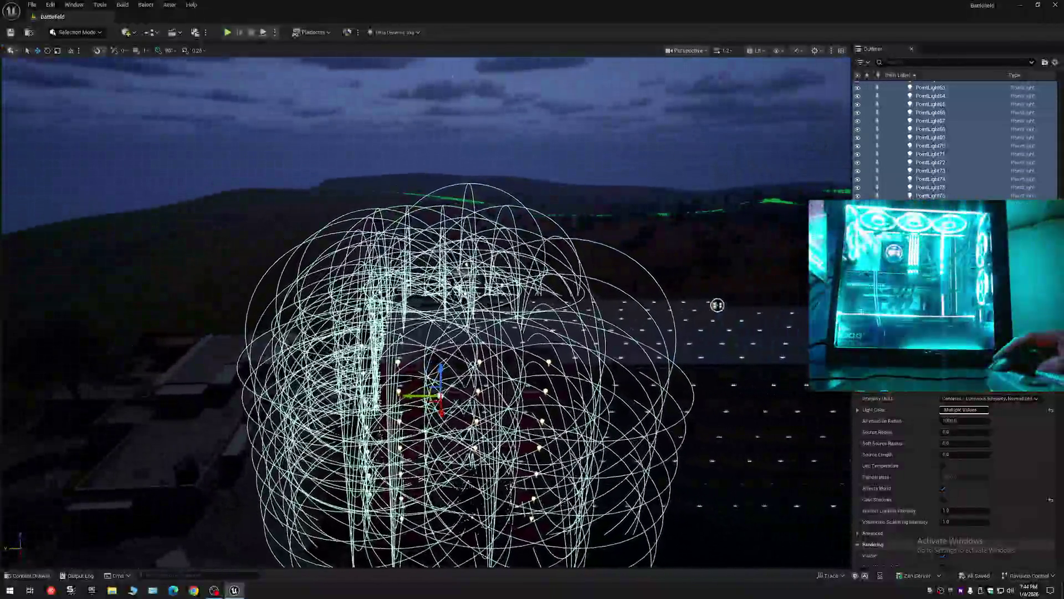
pyautogui.moveTo(718, 305); pyautogui.dragTo(747, 195)
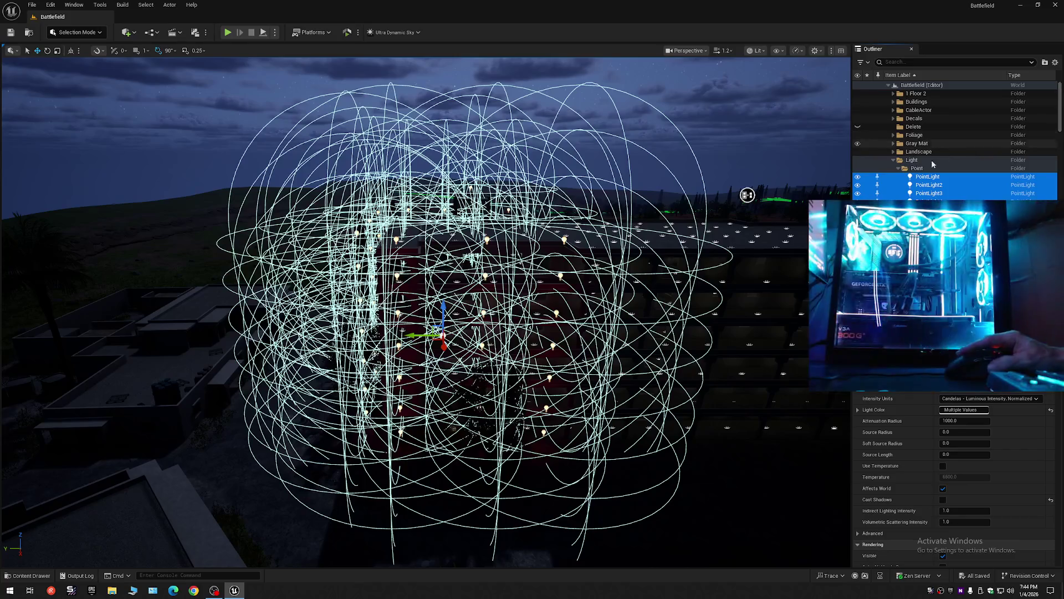
pyautogui.rightClick(920, 168)
# Step: Create subfolders named 1 and 2 under the Light > Point folder
pyautogui.click(951, 194)
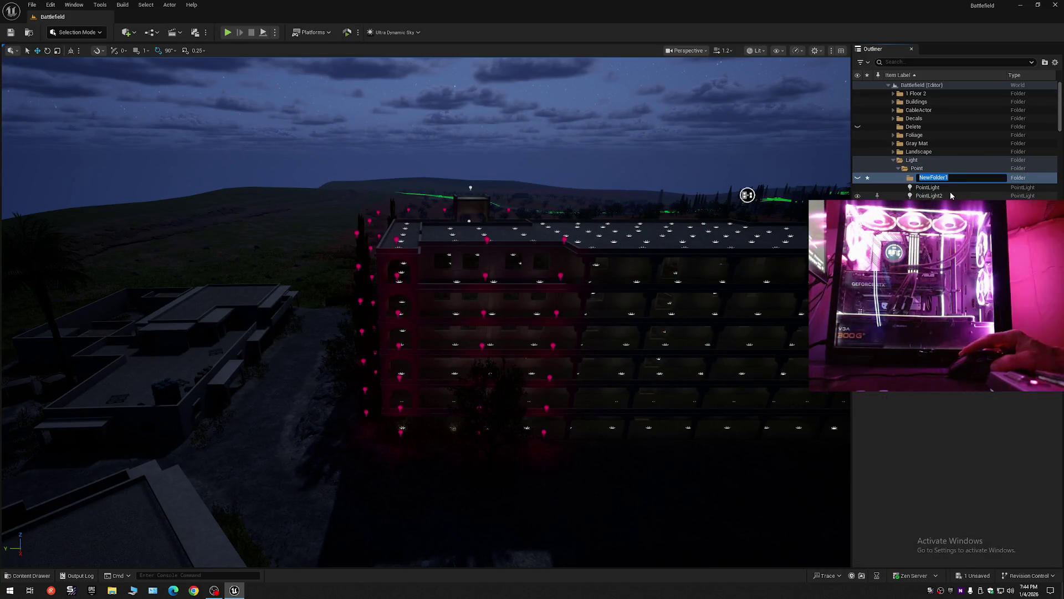
pyautogui.write('1')
pyautogui.press('Return')
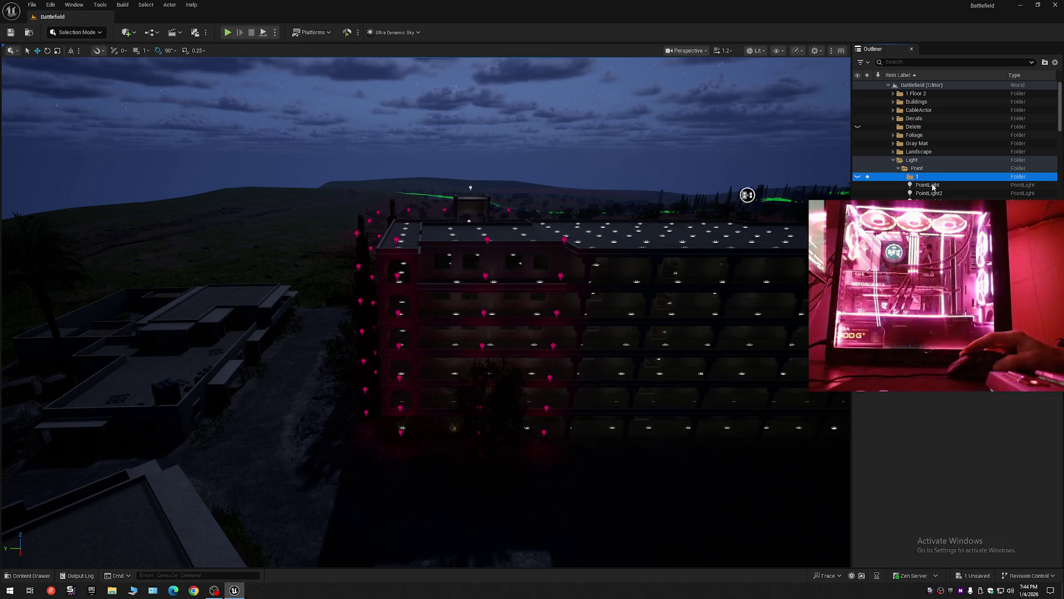
pyautogui.click(917, 168)
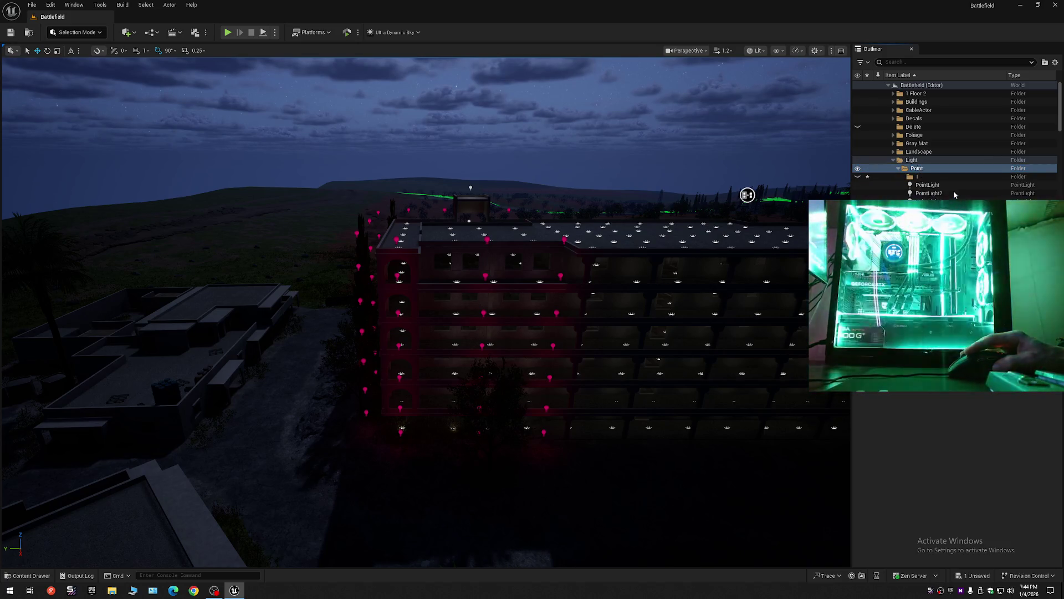
pyautogui.hotkey('ctrl', 'shift', 'n')
pyautogui.write('2')
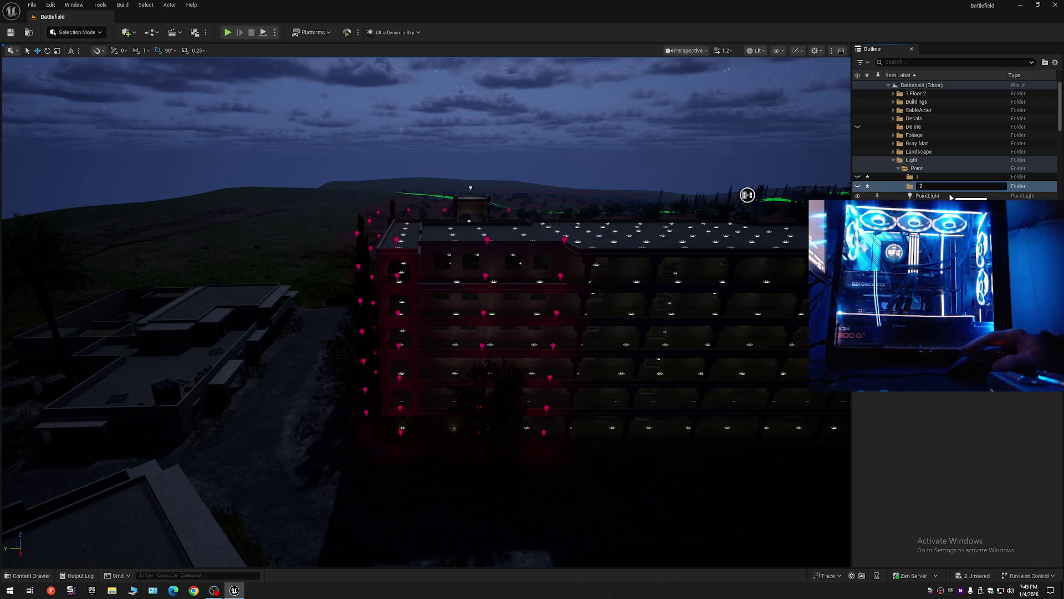
pyautogui.click(886, 187)
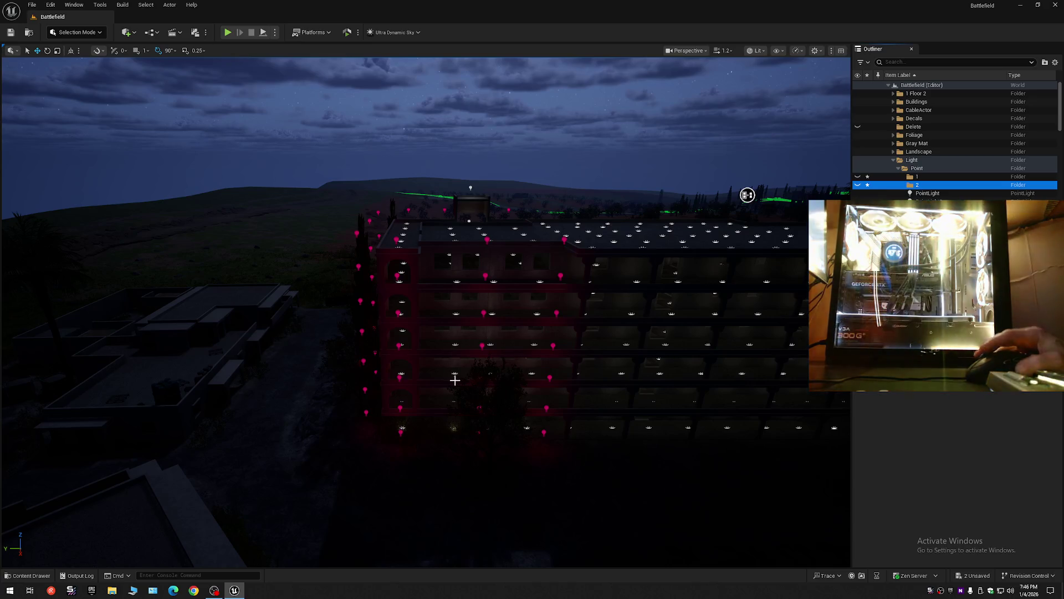
# Step: Check the web browser, then switch the OBS stream to the Be Right Back scene
pyautogui.click(193, 590)
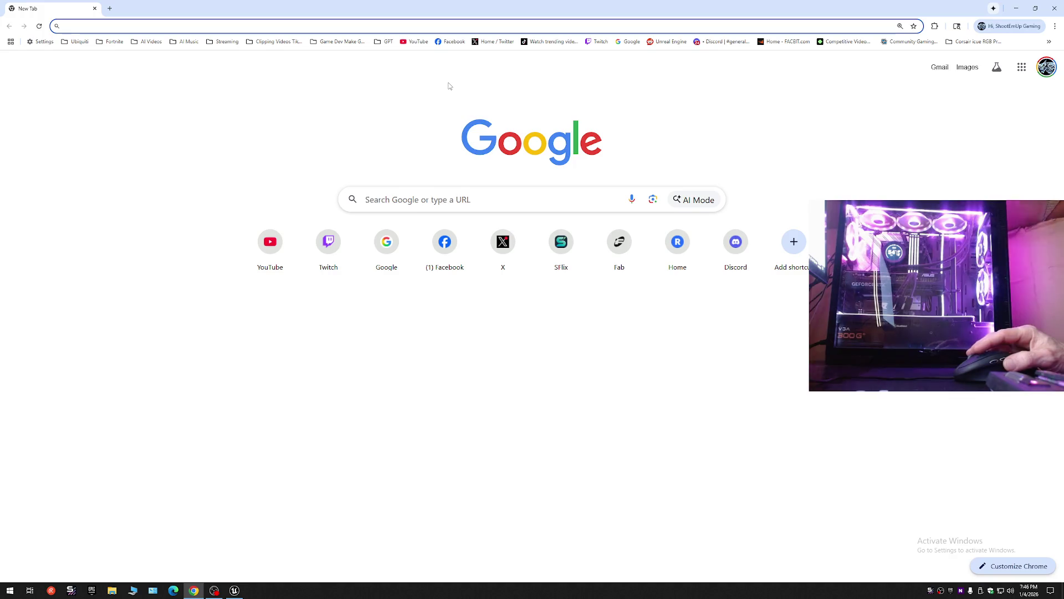
pyautogui.click(629, 42)
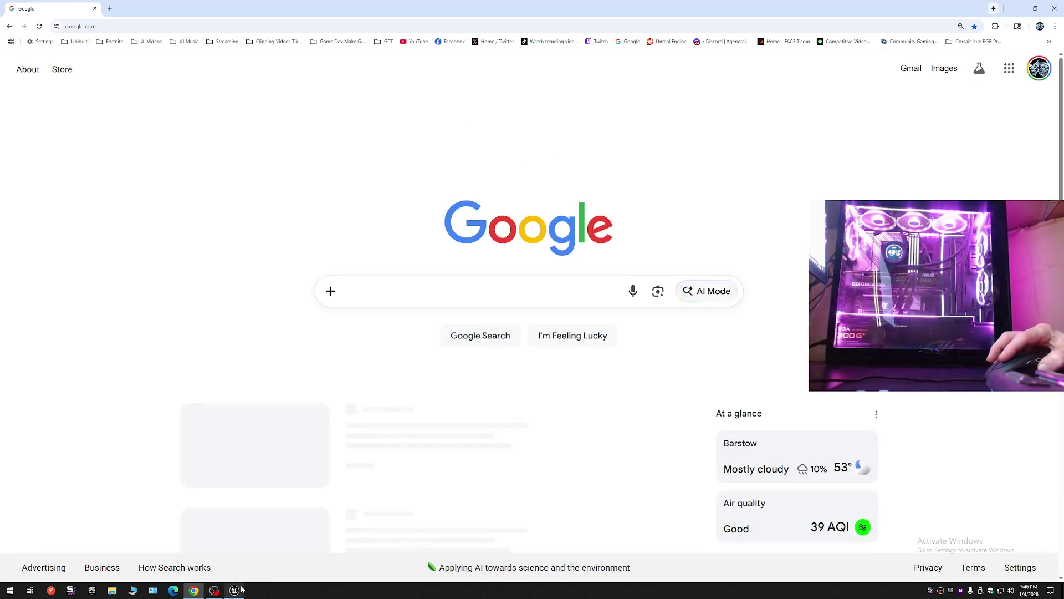
pyautogui.click(234, 590)
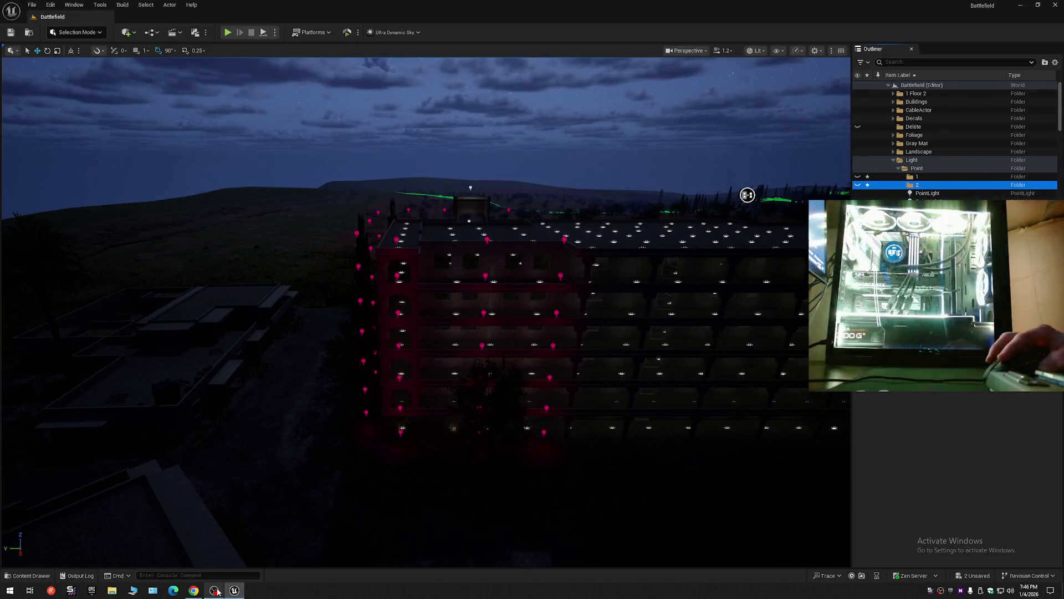
pyautogui.click(215, 590)
pyautogui.click(322, 379)
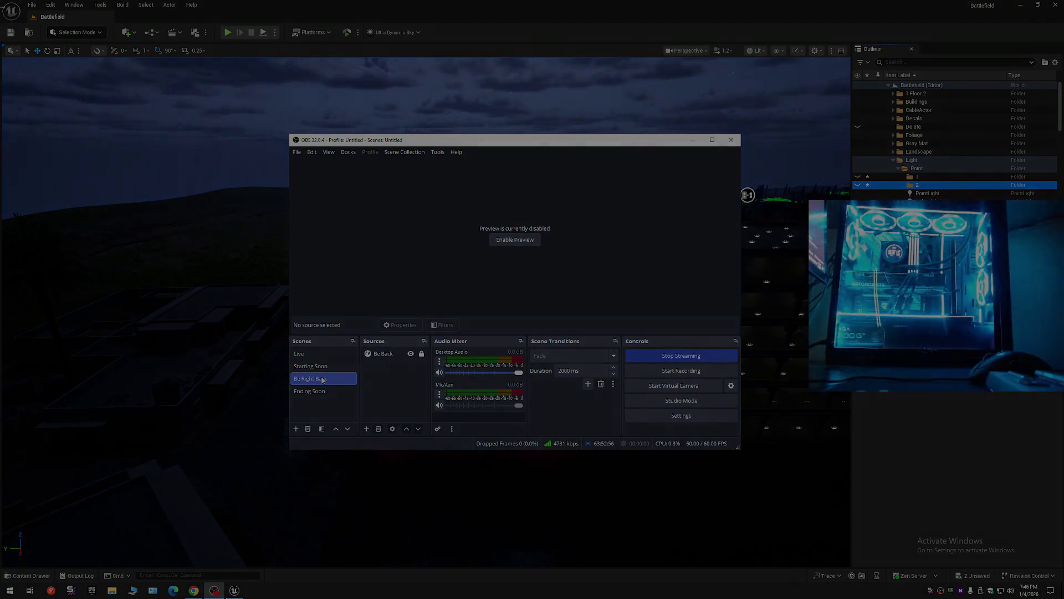